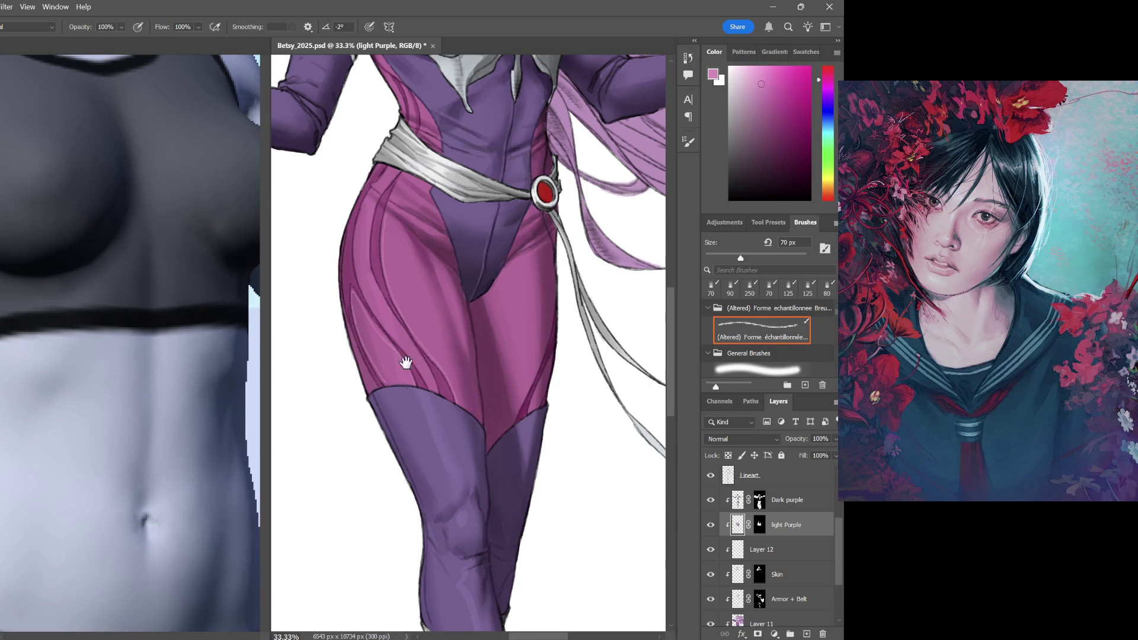
Look over the chest, legs, armour and hair, then make the Armor + Belt layer active
{"action": "mouse_move", "coordinate": [409, 395]}
{"action": "left_mouse_down"}
{"action": "mouse_move", "coordinate": [484, 465]}
{"action": "mouse_move", "coordinate": [402, 329]}
{"action": "left_mouse_up"}
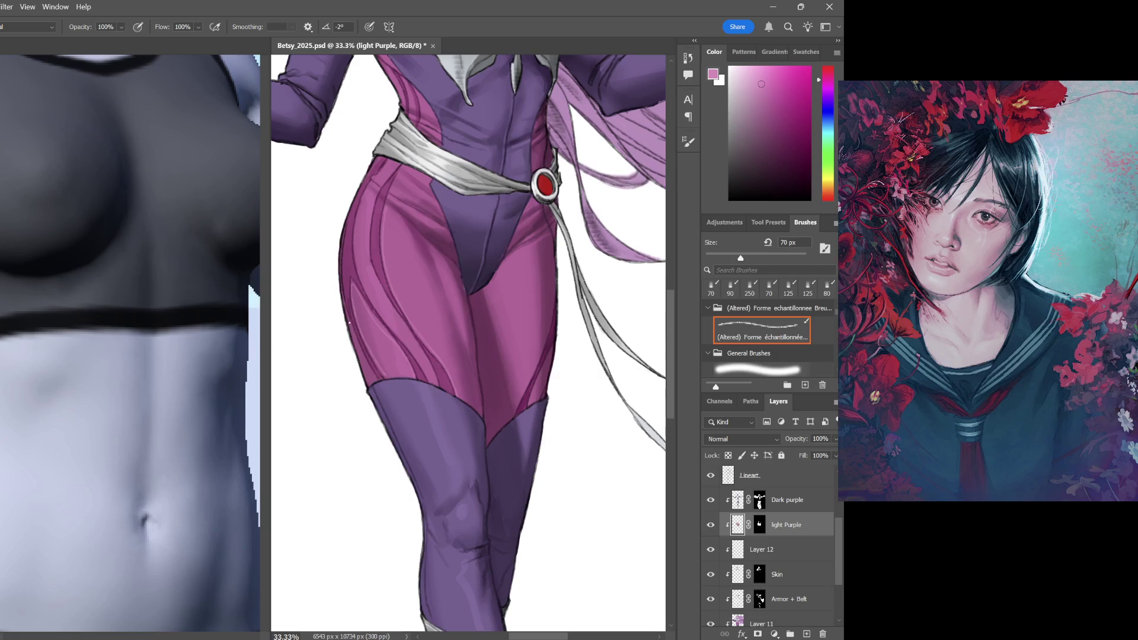
{"action": "scroll", "coordinate": [399, 261], "scroll_direction": "up", "scroll_amount": 3}
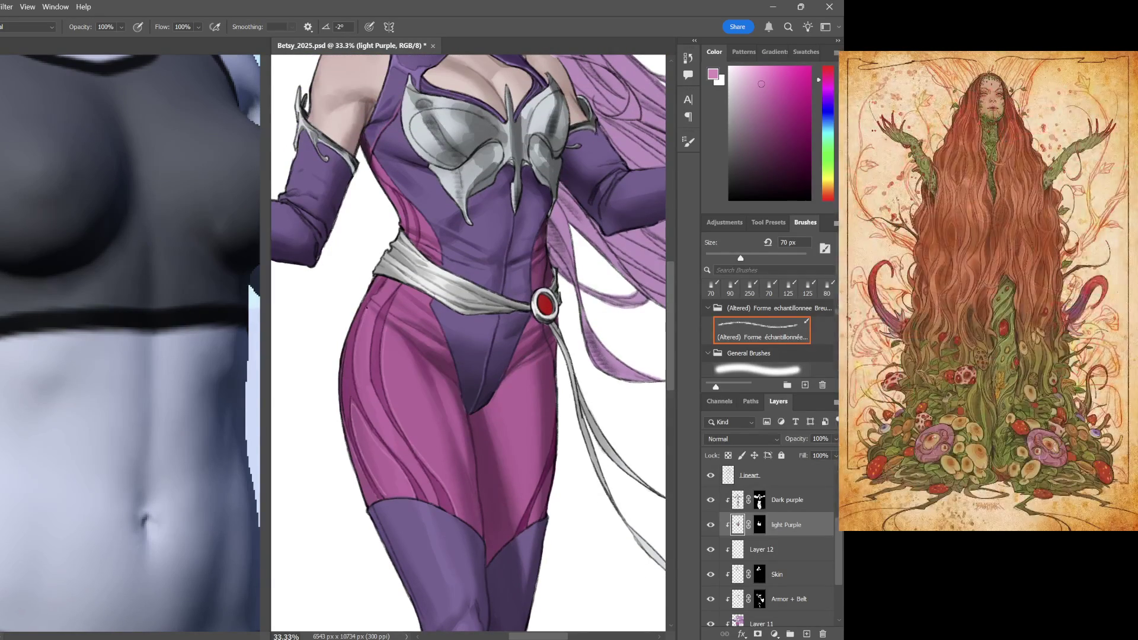
{"action": "mouse_move", "coordinate": [435, 226]}
{"action": "left_mouse_down"}
{"action": "mouse_move", "coordinate": [460, 342]}
{"action": "mouse_move", "coordinate": [546, 277]}
{"action": "left_mouse_up"}
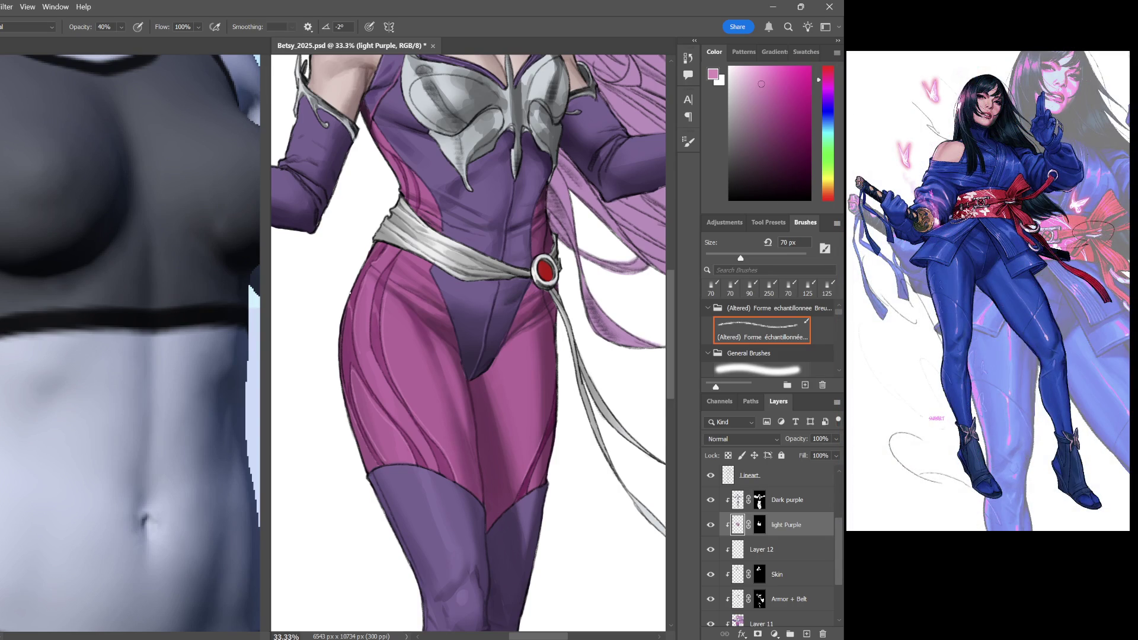
{"action": "scroll", "coordinate": [467, 343], "scroll_direction": "up", "scroll_amount": 3}
{"action": "scroll", "coordinate": [486, 346], "scroll_direction": "down", "scroll_amount": 1}
{"action": "scroll", "coordinate": [492, 223], "scroll_direction": "down", "scroll_amount": 2}
{"action": "scroll", "coordinate": [543, 318], "scroll_direction": "down", "scroll_amount": 1}
{"action": "scroll", "coordinate": [533, 299], "scroll_direction": "down", "scroll_amount": 1}
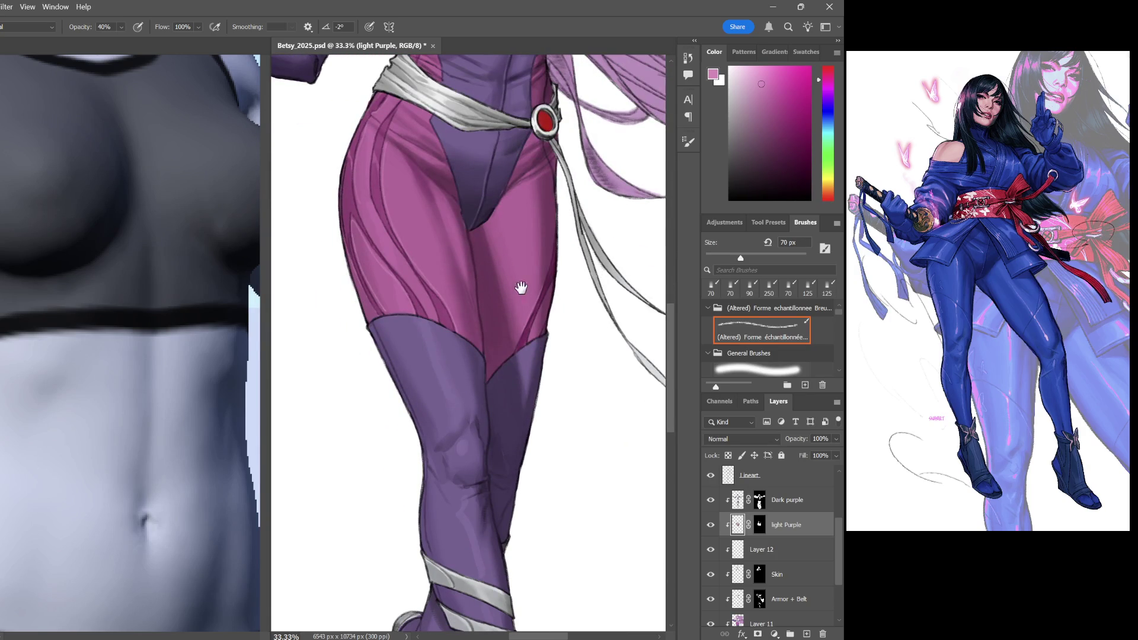
{"action": "scroll", "coordinate": [519, 271], "scroll_direction": "up", "scroll_amount": 3}
{"action": "scroll", "coordinate": [518, 271], "scroll_direction": "up", "scroll_amount": 2}
{"action": "mouse_move", "coordinate": [519, 272]}
{"action": "left_mouse_down"}
{"action": "mouse_move", "coordinate": [567, 281]}
{"action": "mouse_move", "coordinate": [665, 263]}
{"action": "mouse_move", "coordinate": [451, 191]}
{"action": "left_mouse_up"}
{"action": "left_click_drag", "start_coordinate": [565, 311], "coordinate": [500, 290]}
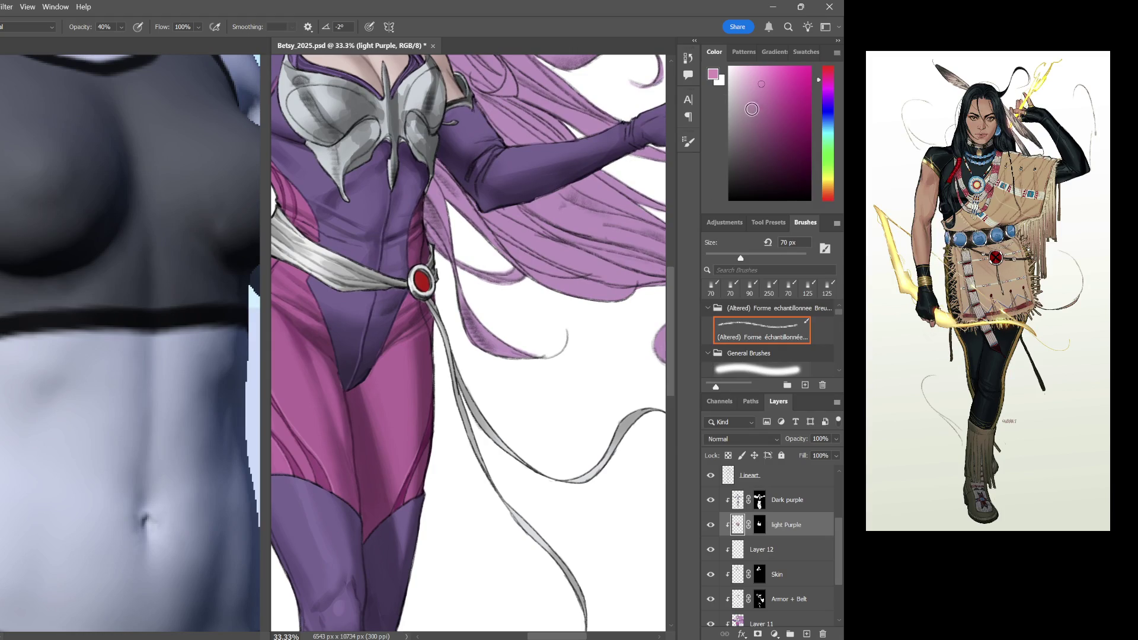
{"action": "left_click", "coordinate": [791, 605]}
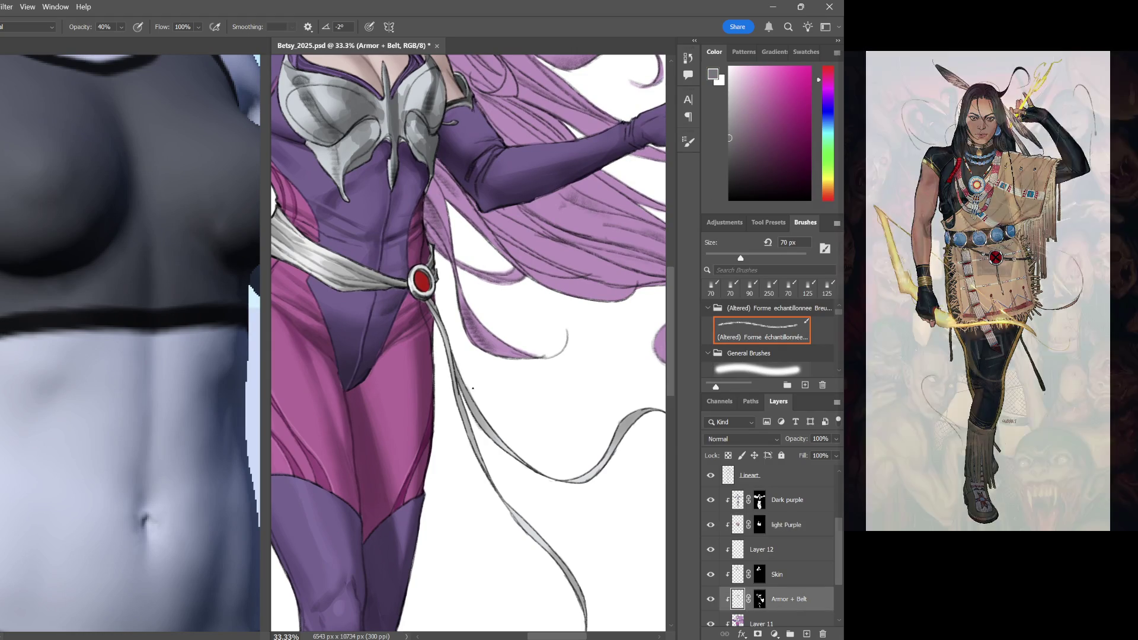
Raise brush opacity to 80%, check the whole figure, and make Layer 11 active
{"action": "key", "text": "8"}
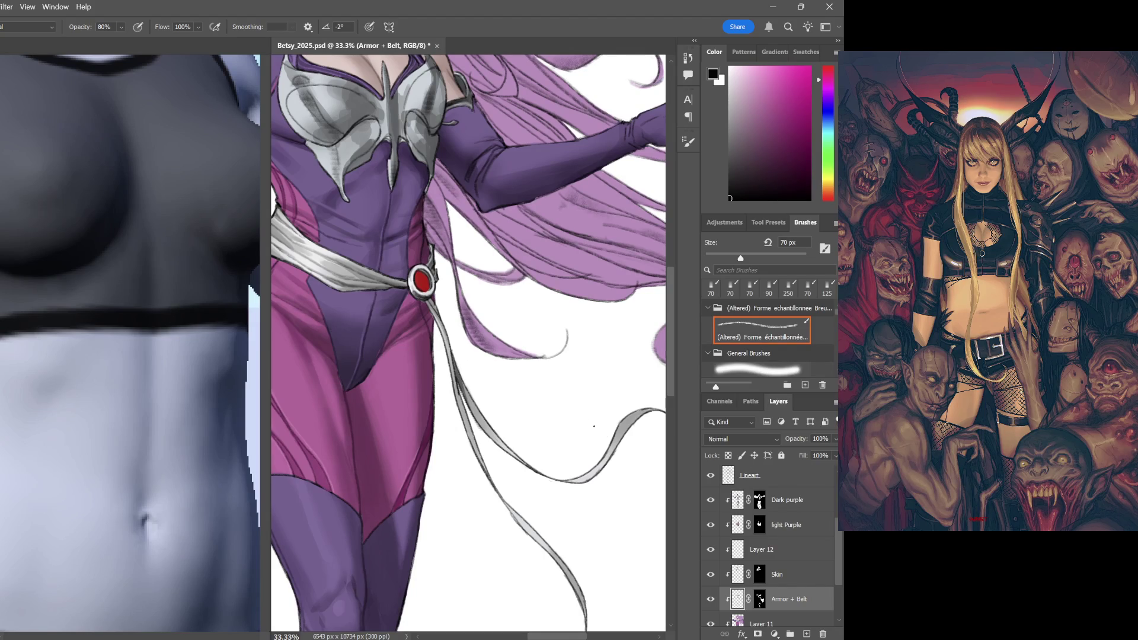
{"action": "left_click_drag", "start_coordinate": [590, 417], "coordinate": [620, 415]}
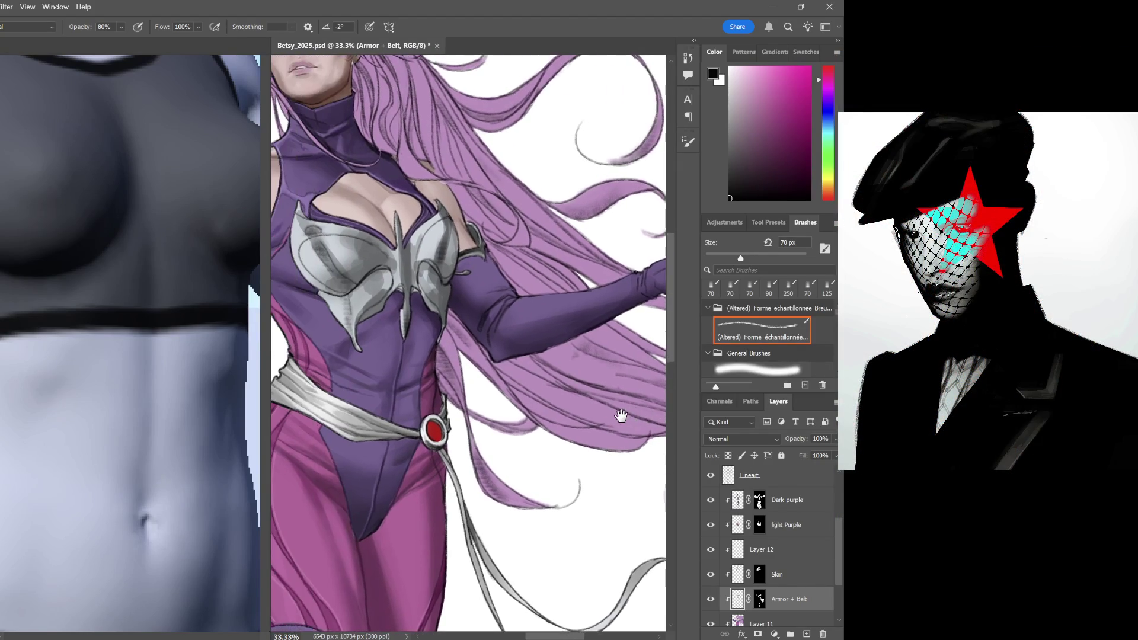
{"action": "mouse_move", "coordinate": [579, 326]}
{"action": "left_mouse_down"}
{"action": "mouse_move", "coordinate": [579, 432]}
{"action": "mouse_move", "coordinate": [663, 362]}
{"action": "mouse_move", "coordinate": [596, 338]}
{"action": "mouse_move", "coordinate": [675, 373]}
{"action": "left_mouse_up"}
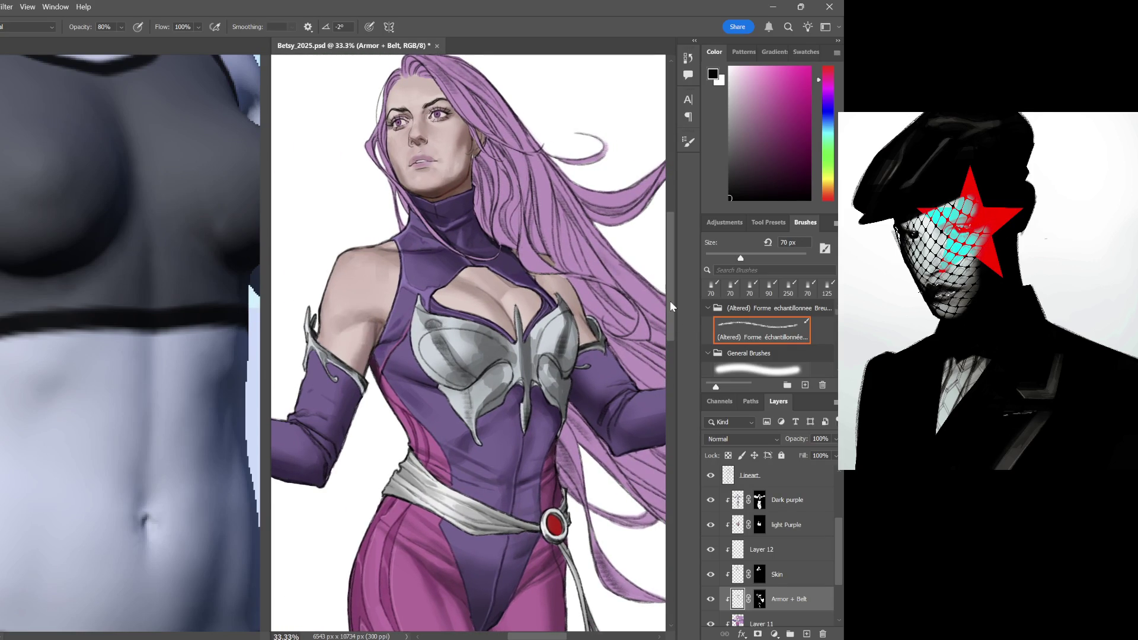
{"action": "key", "text": "ctrl+minus"}
{"action": "key", "text": "ctrl+minus"}
{"action": "key", "text": "ctrl+minus"}
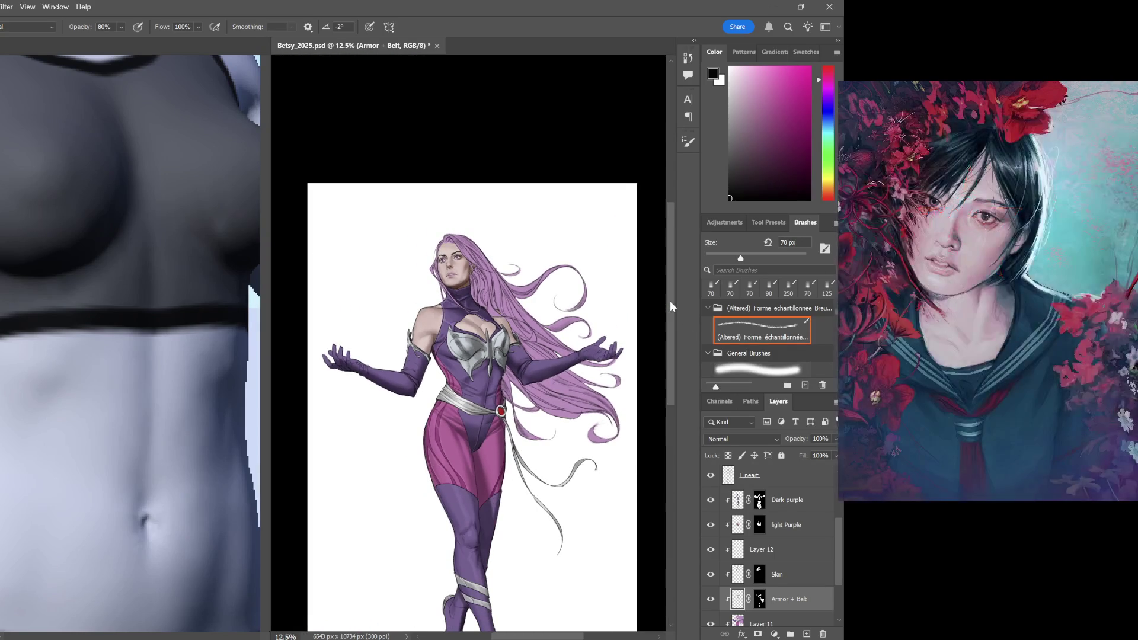
{"action": "key", "text": "ctrl+plus"}
{"action": "key", "text": "ctrl+plus"}
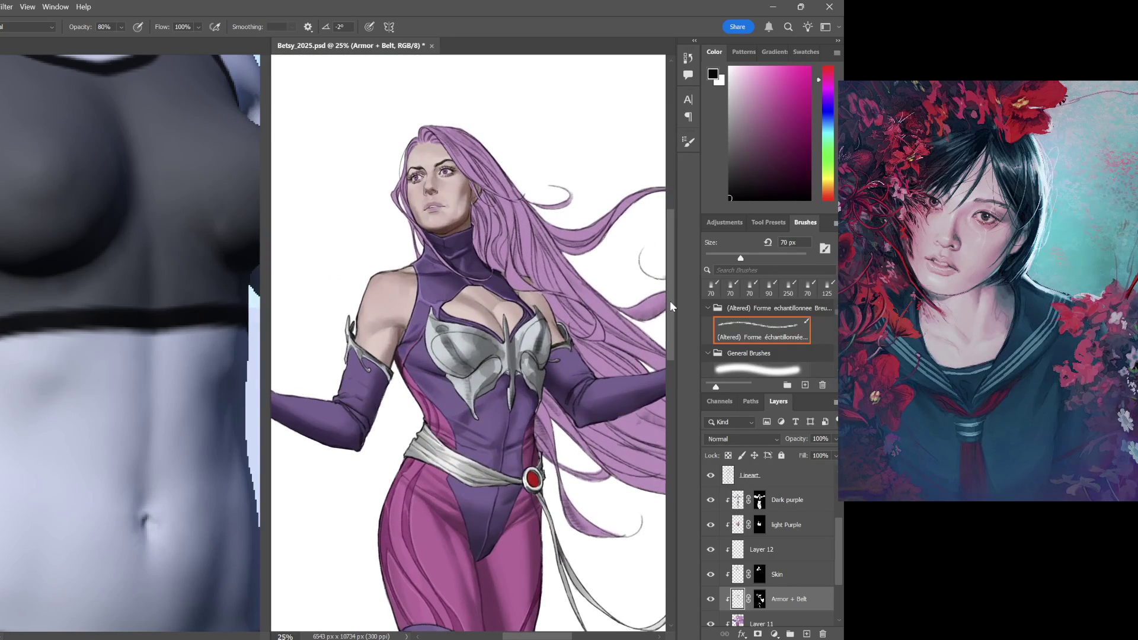
{"action": "left_click_drag", "start_coordinate": [841, 556], "coordinate": [843, 594]}
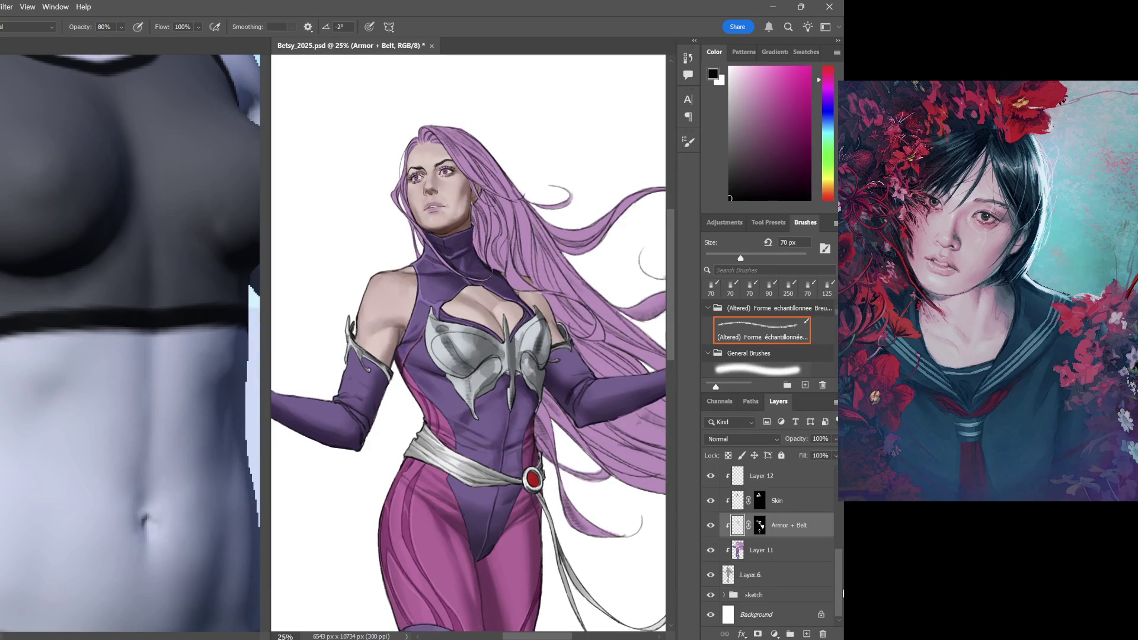
{"action": "left_click", "coordinate": [782, 558]}
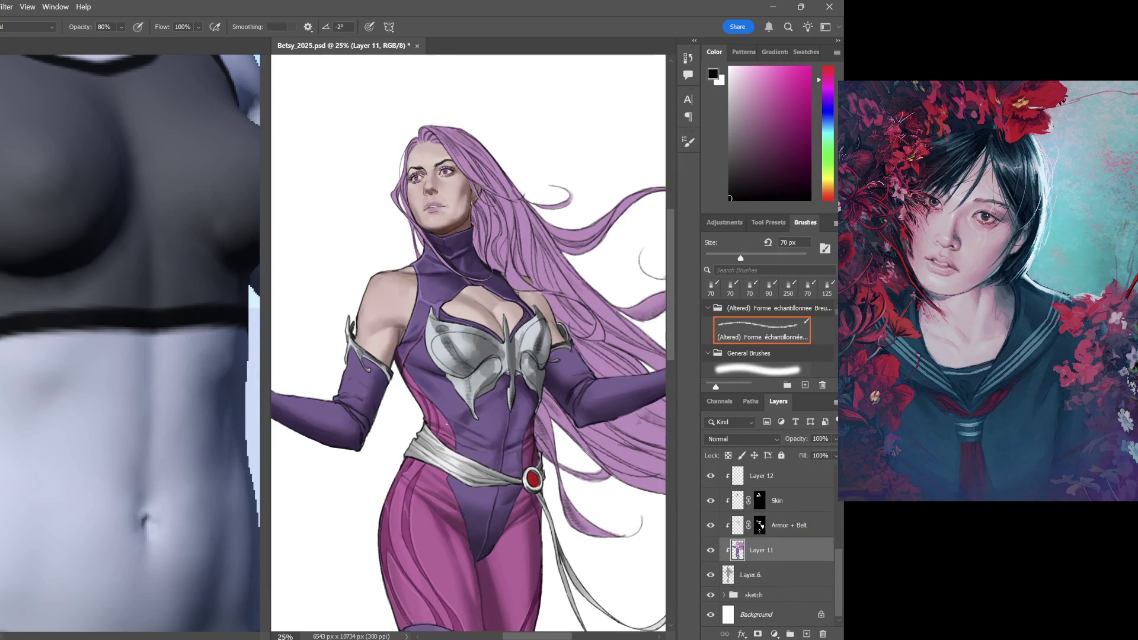
Quick-select the flowing hair, raised arm and purple glove
{"action": "key", "text": "w"}
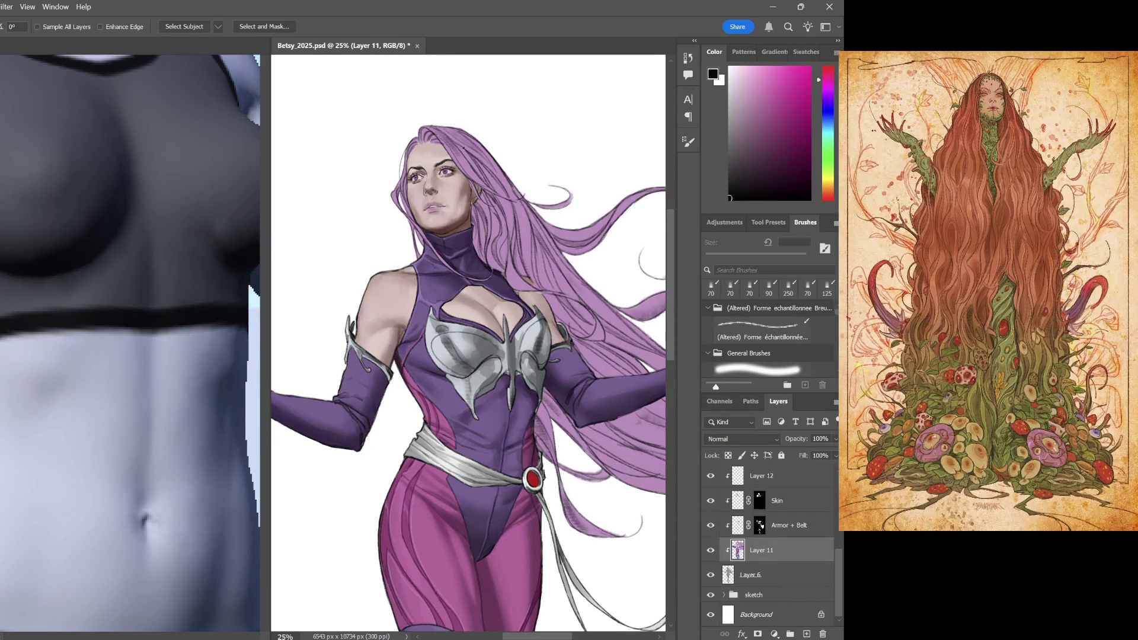
{"action": "left_click_drag", "start_coordinate": [472, 160], "coordinate": [587, 356]}
{"action": "left_click_drag", "start_coordinate": [570, 260], "coordinate": [485, 240]}
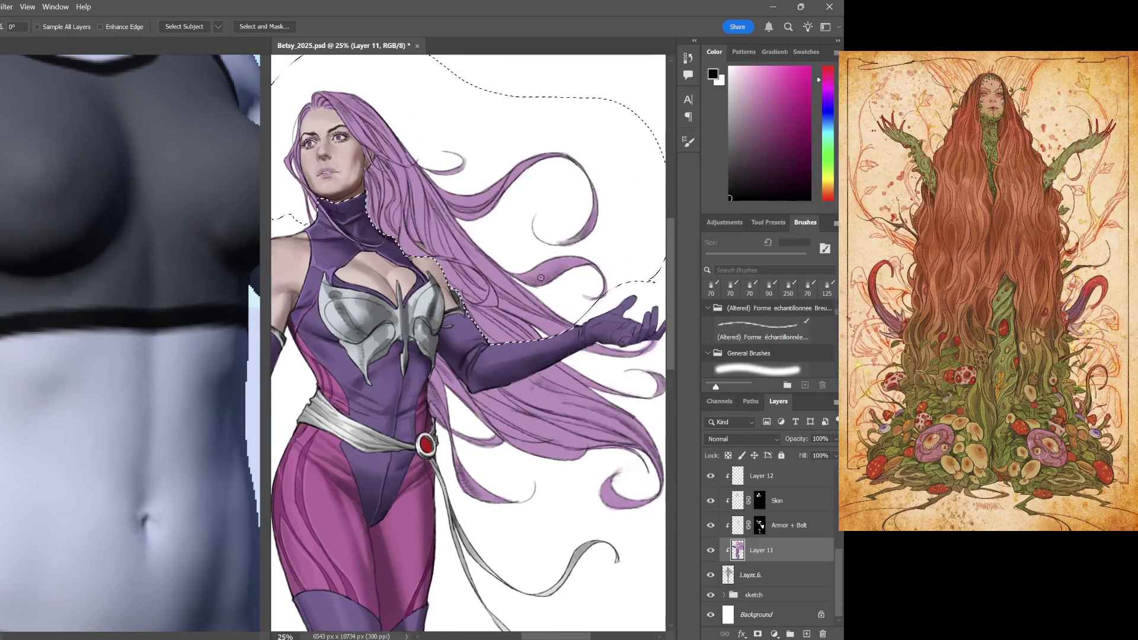
{"action": "mouse_move", "coordinate": [645, 419]}
{"action": "left_mouse_down"}
{"action": "mouse_move", "coordinate": [543, 307]}
{"action": "mouse_move", "coordinate": [460, 320]}
{"action": "left_mouse_up"}
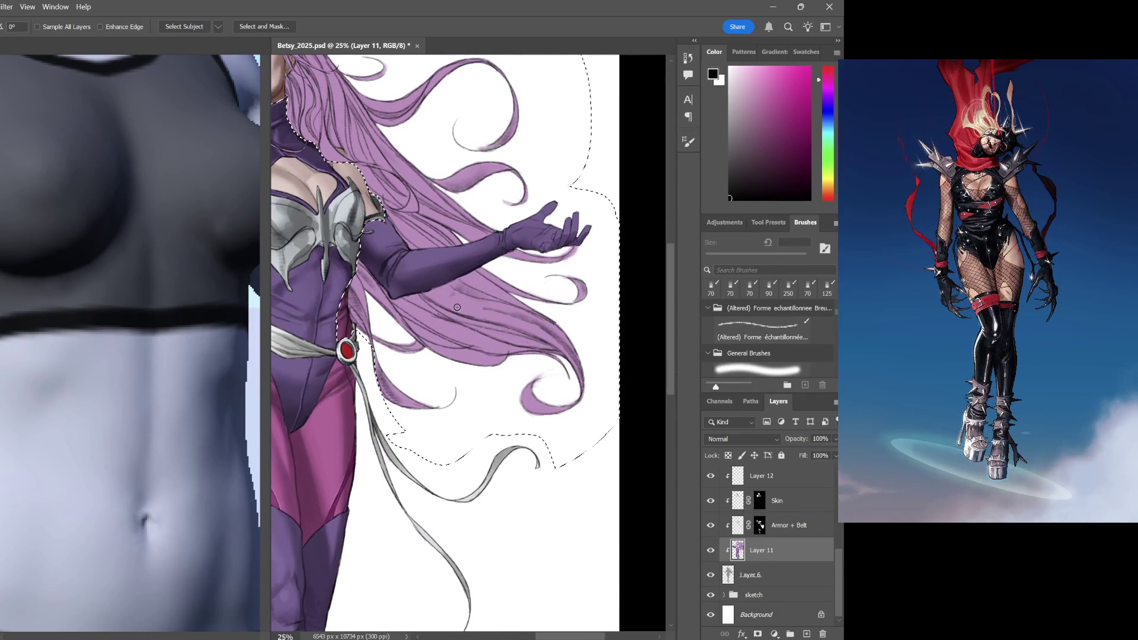
{"action": "mouse_move", "coordinate": [533, 233]}
{"action": "left_mouse_down"}
{"action": "mouse_move", "coordinate": [404, 255]}
{"action": "mouse_move", "coordinate": [395, 239]}
{"action": "left_mouse_up"}
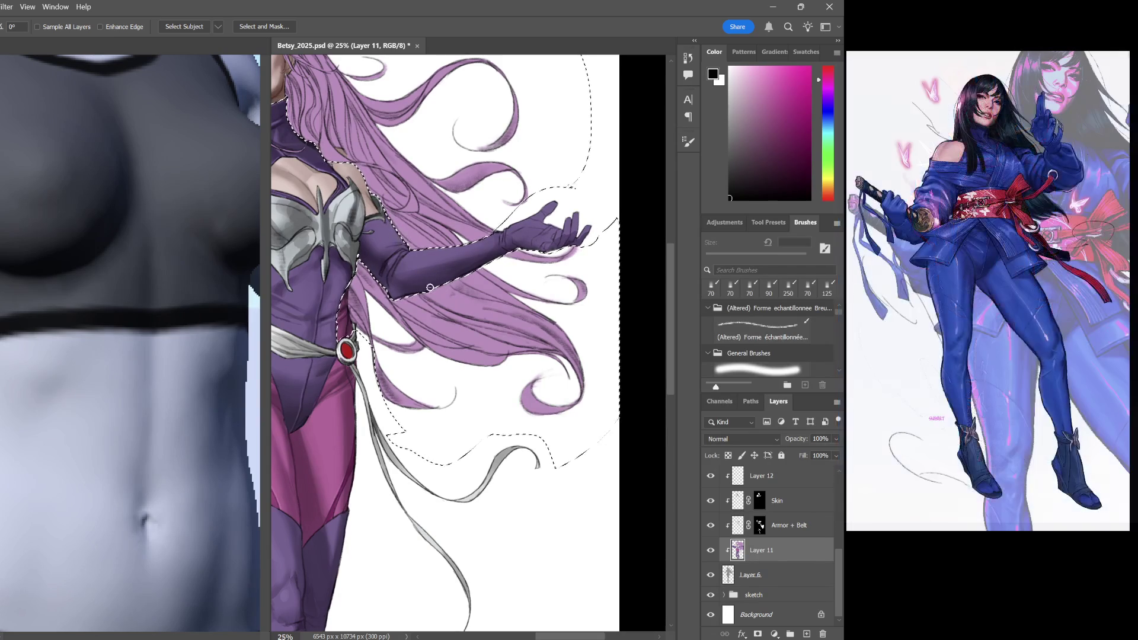
Refine the selection along the arm edge and add the face and neck
{"action": "left_click_drag", "start_coordinate": [372, 356], "coordinate": [428, 336]}
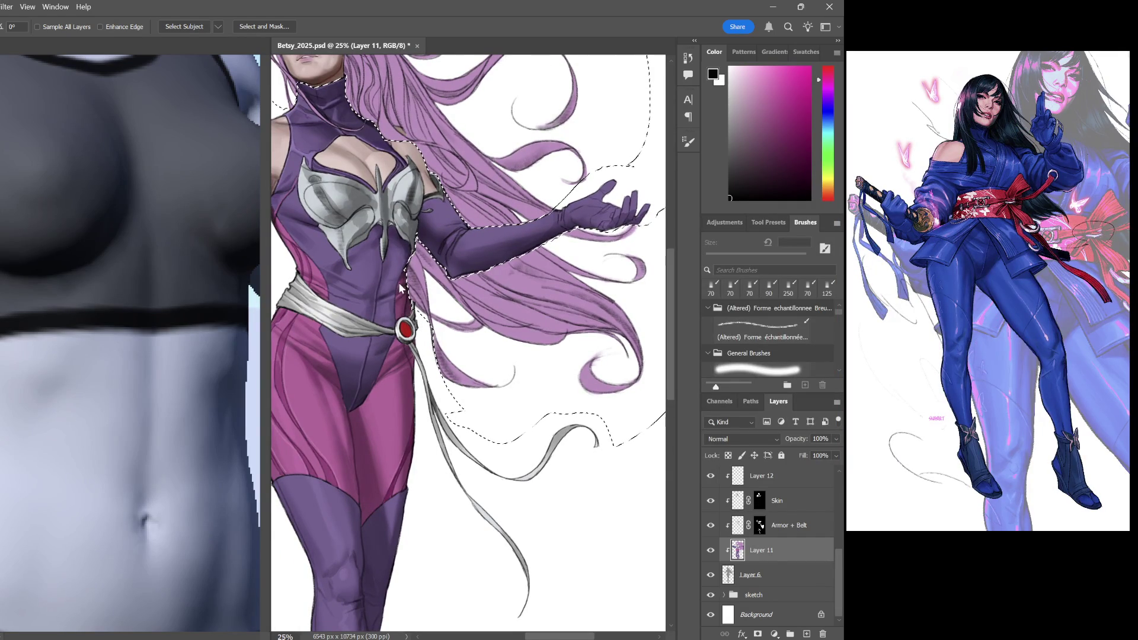
{"action": "left_click_drag", "start_coordinate": [400, 266], "coordinate": [409, 291]}
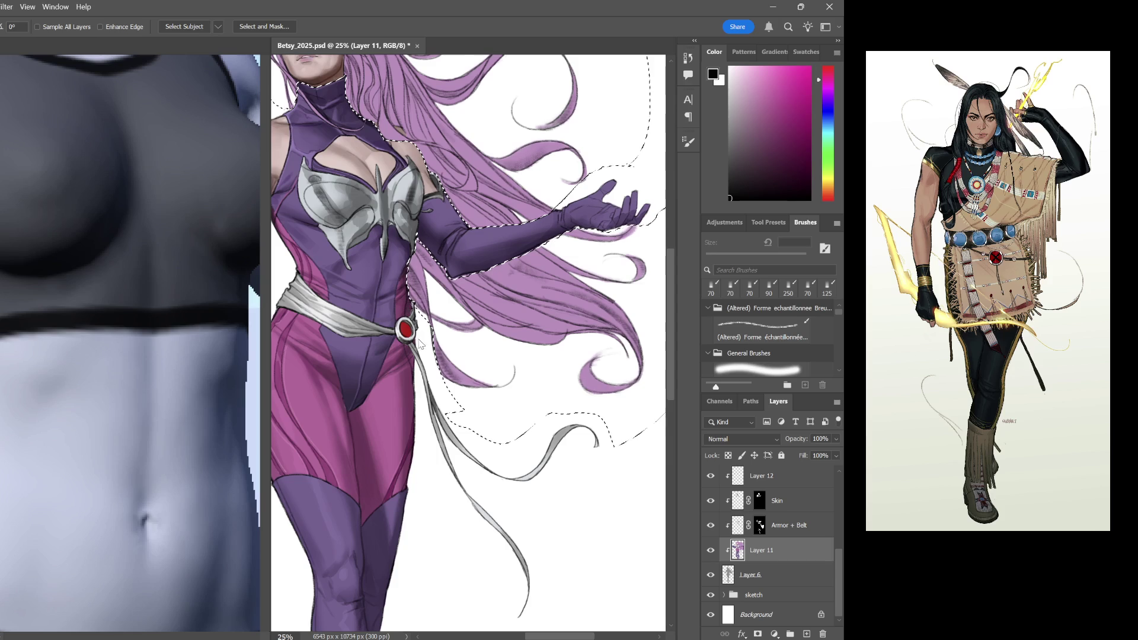
{"action": "scroll", "coordinate": [475, 383], "scroll_direction": "up", "scroll_amount": 2}
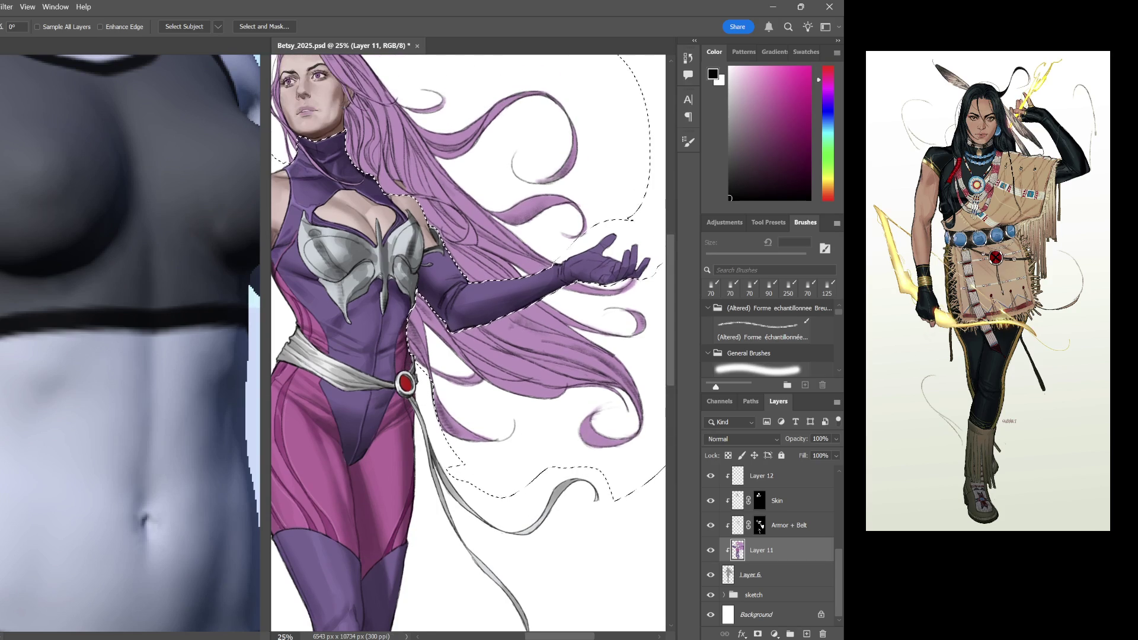
{"action": "left_click_drag", "start_coordinate": [469, 378], "coordinate": [487, 251]}
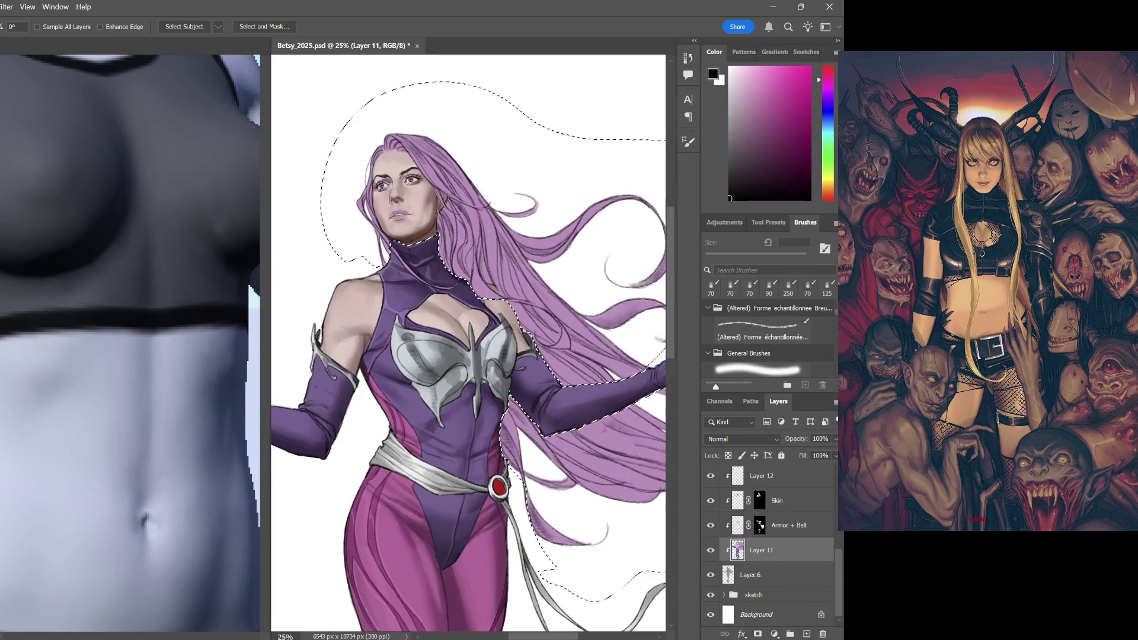
{"action": "left_click_drag", "start_coordinate": [383, 168], "coordinate": [416, 254]}
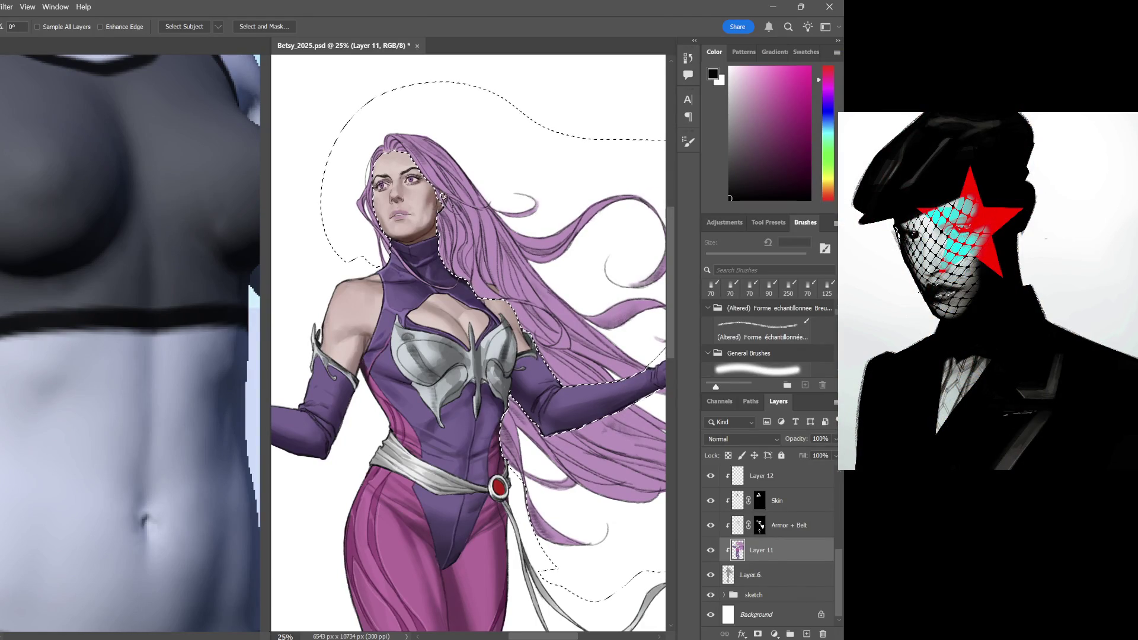
{"action": "key", "text": "ctrl+plus"}
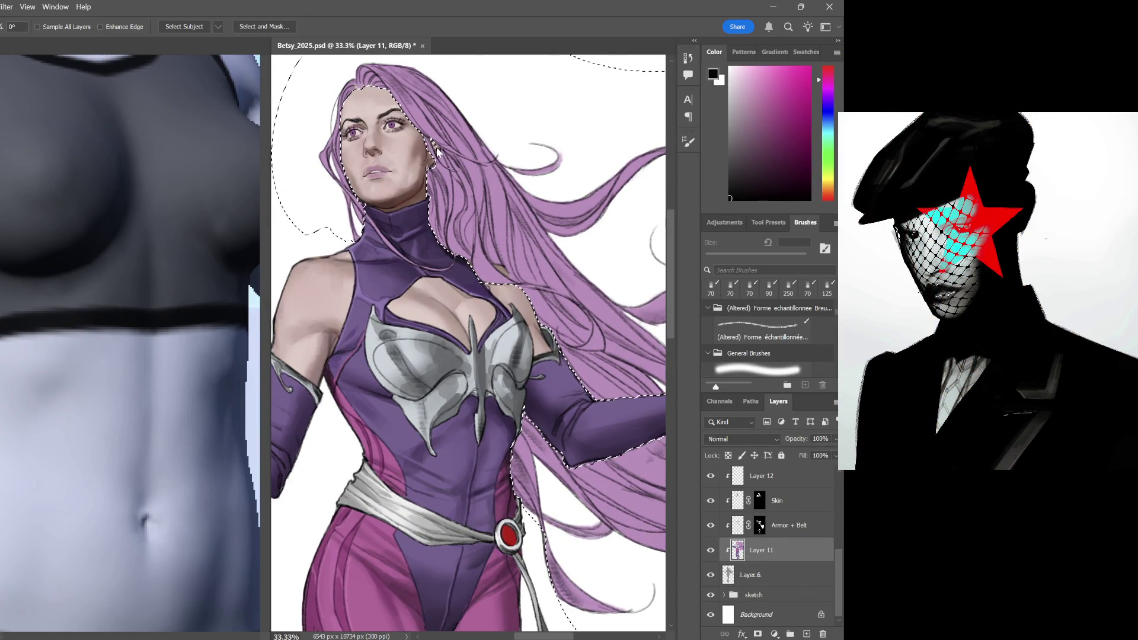
Redraw the lasso edge along the hairline by the ear and down to the neck
{"action": "key", "text": "l"}
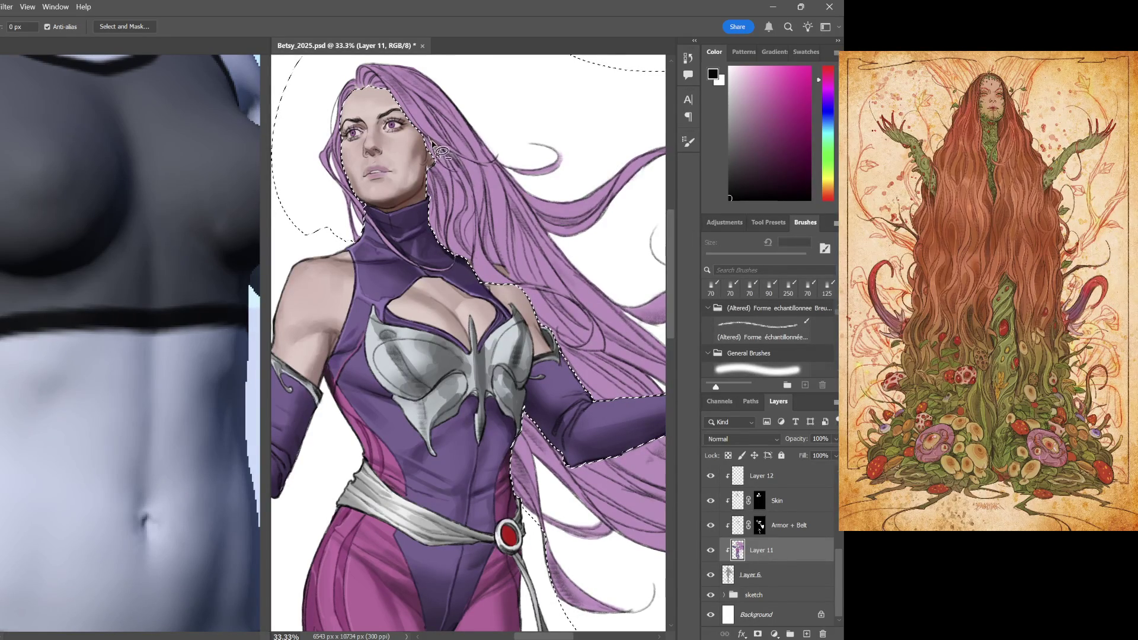
{"action": "mouse_move", "coordinate": [438, 149]}
{"action": "left_mouse_down"}
{"action": "mouse_move", "coordinate": [421, 182]}
{"action": "mouse_move", "coordinate": [427, 214]}
{"action": "left_mouse_up"}
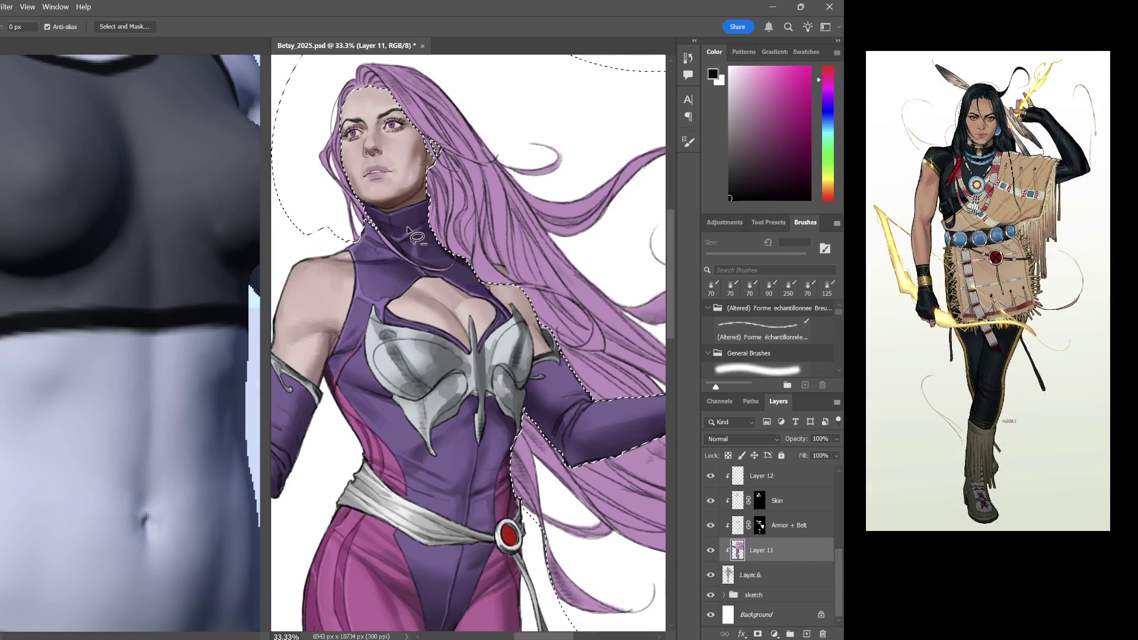
{"action": "left_click_drag", "start_coordinate": [537, 287], "coordinate": [454, 276]}
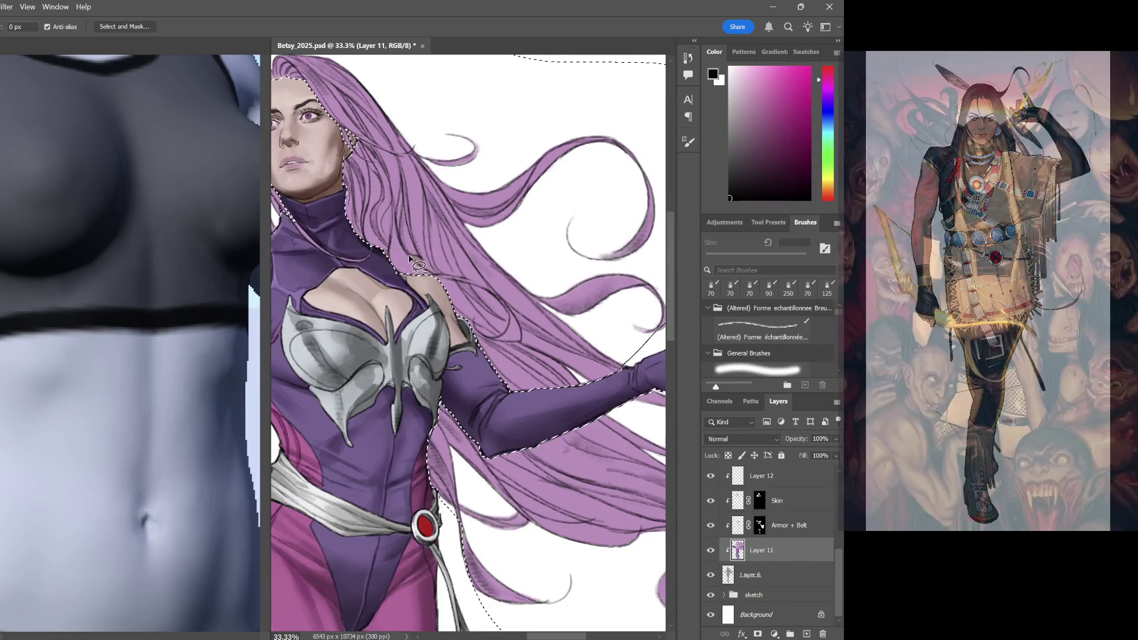
{"action": "left_click_drag", "start_coordinate": [422, 264], "coordinate": [418, 260]}
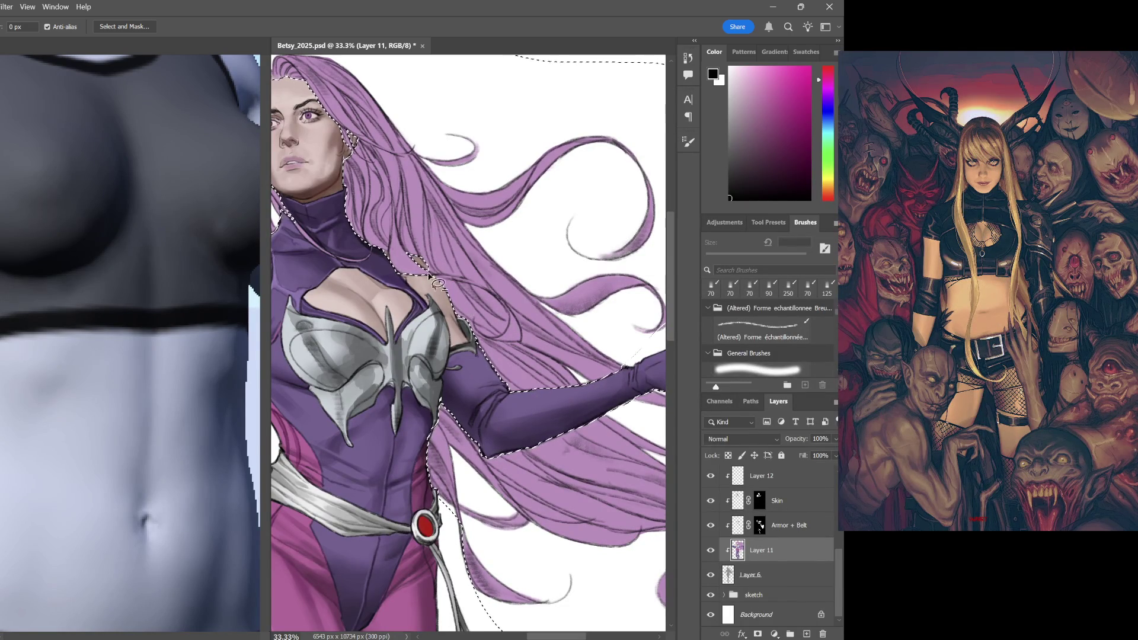
Check the hair selection around the face and zoom out to view the whole figure
{"action": "left_click_drag", "start_coordinate": [462, 305], "coordinate": [484, 305]}
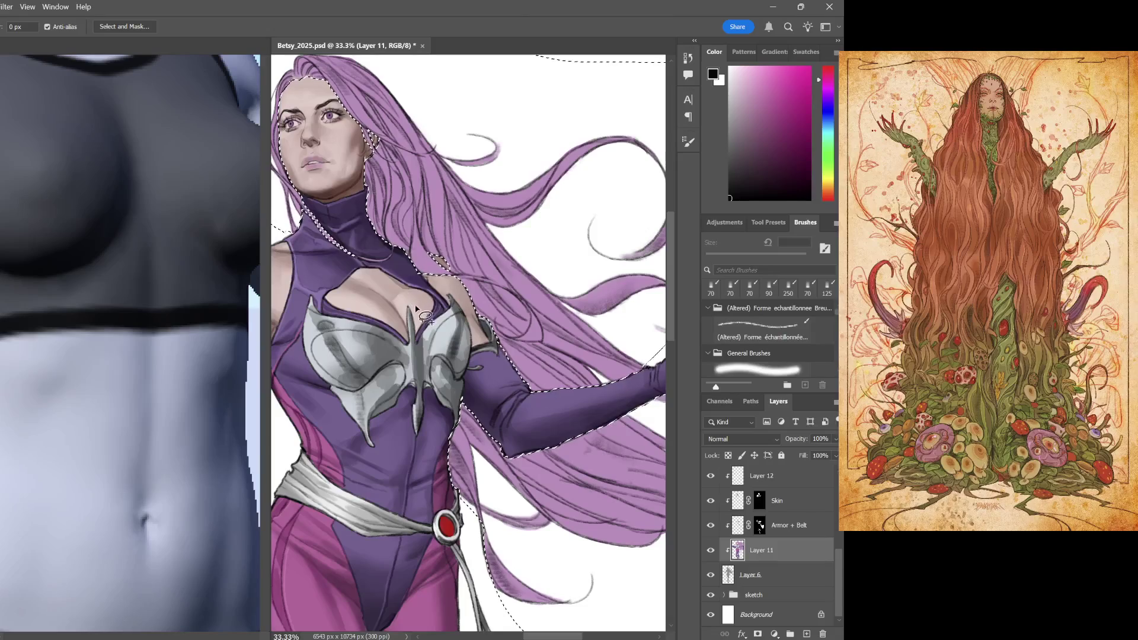
{"action": "mouse_move", "coordinate": [298, 140]}
{"action": "left_mouse_down"}
{"action": "mouse_move", "coordinate": [385, 139]}
{"action": "mouse_move", "coordinate": [384, 224]}
{"action": "left_mouse_up"}
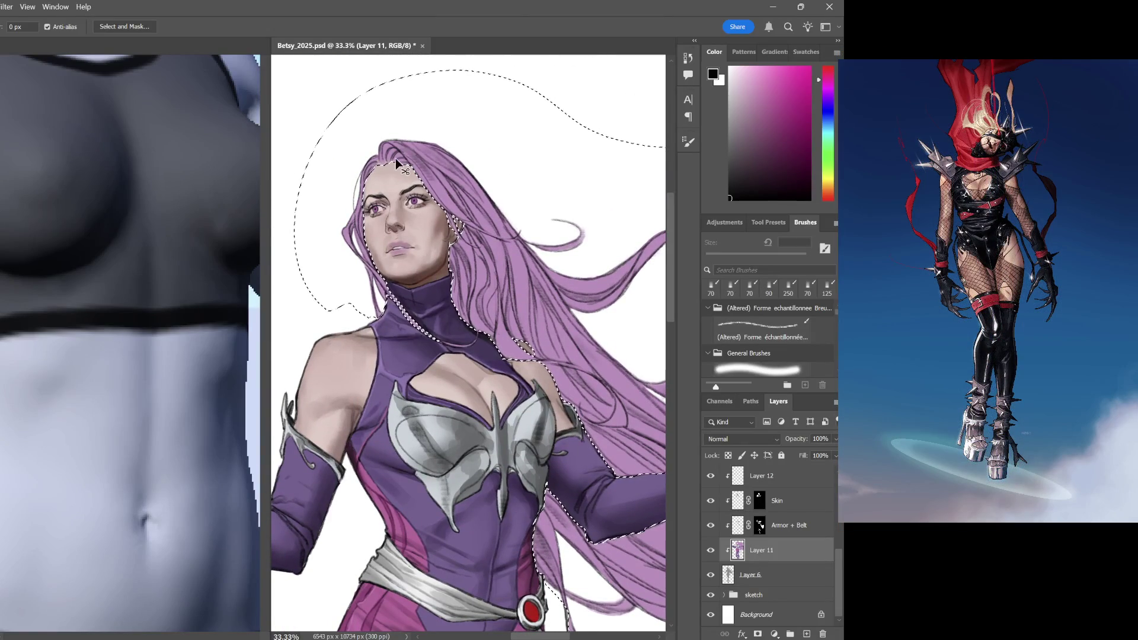
{"action": "key", "text": "ctrl+plus"}
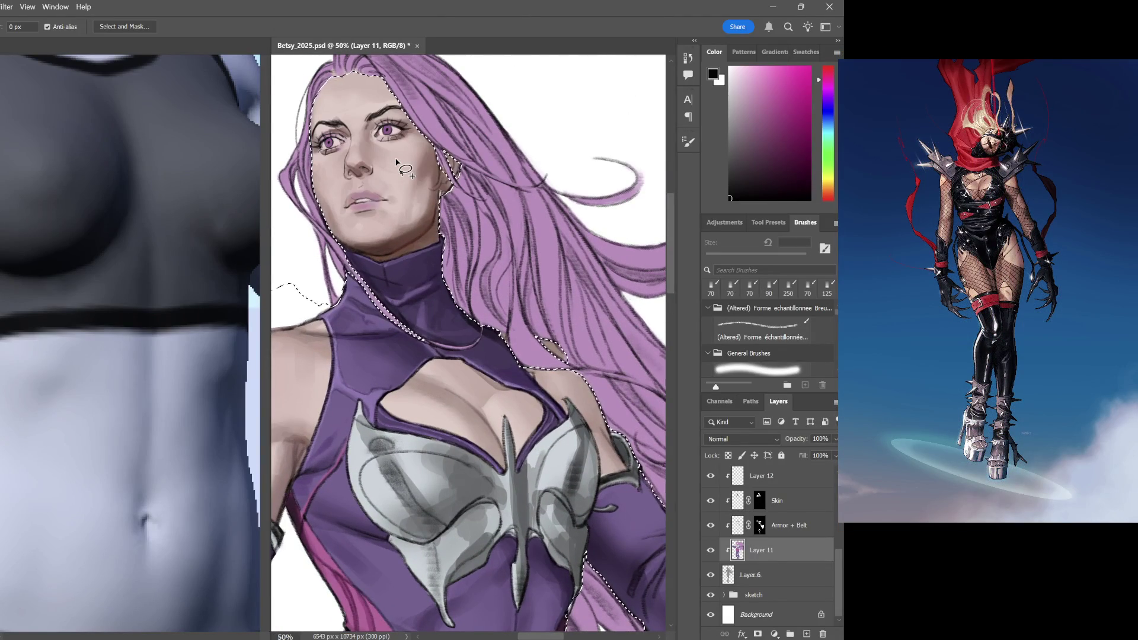
{"action": "key", "text": "ctrl+minus"}
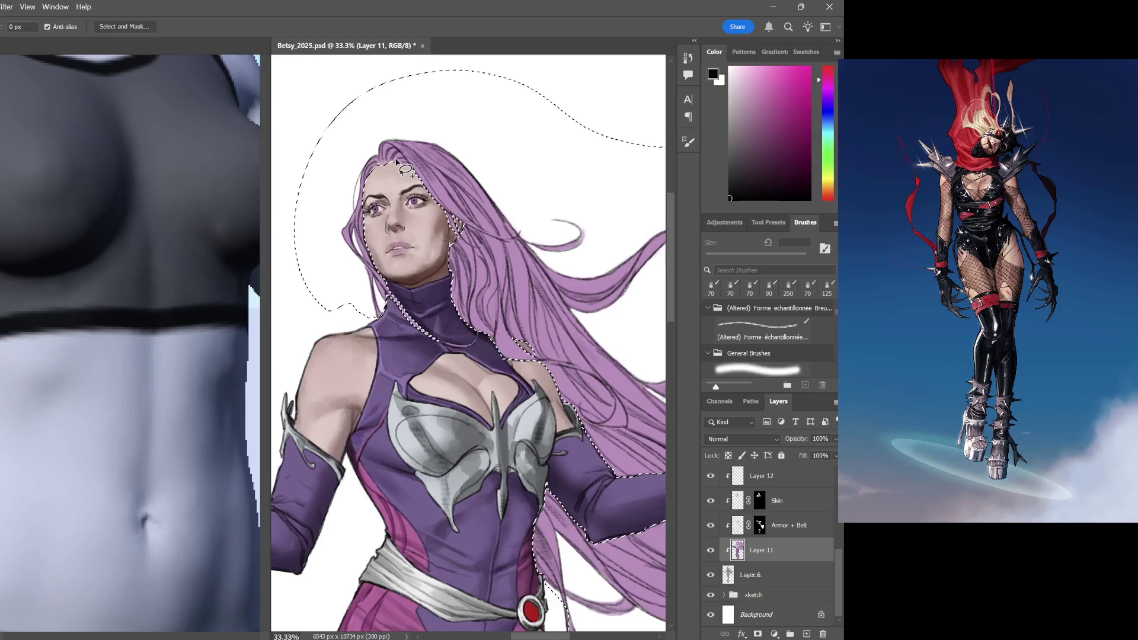
Add a new Layer 13 above Layer 11 and check the hair selection down to the gloved hand
{"action": "left_click", "coordinate": [807, 633]}
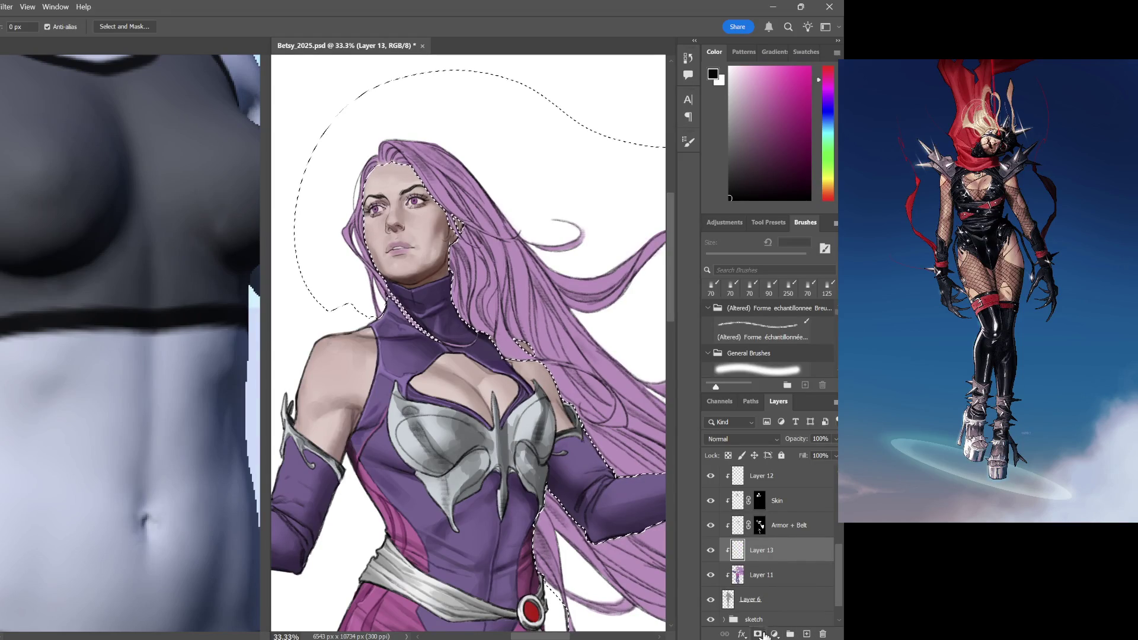
{"action": "left_click_drag", "start_coordinate": [690, 534], "coordinate": [480, 532]}
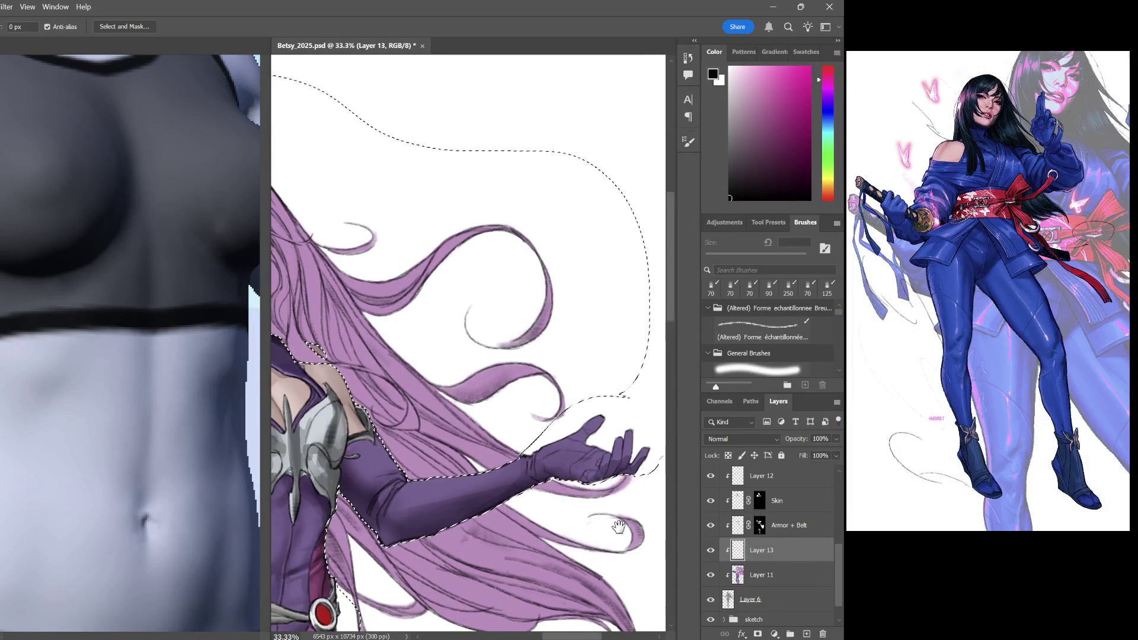
{"action": "left_click_drag", "start_coordinate": [606, 536], "coordinate": [605, 463]}
{"action": "scroll", "coordinate": [587, 516], "scroll_direction": "down", "scroll_amount": 3}
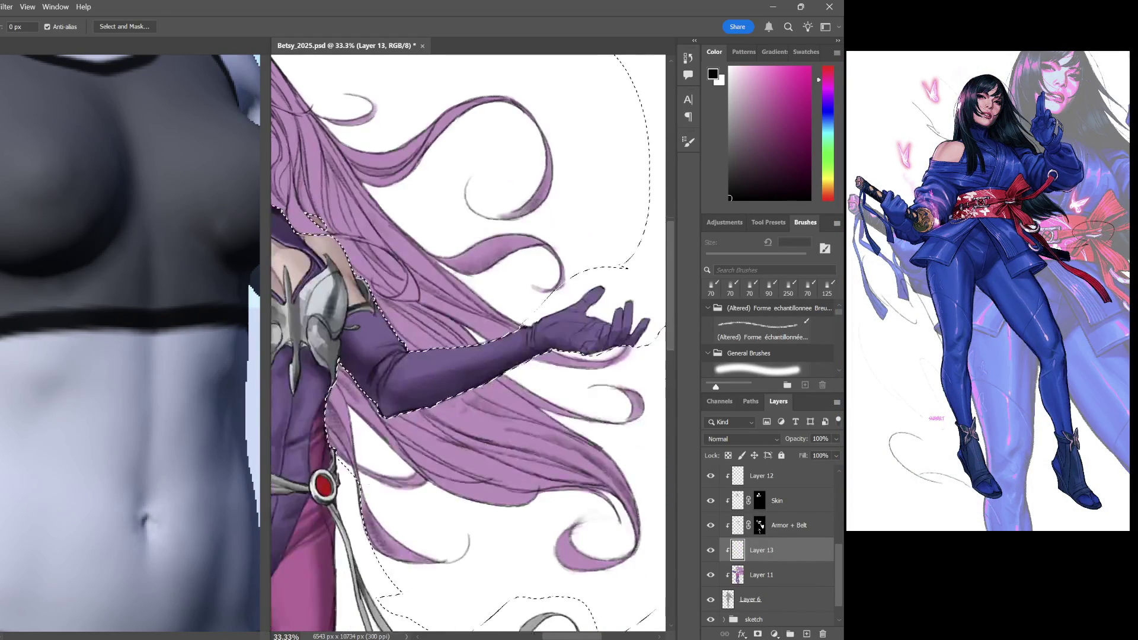
{"action": "key", "text": "alt+bracketleft"}
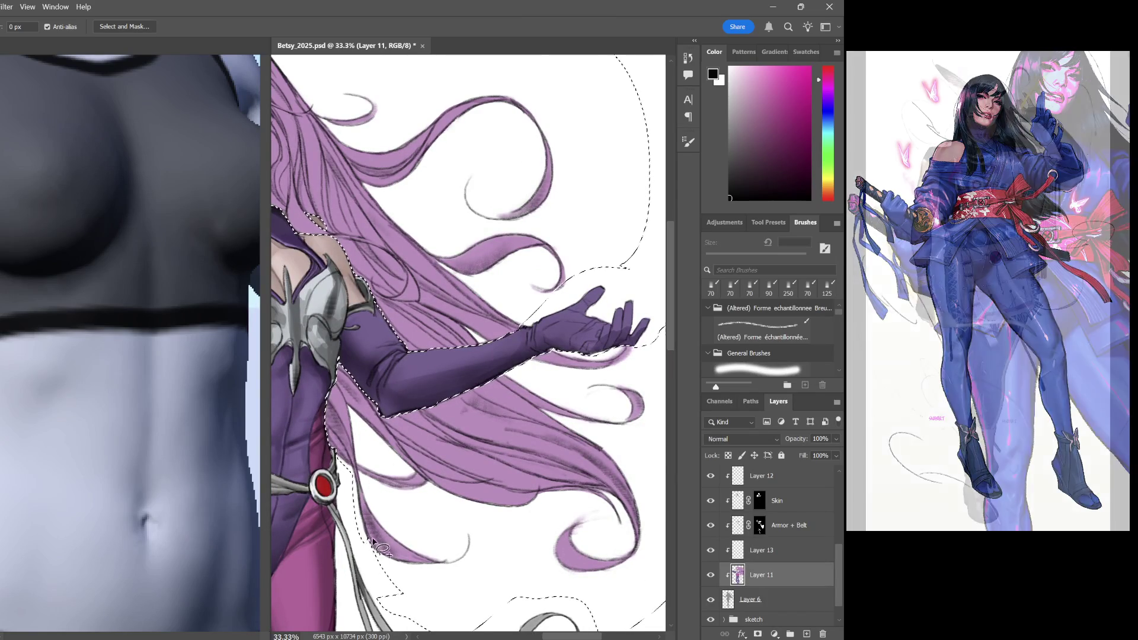
{"action": "left_click_drag", "start_coordinate": [391, 544], "coordinate": [476, 532]}
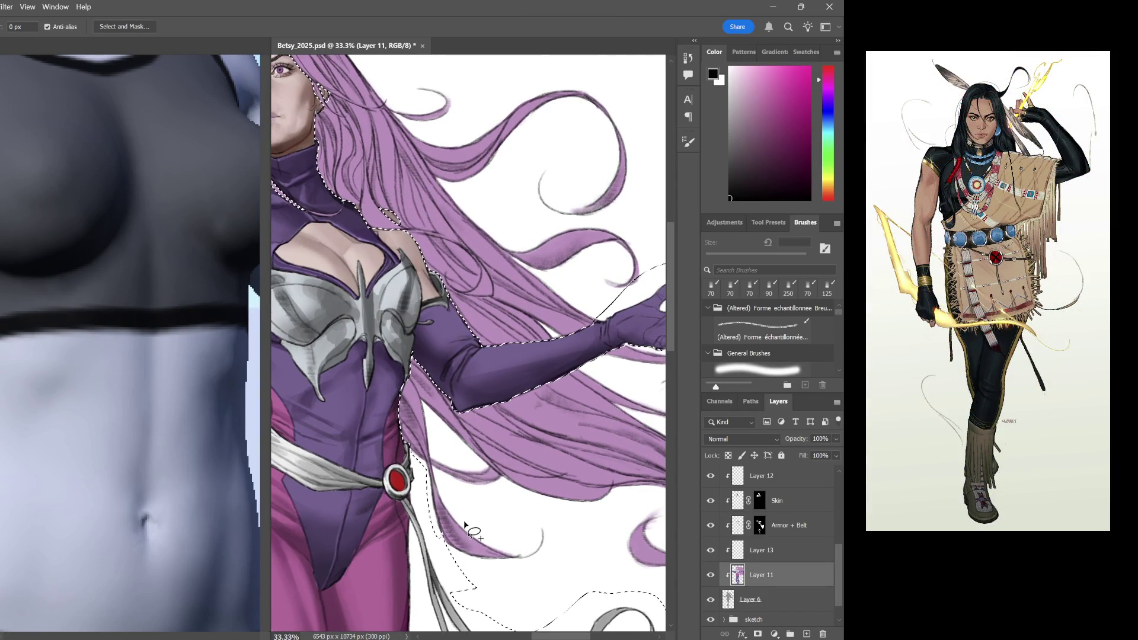
{"action": "mouse_move", "coordinate": [476, 534]}
{"action": "left_mouse_down"}
{"action": "mouse_move", "coordinate": [591, 456]}
{"action": "mouse_move", "coordinate": [529, 484]}
{"action": "left_mouse_up"}
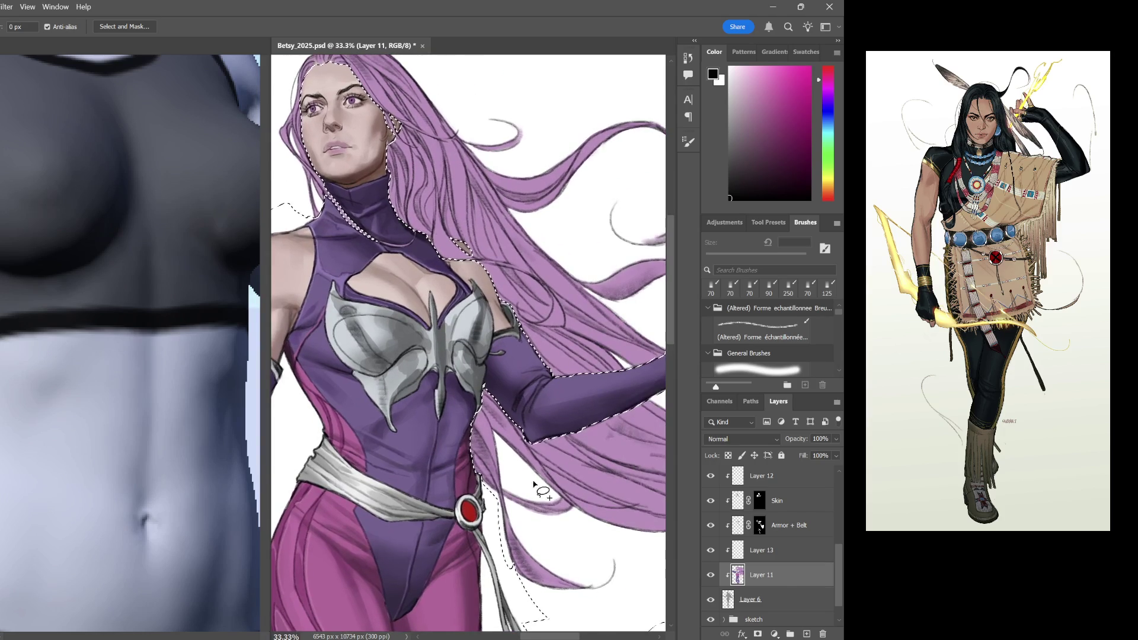
{"action": "key", "text": "alt+bracketright"}
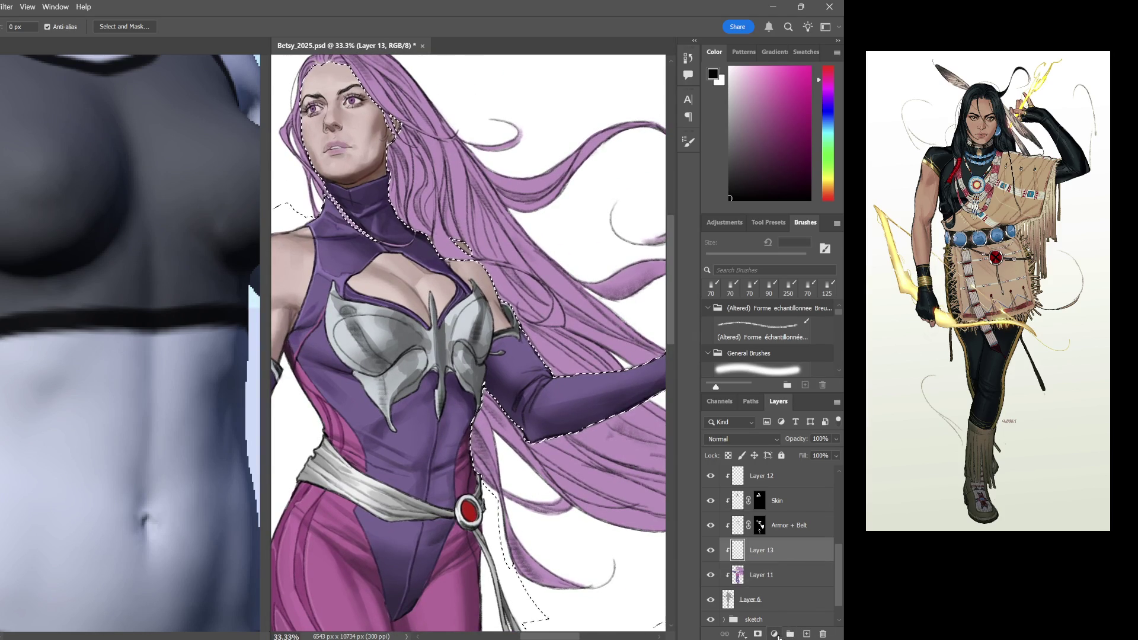
Mask Layer 13 to the hair selection and rename it Hair
{"action": "left_click", "coordinate": [758, 633]}
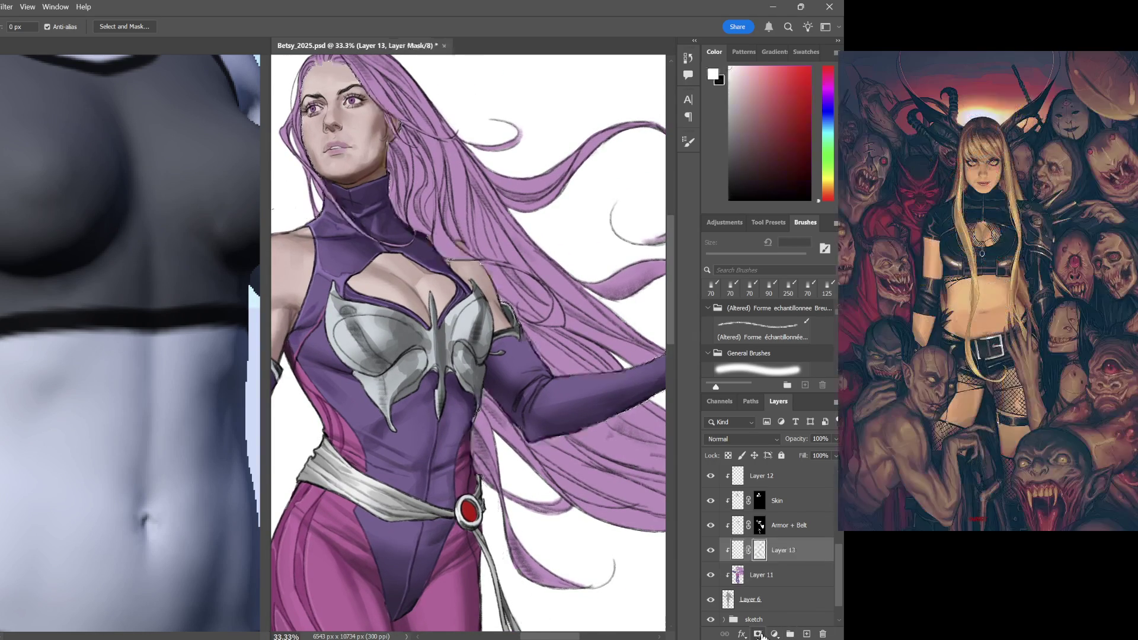
{"action": "double_click", "coordinate": [783, 552]}
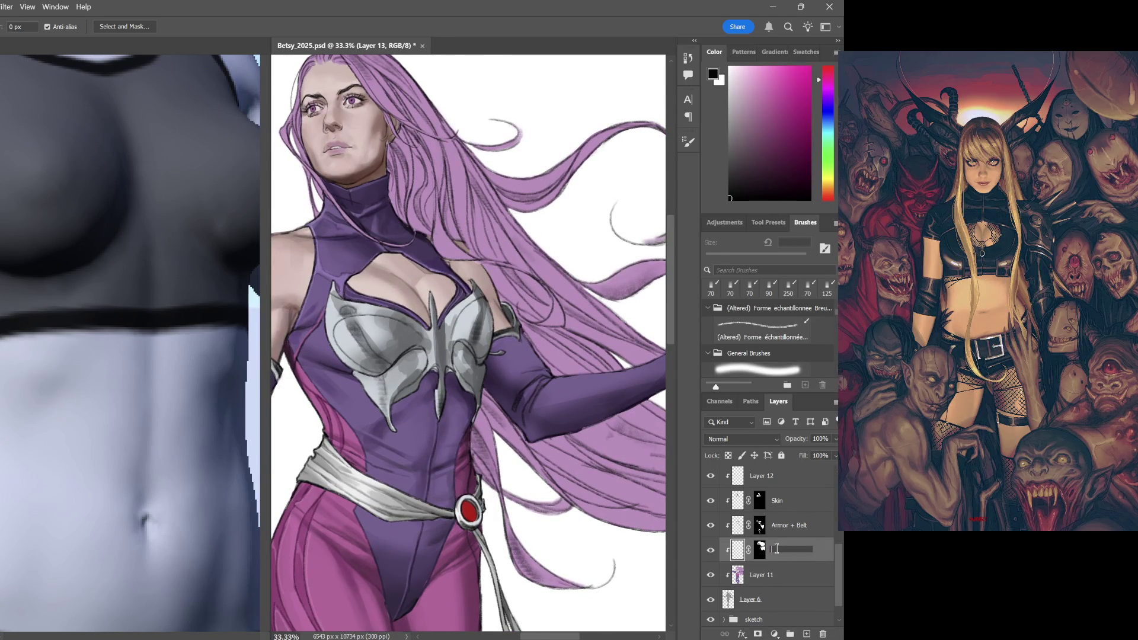
{"action": "type", "text": "Hair"}
{"action": "key", "text": "Return"}
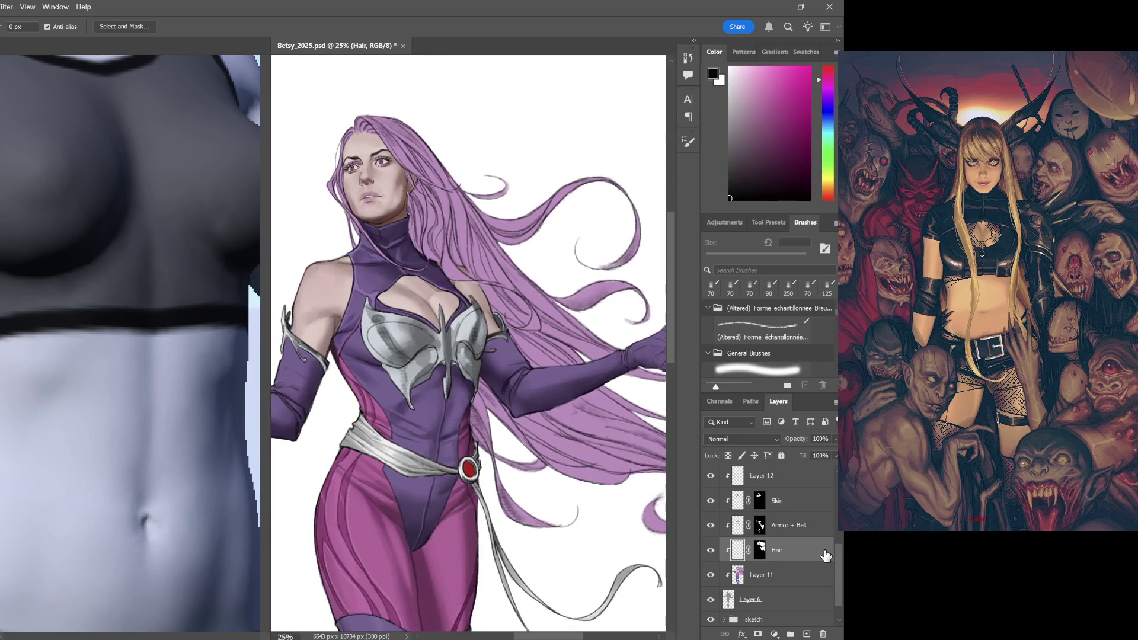
{"action": "scroll", "coordinate": [445, 245], "scroll_direction": "up", "scroll_amount": 2}
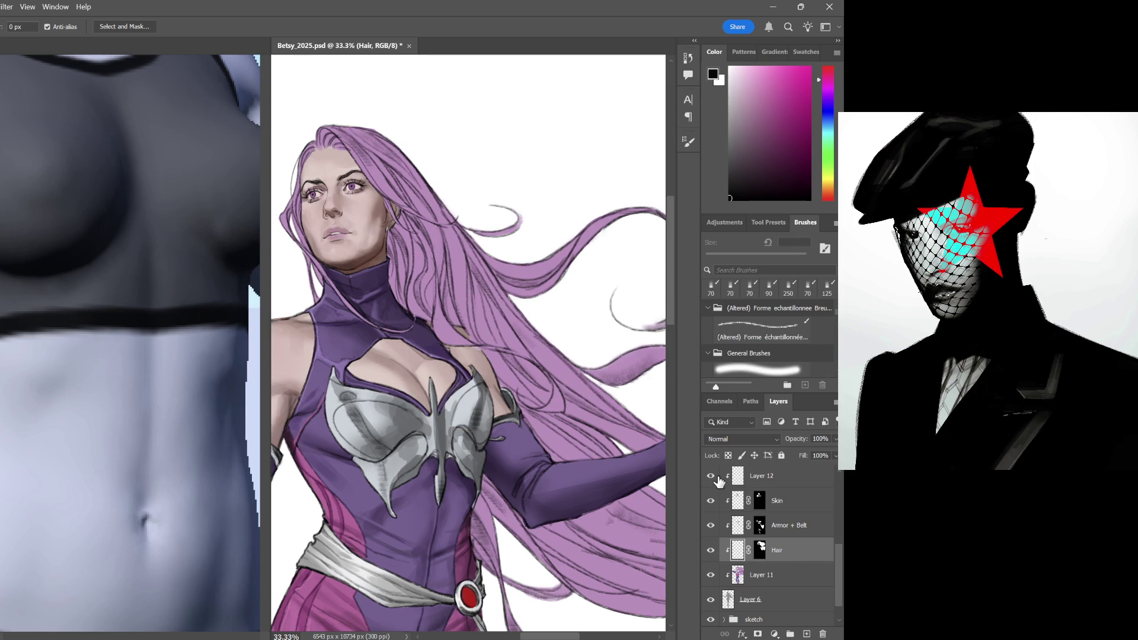
{"action": "left_click", "coordinate": [757, 480]}
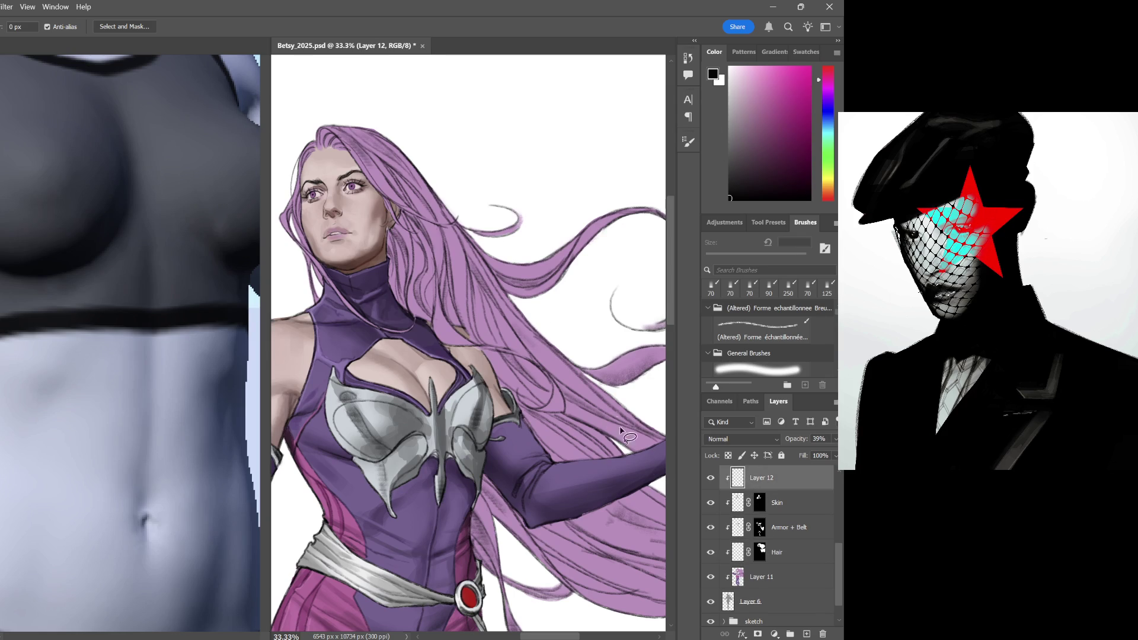
Sample the hair purple, darken it, load the Hard Elliptical brush preset and return to Layer 11
{"action": "left_click", "coordinate": [466, 270], "text": "alt"}
{"action": "left_click_drag", "start_coordinate": [750, 98], "coordinate": [762, 129]}
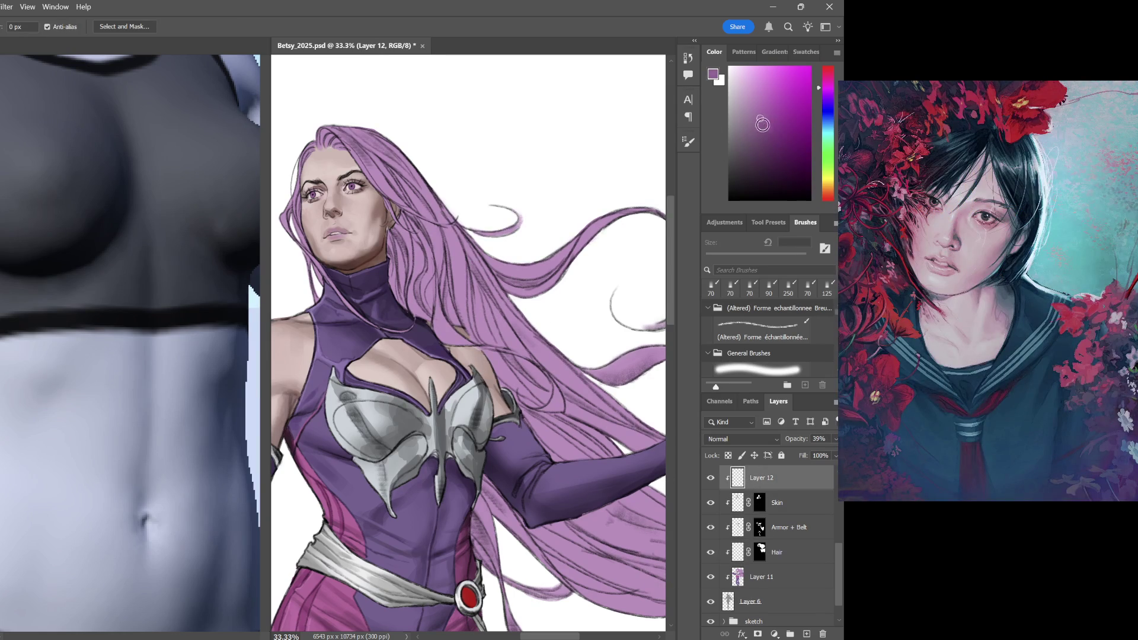
{"action": "left_click", "coordinate": [768, 222]}
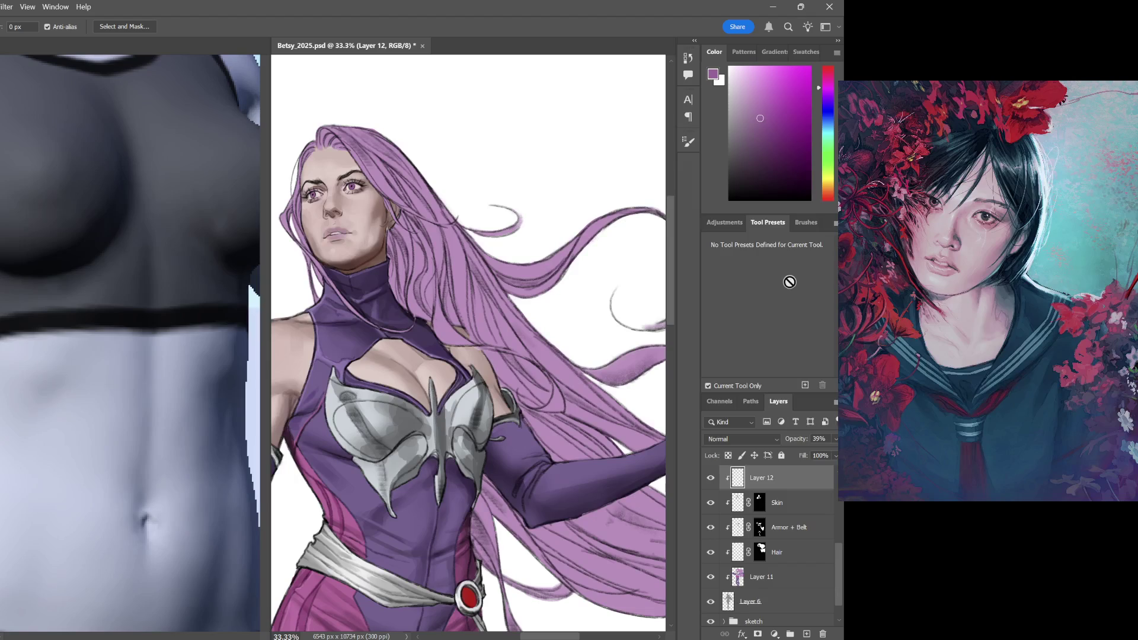
{"action": "key", "text": "b"}
{"action": "left_click", "coordinate": [765, 260]}
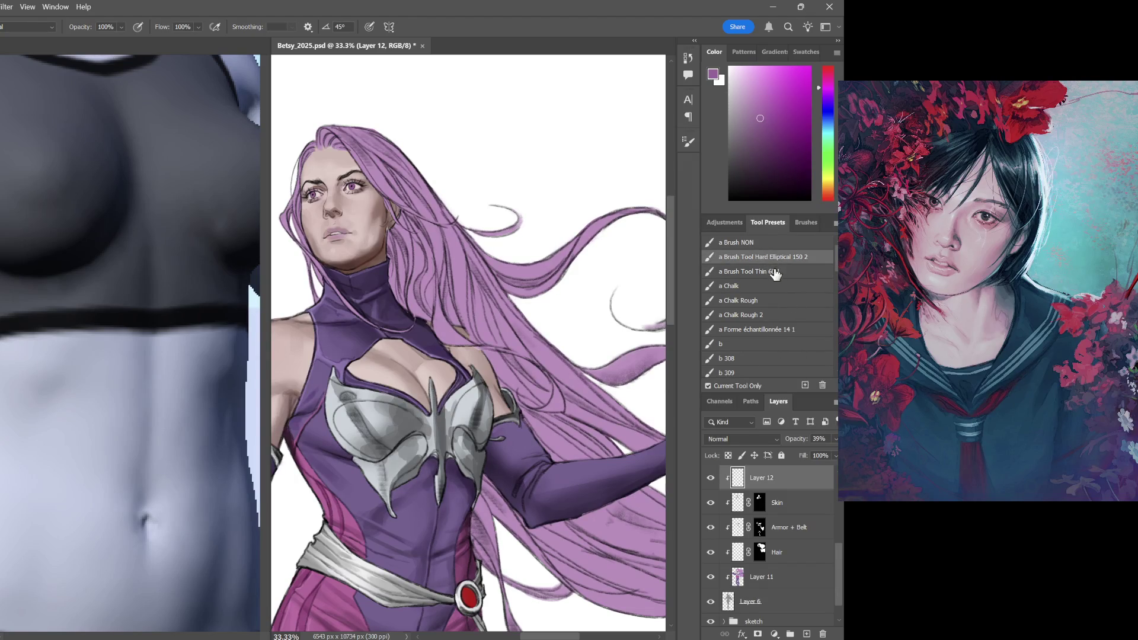
{"action": "key", "text": "ctrl+minus"}
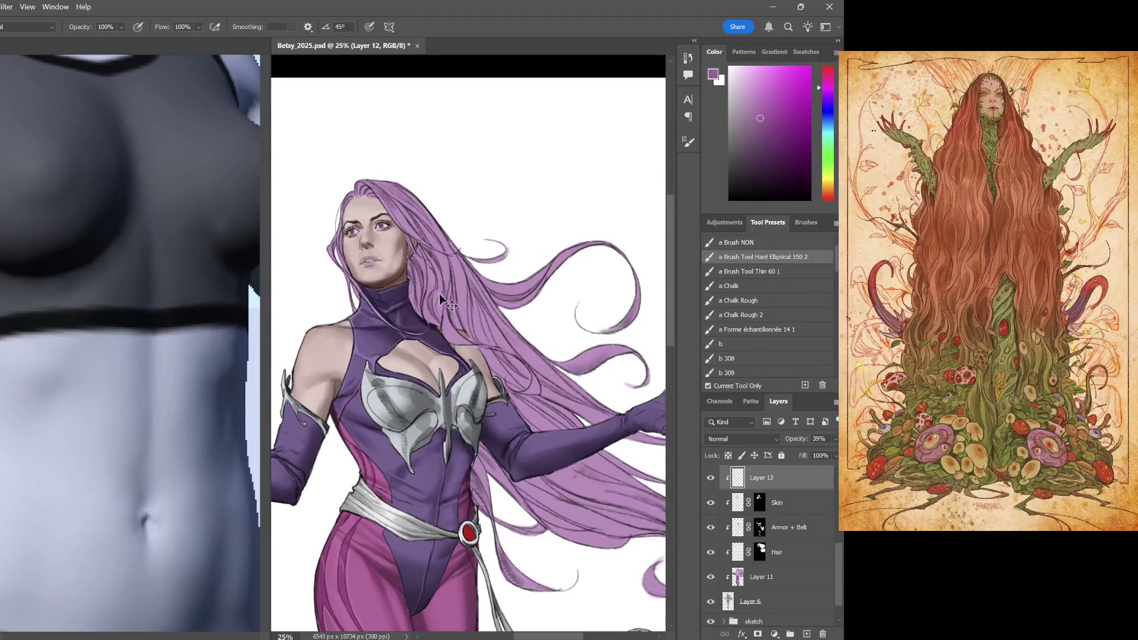
{"action": "left_click", "coordinate": [782, 580]}
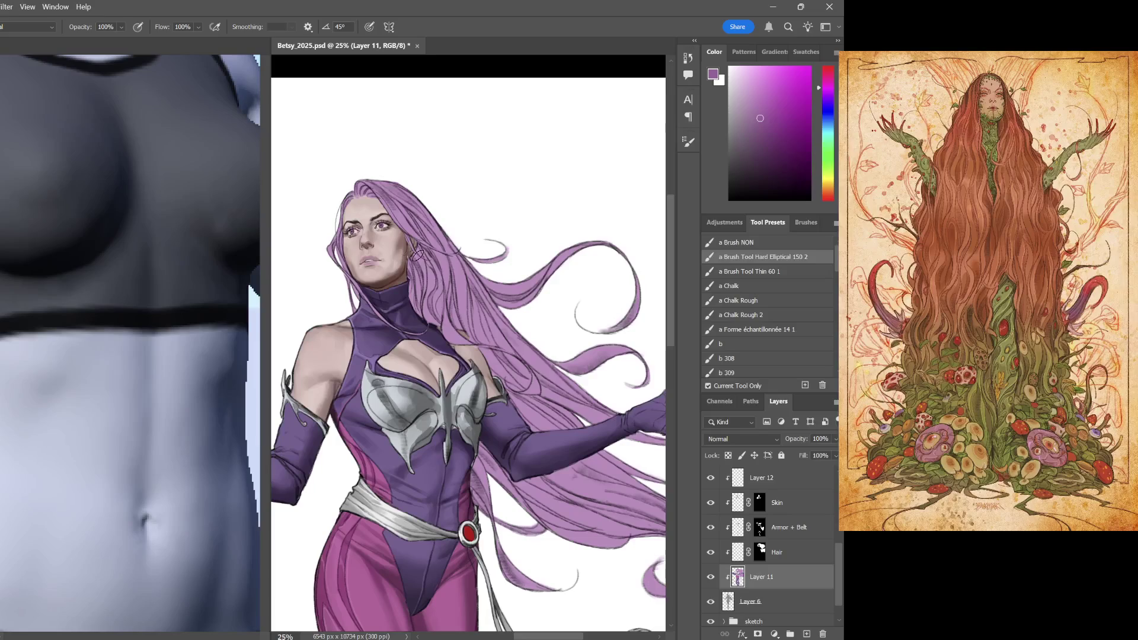
Paint darker purple along the hair beside the neck and a thin dark strand on the Hair layer
{"action": "left_click", "coordinate": [766, 149]}
{"action": "mouse_move", "coordinate": [403, 251]}
{"action": "left_mouse_down"}
{"action": "mouse_move", "coordinate": [411, 311]}
{"action": "mouse_move", "coordinate": [426, 312]}
{"action": "mouse_move", "coordinate": [414, 329]}
{"action": "mouse_move", "coordinate": [427, 309]}
{"action": "left_mouse_up"}
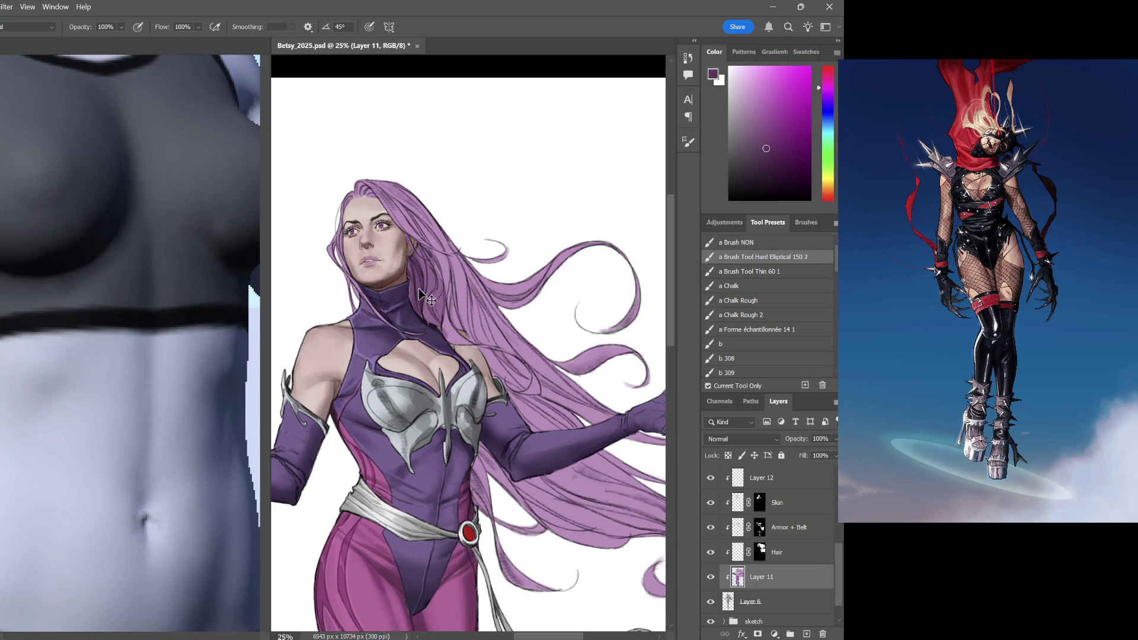
{"action": "left_click", "coordinate": [778, 554]}
{"action": "key", "text": "ctrl+z"}
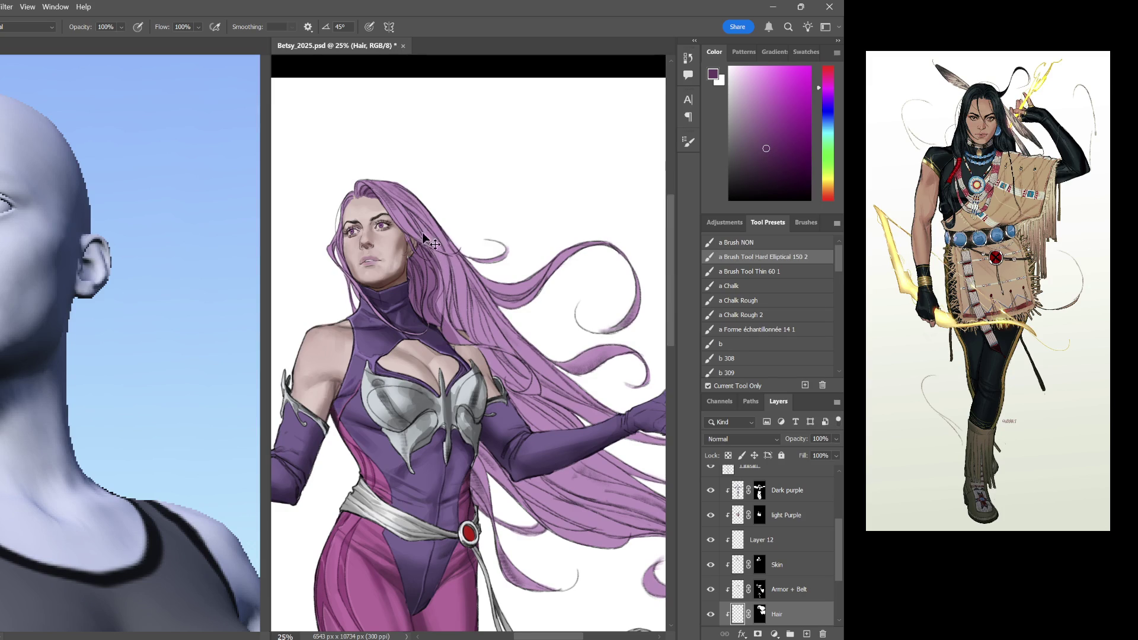
{"action": "left_click_drag", "start_coordinate": [384, 182], "coordinate": [526, 340]}
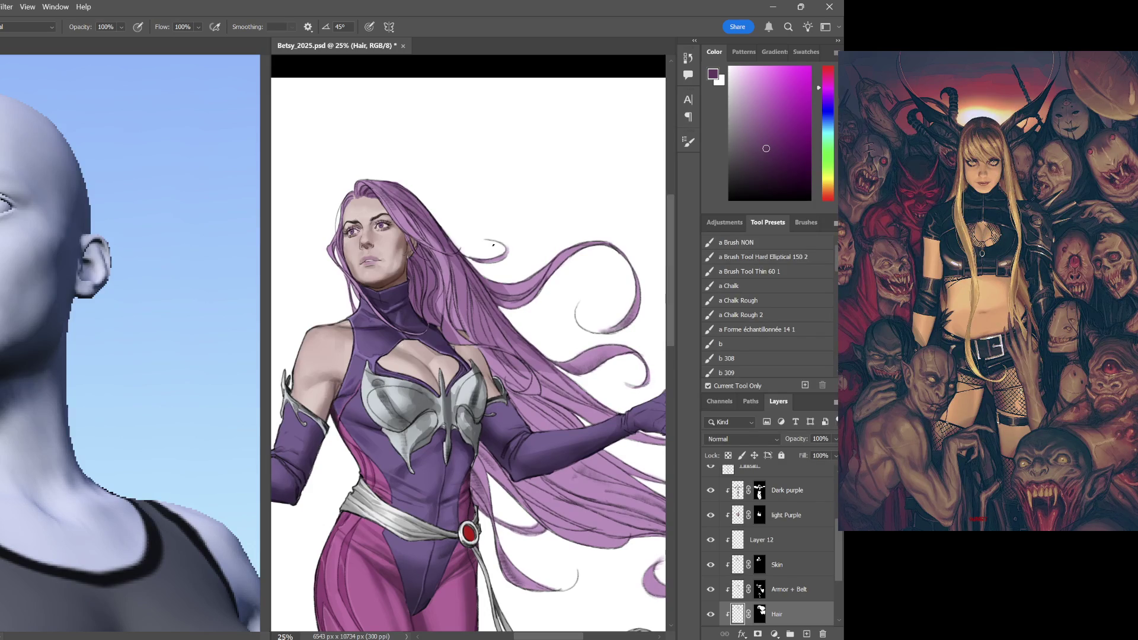
Undo a stray patch and airbrush soft darker purple shading into the hair tips
{"action": "mouse_move", "coordinate": [602, 427]}
{"action": "left_mouse_down"}
{"action": "mouse_move", "coordinate": [481, 429]}
{"action": "mouse_move", "coordinate": [542, 400]}
{"action": "left_mouse_up"}
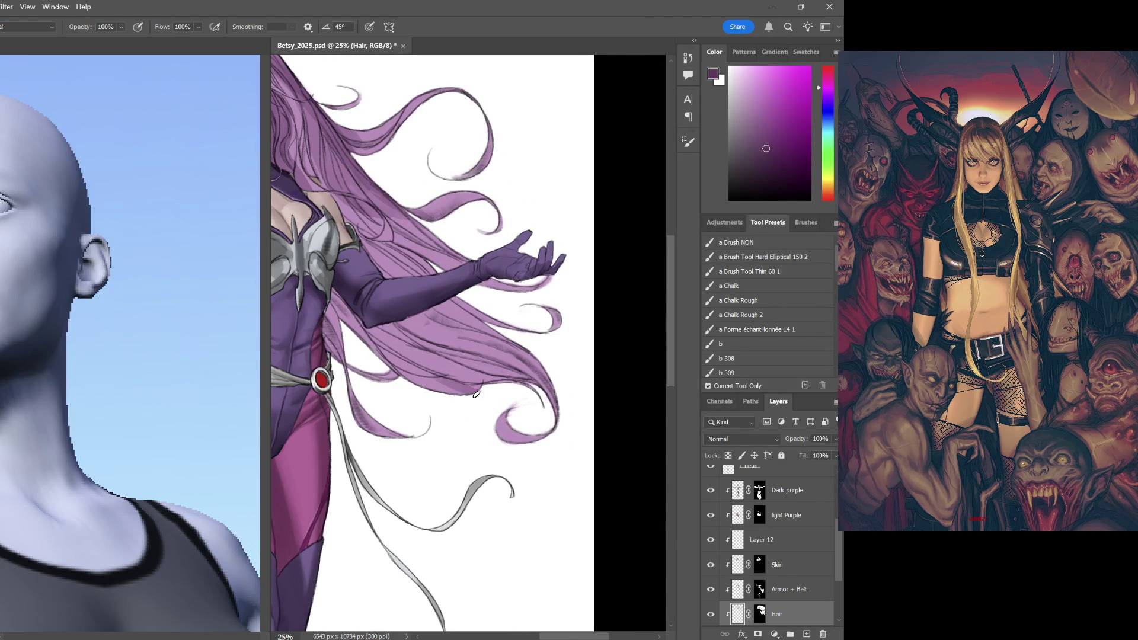
{"action": "key", "text": "ctrl+z"}
{"action": "scroll", "coordinate": [791, 318], "scroll_direction": "down", "scroll_amount": 10}
{"action": "scroll", "coordinate": [791, 318], "scroll_direction": "down", "scroll_amount": 5}
{"action": "left_click", "coordinate": [791, 318]}
{"action": "mouse_move", "coordinate": [516, 400]}
{"action": "left_mouse_down"}
{"action": "mouse_move", "coordinate": [440, 389]}
{"action": "mouse_move", "coordinate": [498, 253]}
{"action": "mouse_move", "coordinate": [382, 413]}
{"action": "left_mouse_up"}
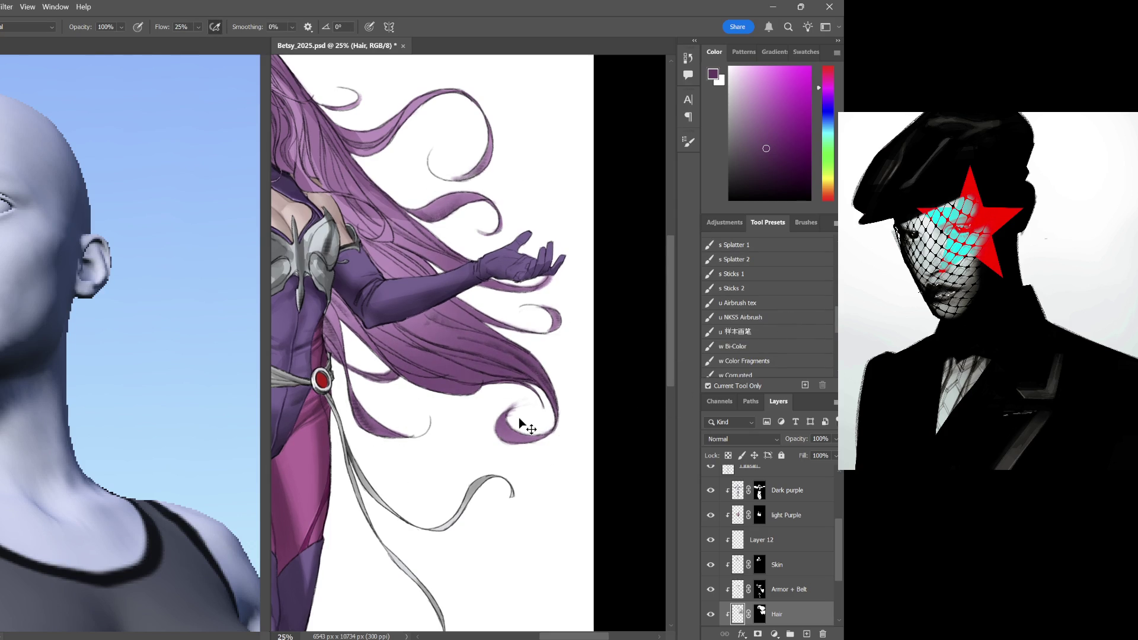
{"action": "left_click", "coordinate": [519, 418]}
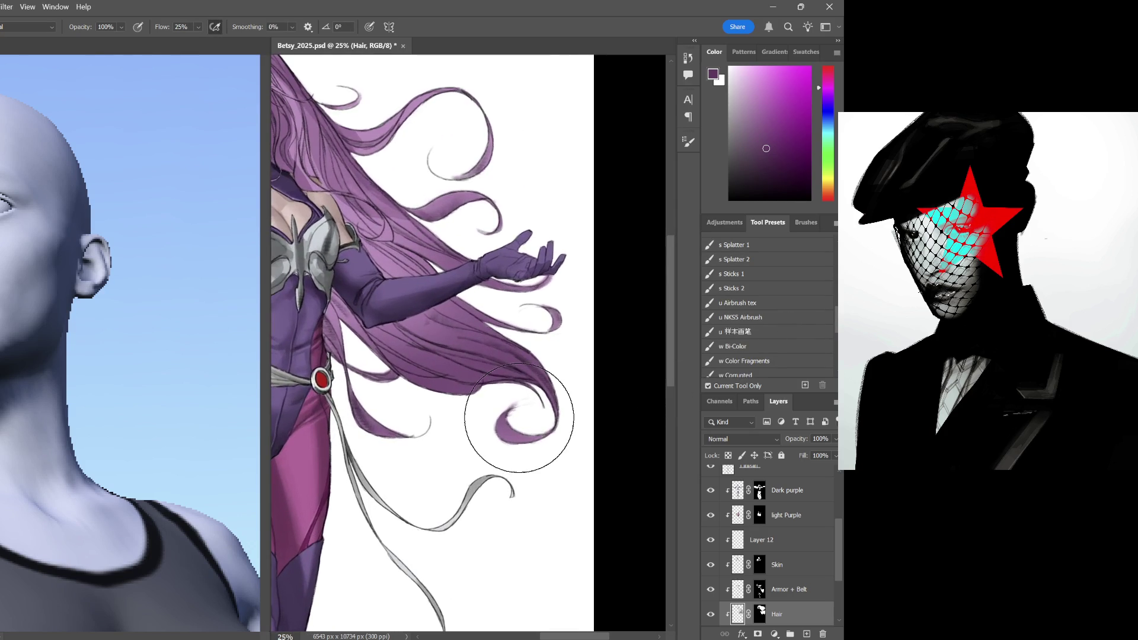
{"action": "left_click_drag", "start_coordinate": [433, 304], "coordinate": [539, 342]}
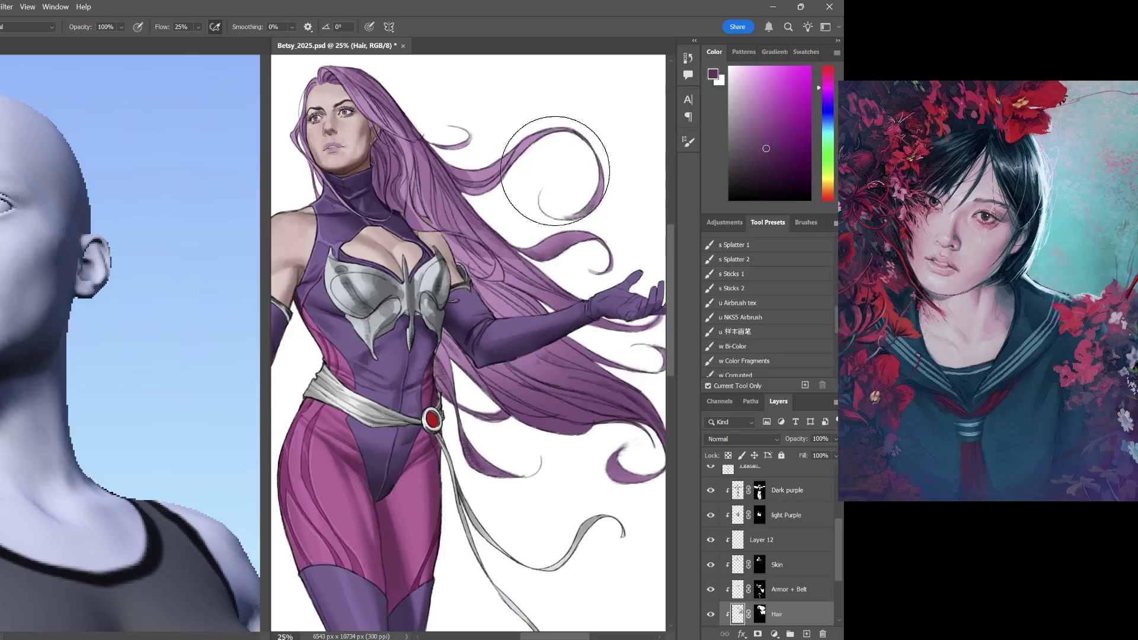
{"action": "left_click_drag", "start_coordinate": [569, 169], "coordinate": [573, 253]}
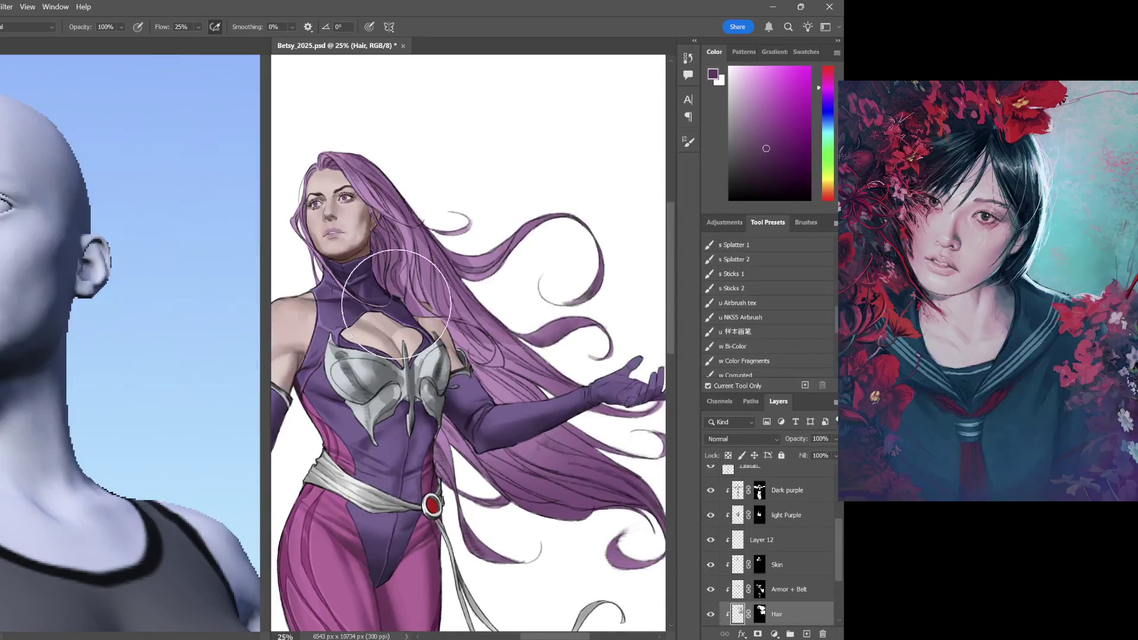
{"action": "key", "text": "e"}
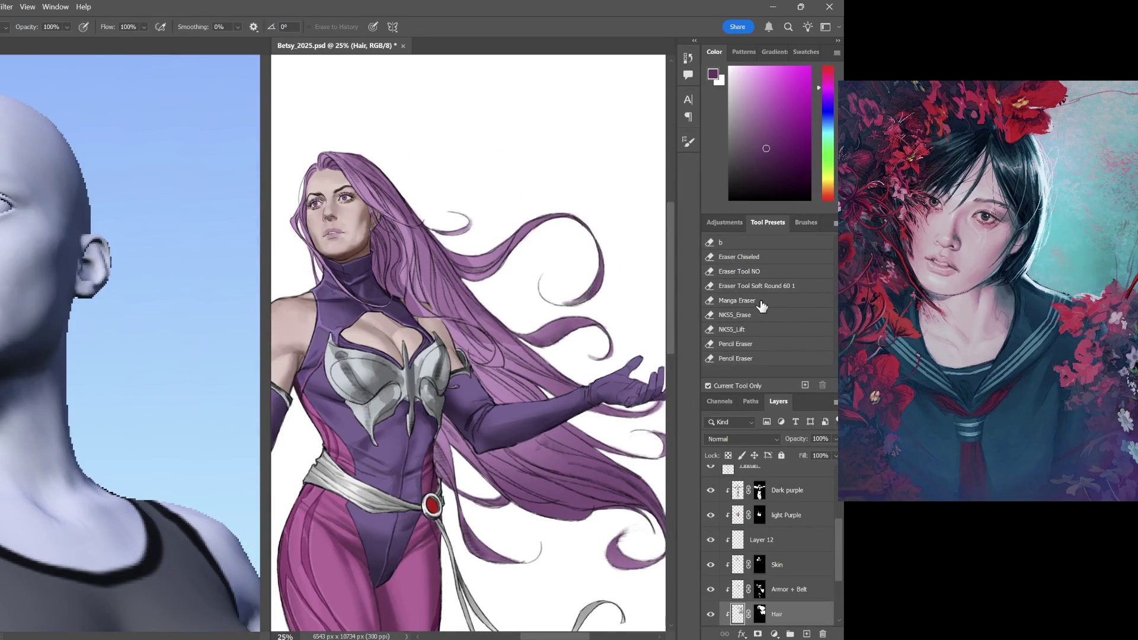
Paint fine darker marks up the hair beside the ear with a small airbrush, then make Armor + Belt active
{"action": "left_click", "coordinate": [757, 286]}
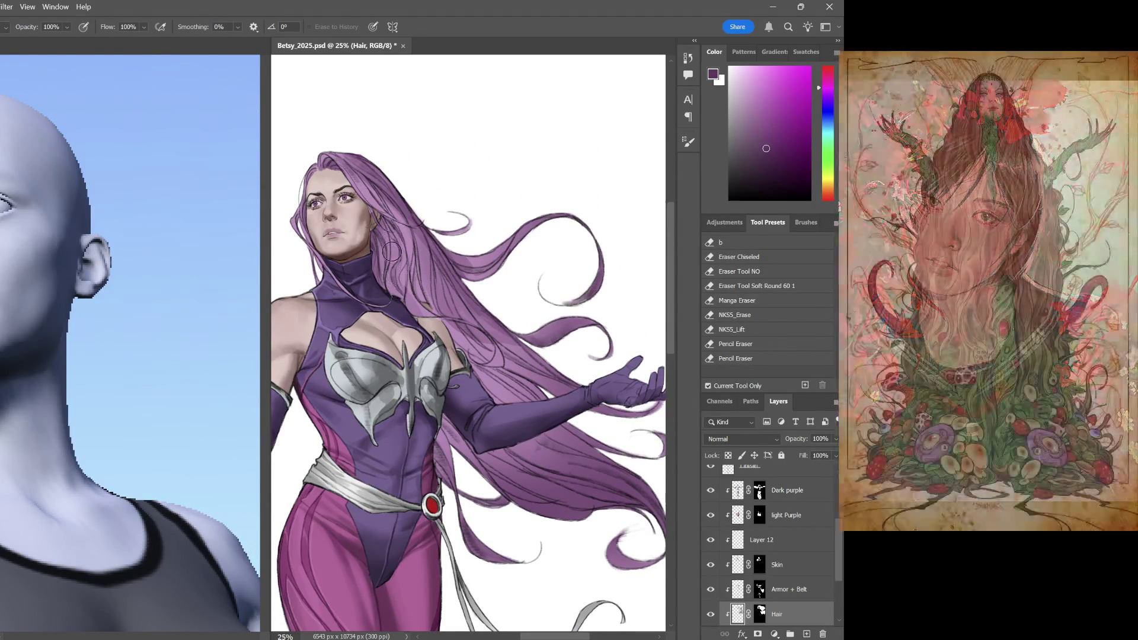
{"action": "key", "text": "b"}
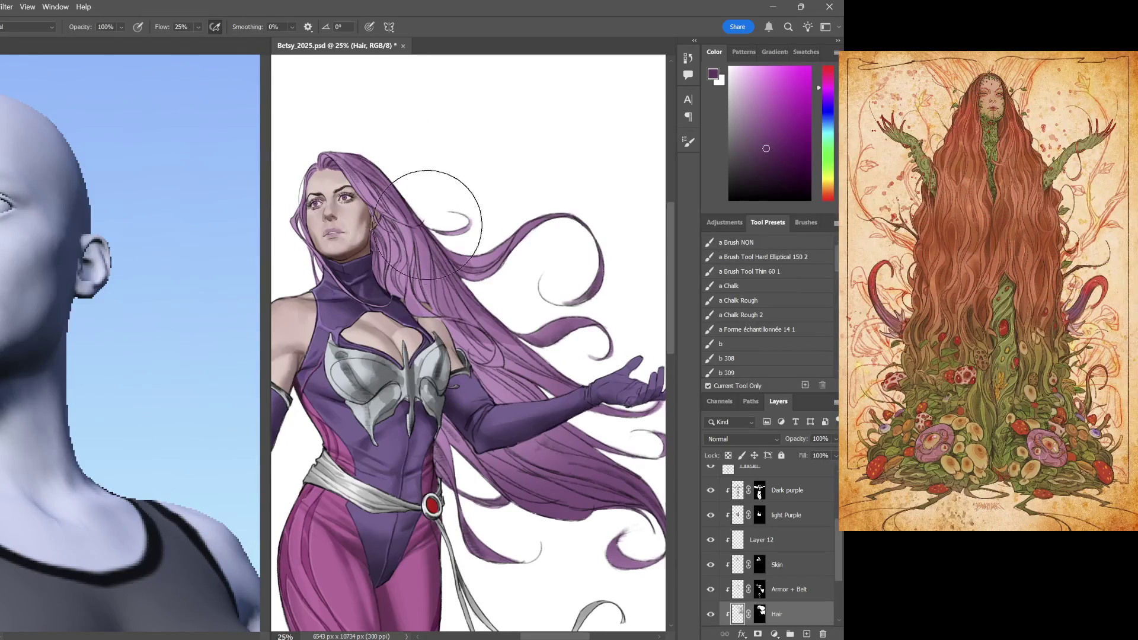
{"action": "key", "text": "bracketleft"}
{"action": "key", "text": "bracketleft"}
{"action": "key", "text": "bracketleft"}
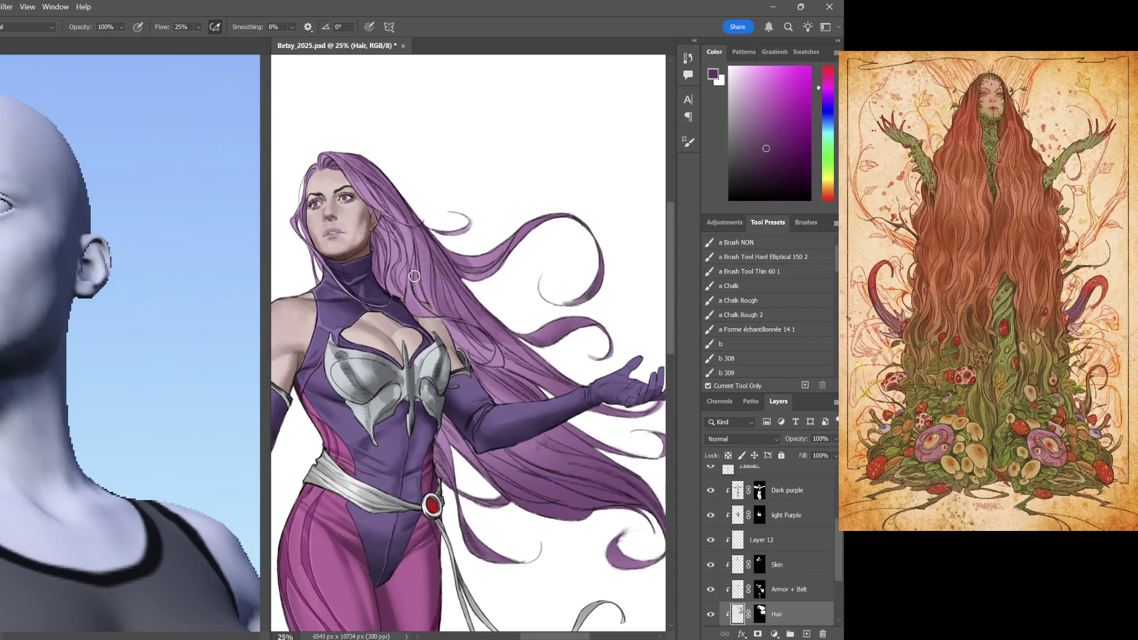
{"action": "left_click_drag", "start_coordinate": [433, 307], "coordinate": [415, 235]}
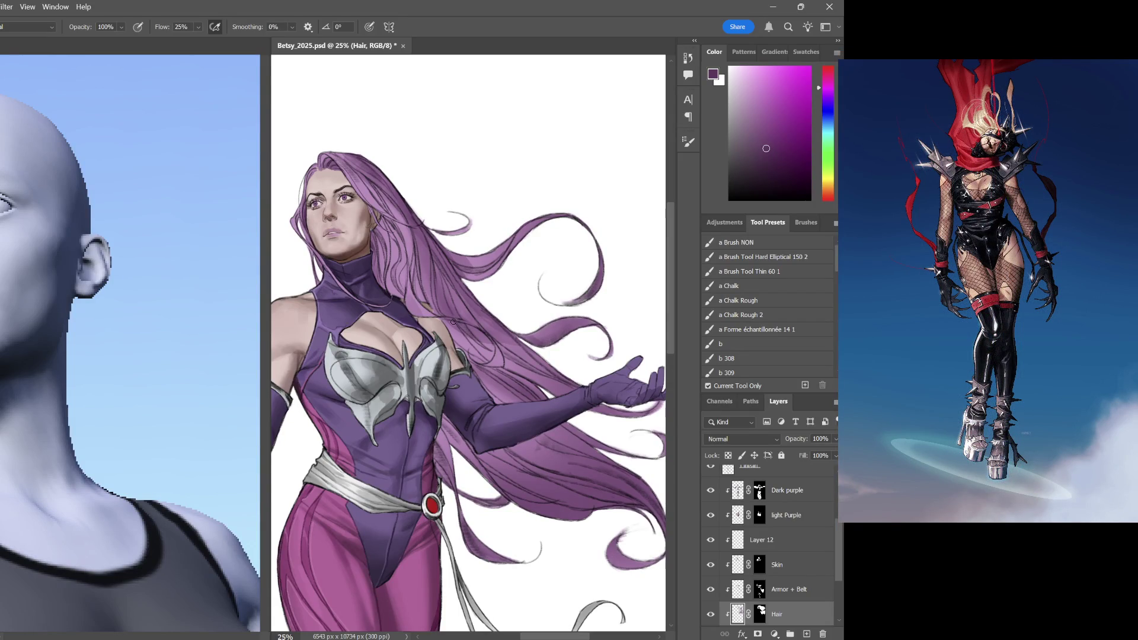
{"action": "scroll", "coordinate": [508, 251], "scroll_direction": "left", "scroll_amount": 5}
{"action": "left_click_drag", "start_coordinate": [475, 227], "coordinate": [479, 279]}
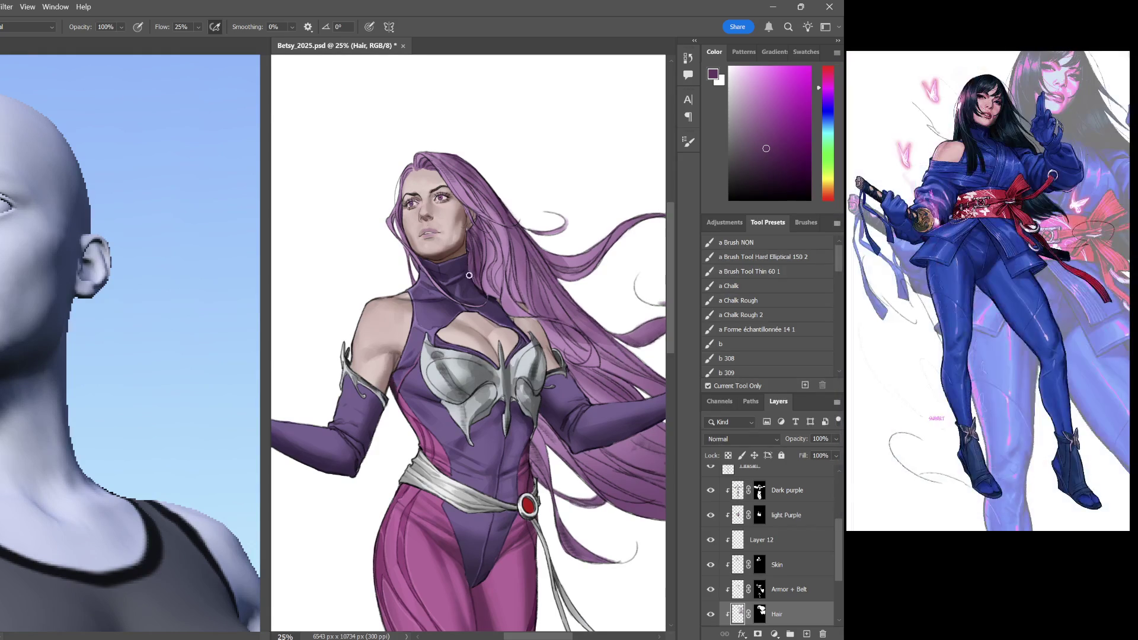
{"action": "mouse_move", "coordinate": [581, 424]}
{"action": "left_mouse_down"}
{"action": "mouse_move", "coordinate": [505, 261]}
{"action": "mouse_move", "coordinate": [598, 292]}
{"action": "left_mouse_up"}
{"action": "scroll", "coordinate": [511, 197], "scroll_direction": "up", "scroll_amount": 3}
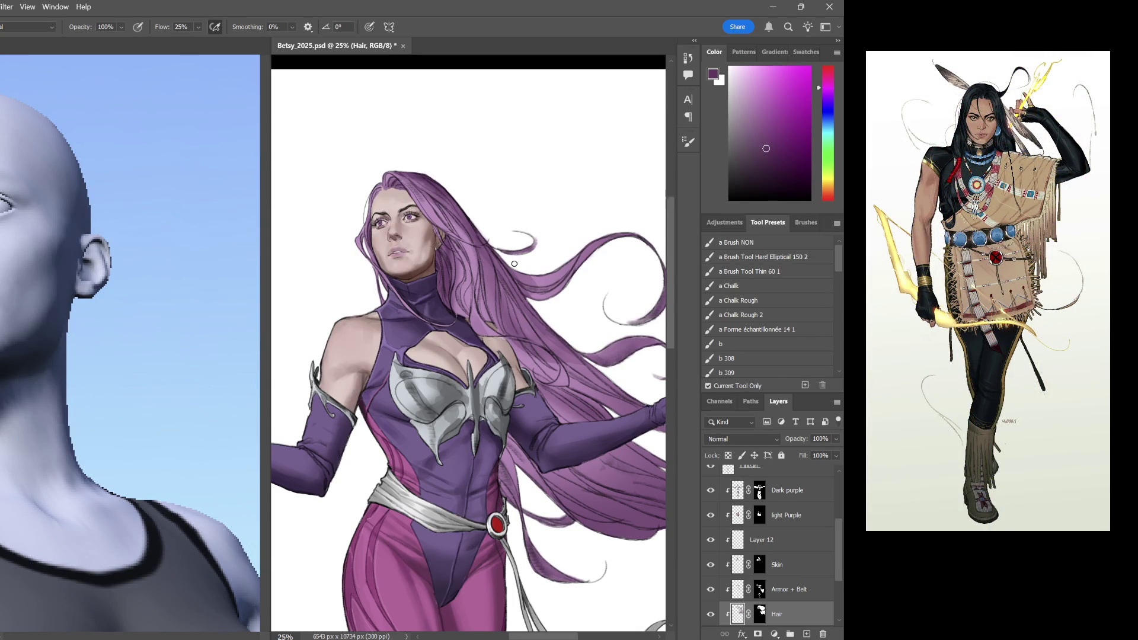
{"action": "scroll", "coordinate": [574, 313], "scroll_direction": "down", "scroll_amount": 3}
{"action": "scroll", "coordinate": [576, 319], "scroll_direction": "up", "scroll_amount": 3}
{"action": "scroll", "coordinate": [574, 314], "scroll_direction": "up", "scroll_amount": 1}
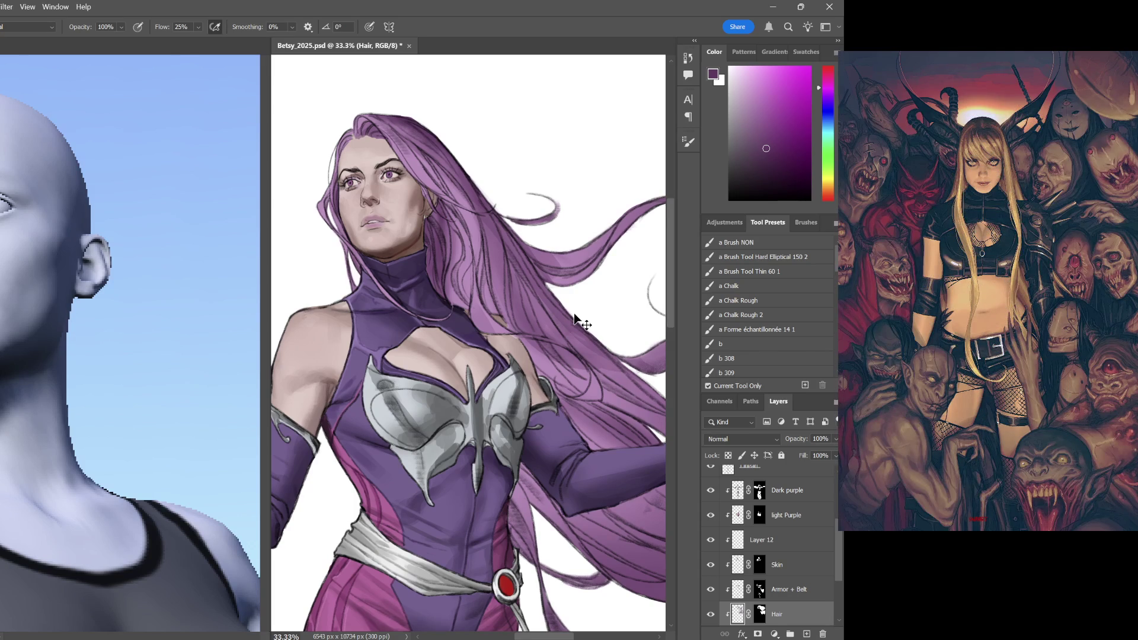
{"action": "left_click", "coordinate": [789, 590]}
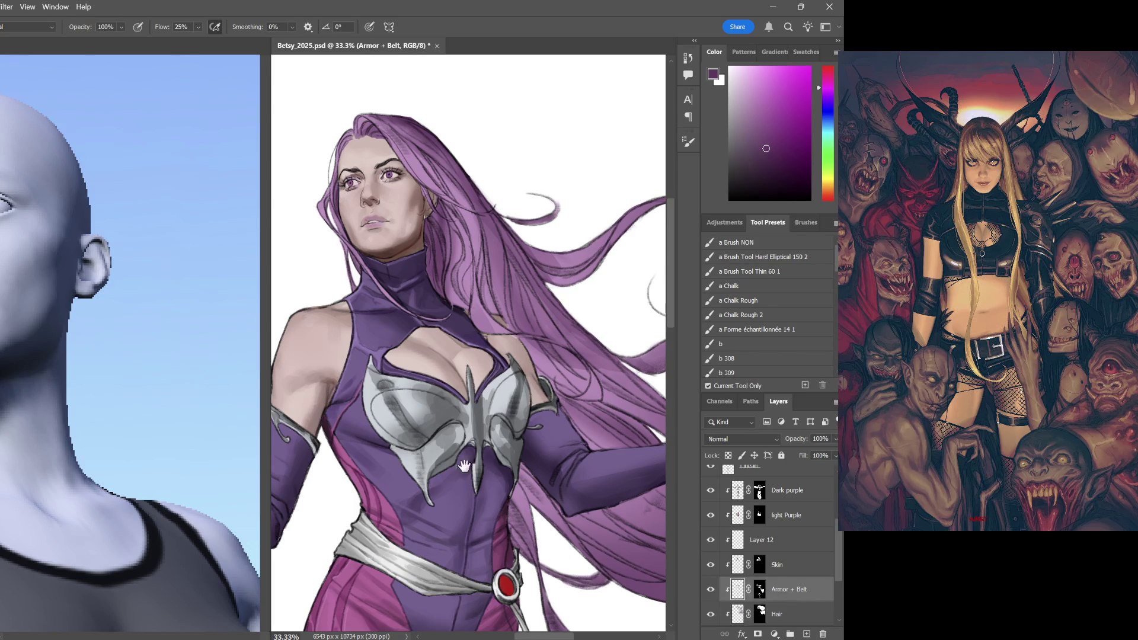
{"action": "scroll", "coordinate": [356, 331], "scroll_direction": "down", "scroll_amount": 2}
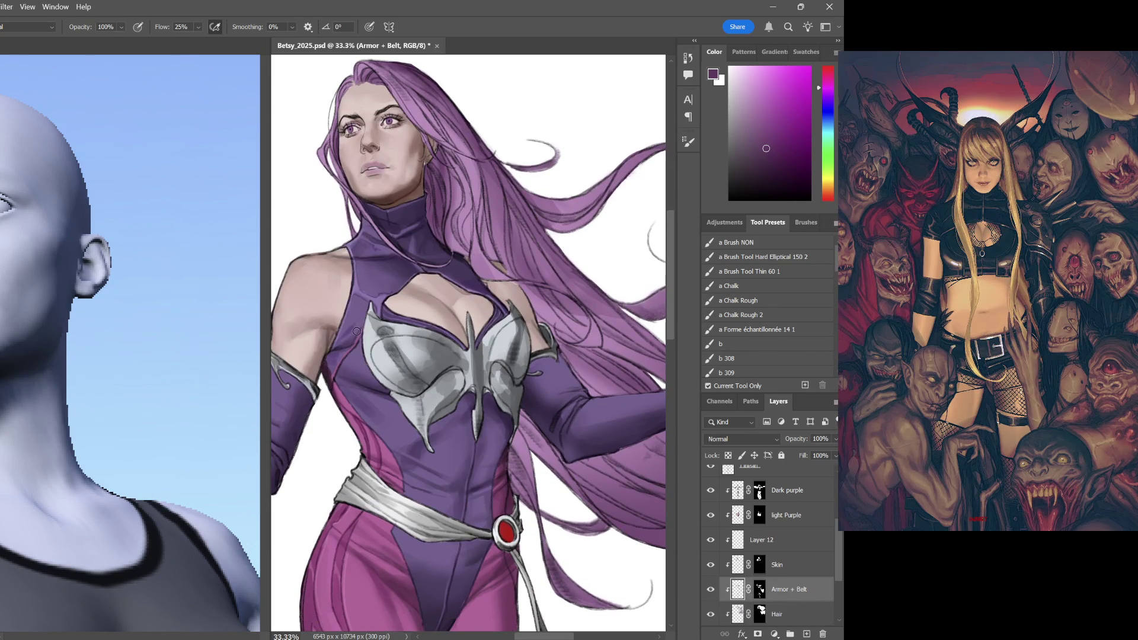
Repaint the shading on the left armor cup with greys sampled from the armor
{"action": "left_click", "coordinate": [431, 355], "text": "alt"}
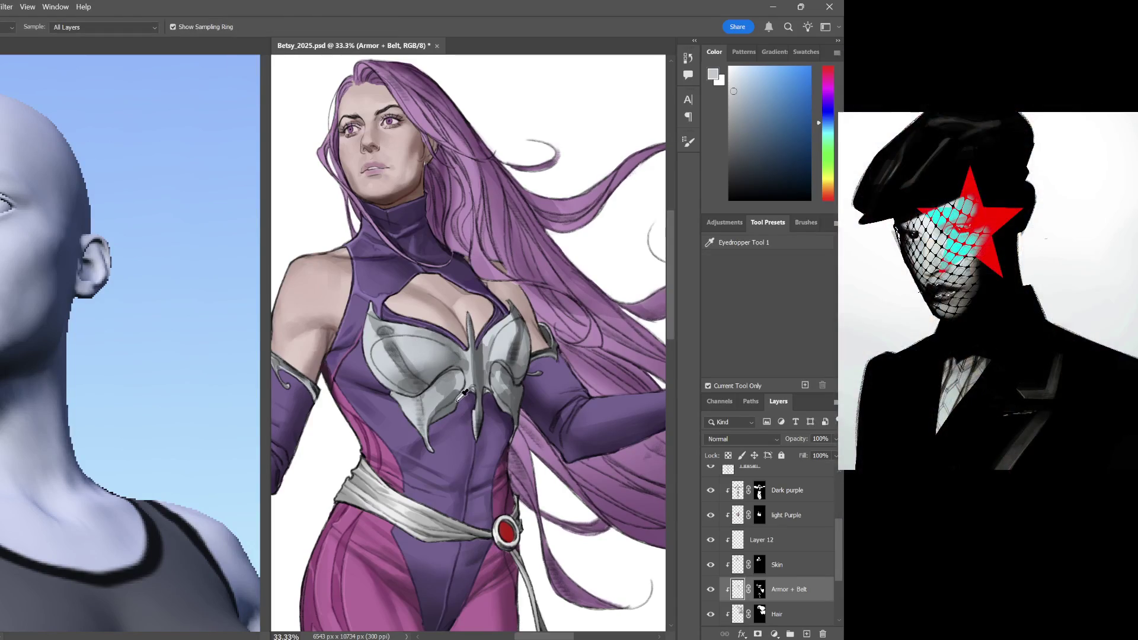
{"action": "left_click", "coordinate": [437, 372], "text": "alt"}
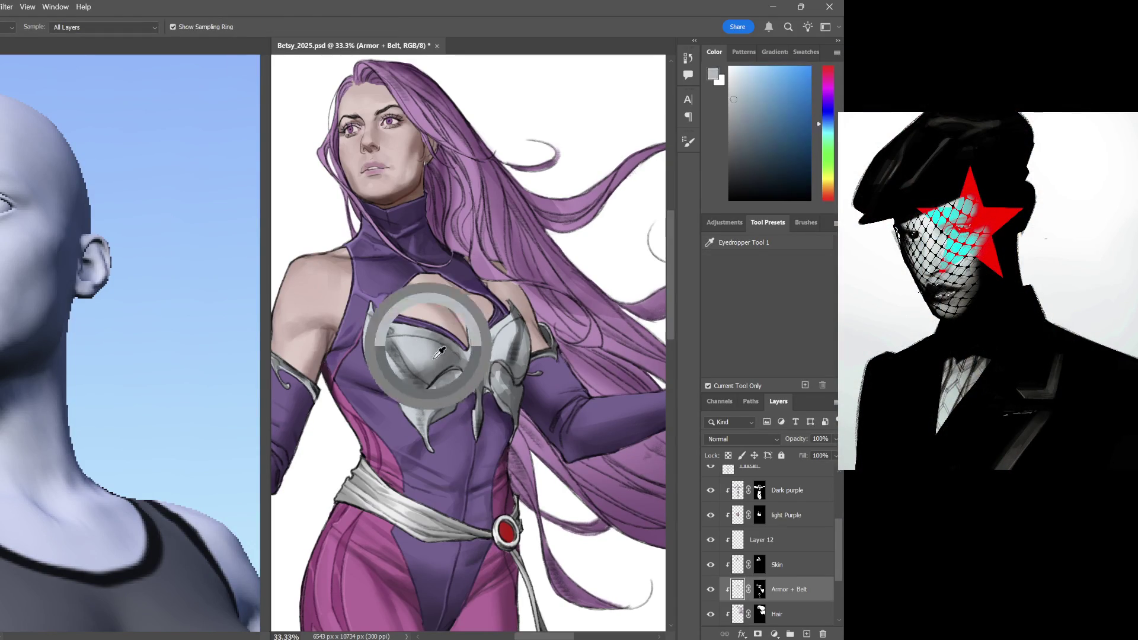
{"action": "mouse_move", "coordinate": [436, 373]}
{"action": "left_mouse_down"}
{"action": "mouse_move", "coordinate": [429, 322]}
{"action": "mouse_move", "coordinate": [427, 378]}
{"action": "mouse_move", "coordinate": [399, 389]}
{"action": "mouse_move", "coordinate": [423, 377]}
{"action": "left_mouse_up"}
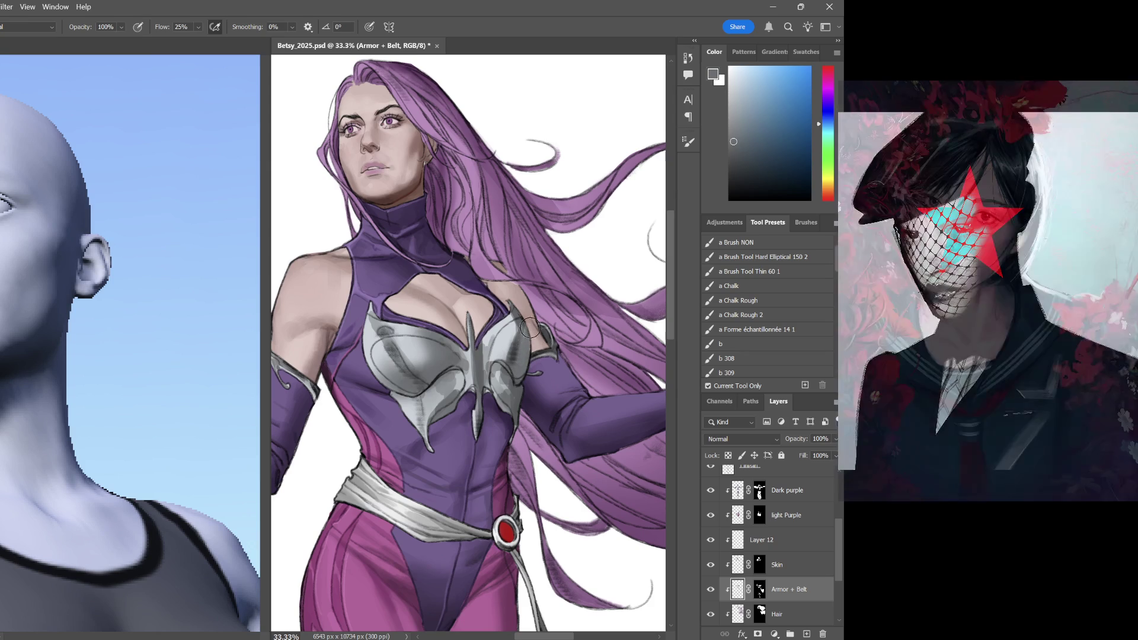
{"action": "scroll", "coordinate": [525, 352], "scroll_direction": "down", "scroll_amount": 1}
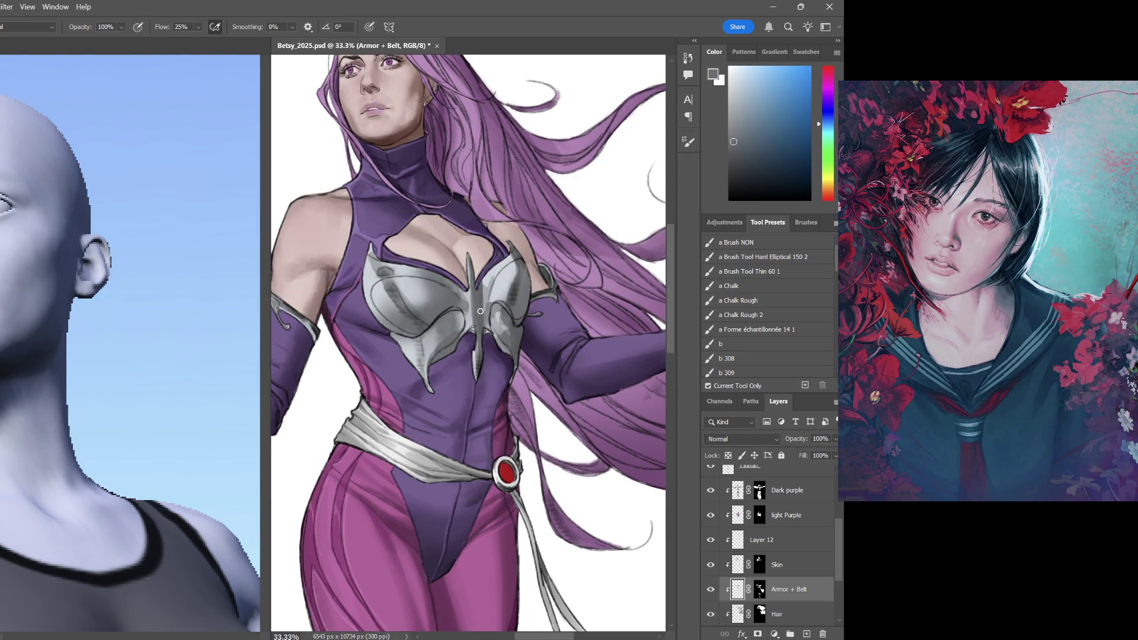
Sample light and dark greys near the chest plate, then load the Hard Elliptical 150 brush
{"action": "left_click", "coordinate": [480, 310], "text": "alt"}
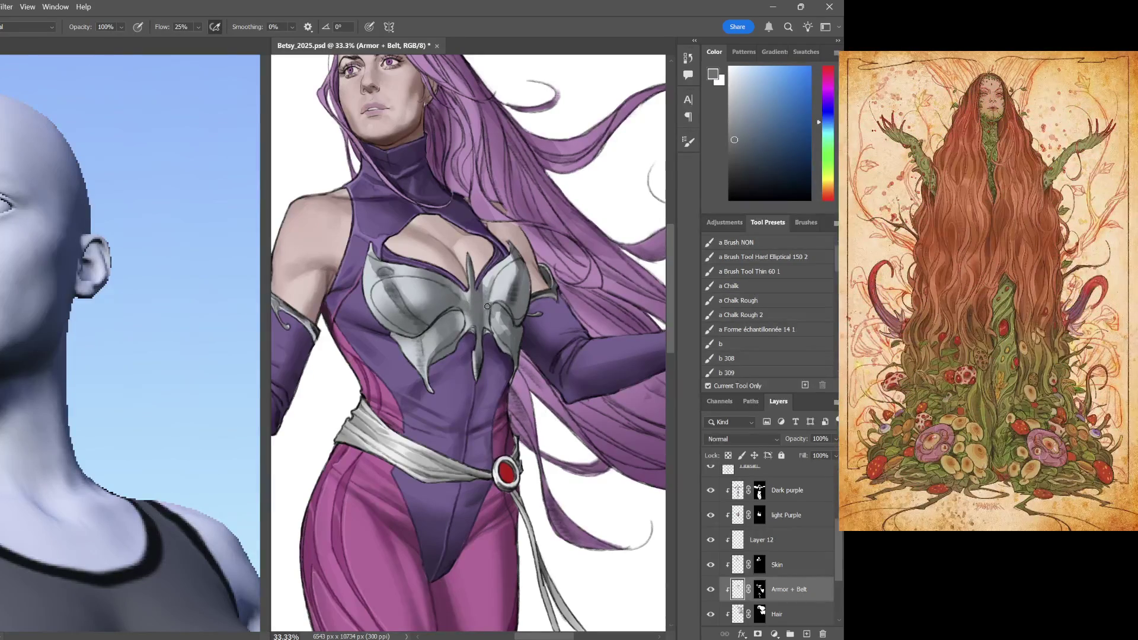
{"action": "left_click", "coordinate": [502, 283], "text": "alt"}
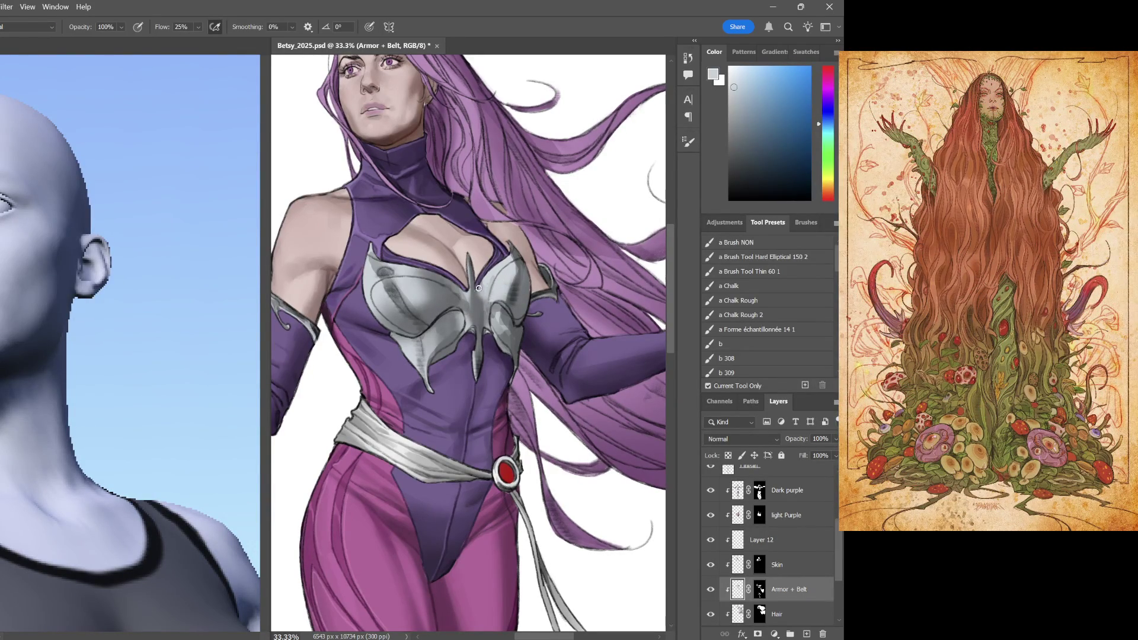
{"action": "left_click", "coordinate": [477, 304], "text": "alt"}
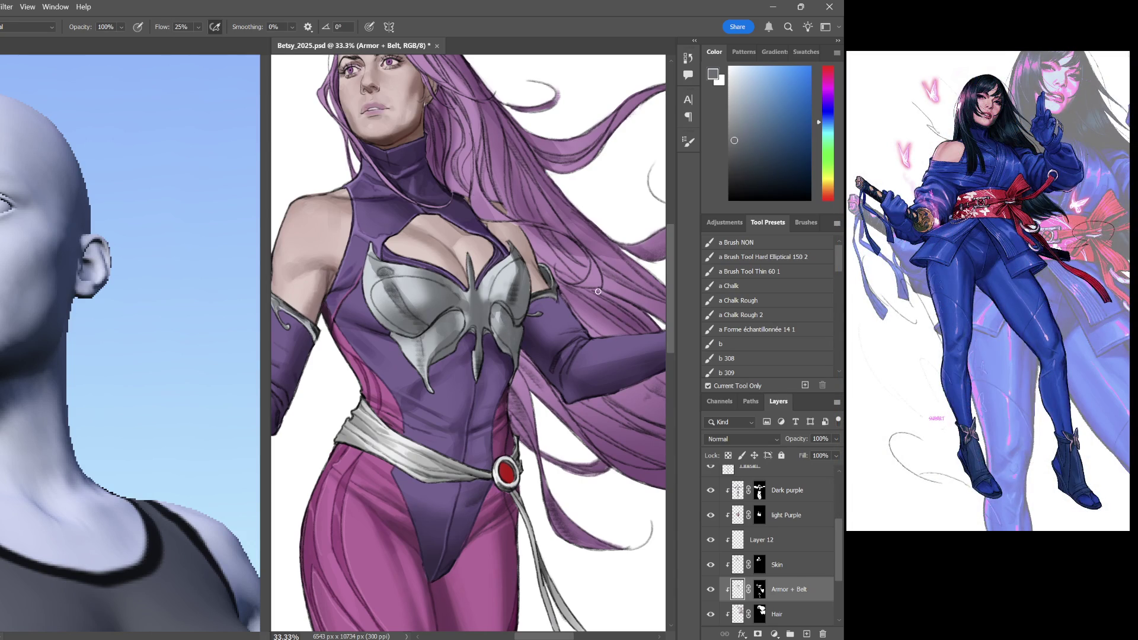
{"action": "left_click", "coordinate": [787, 259]}
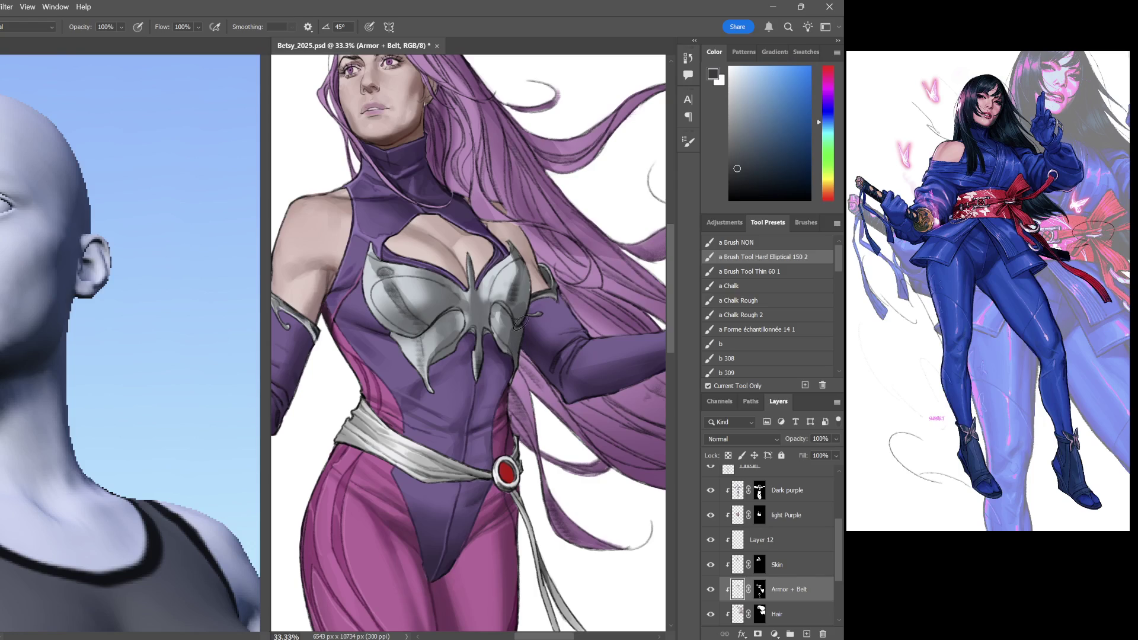
Extend the armor's right wing upward and review the whole figure
{"action": "left_click_drag", "start_coordinate": [516, 311], "coordinate": [508, 236]}
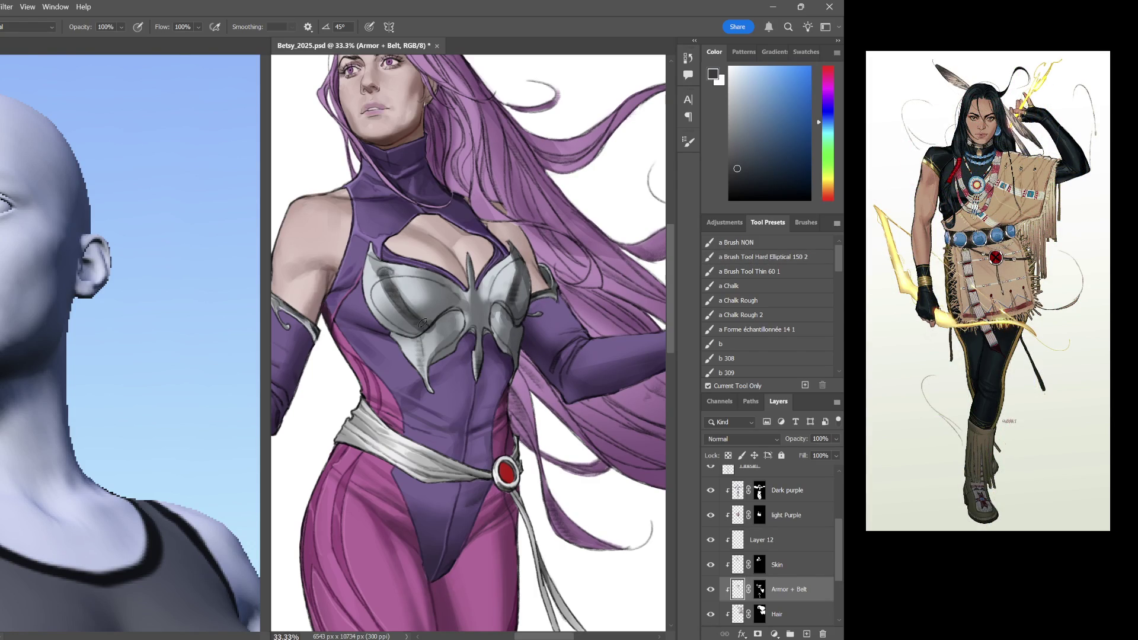
{"action": "scroll", "coordinate": [569, 338], "scroll_direction": "down", "scroll_amount": 3}
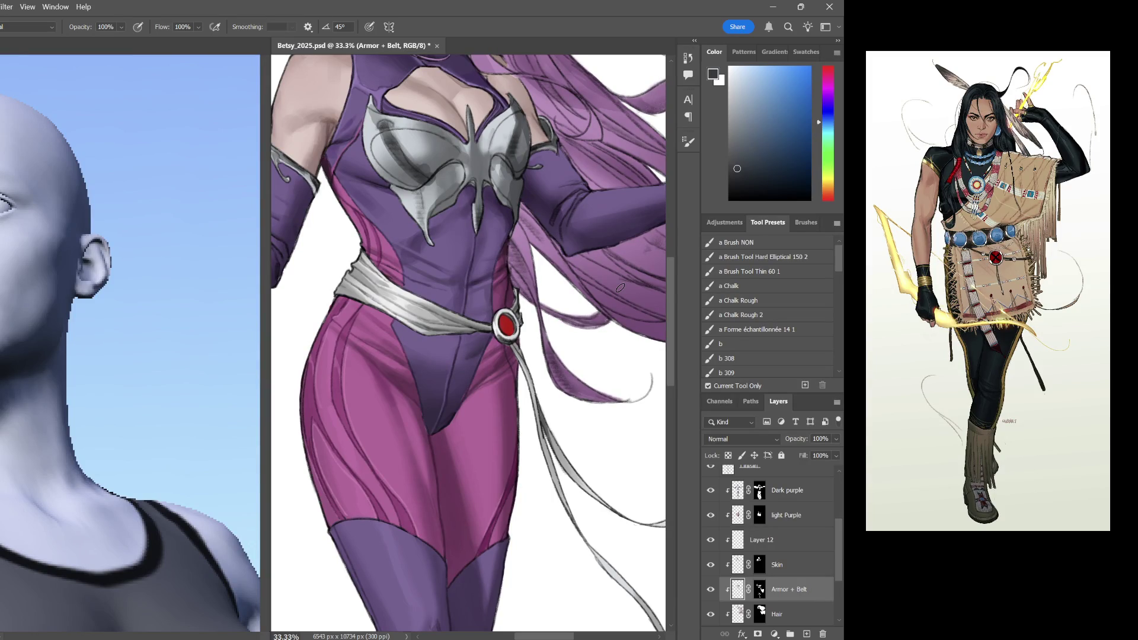
{"action": "mouse_move", "coordinate": [649, 248]}
{"action": "left_mouse_down"}
{"action": "mouse_move", "coordinate": [550, 287]}
{"action": "mouse_move", "coordinate": [652, 401]}
{"action": "left_mouse_up"}
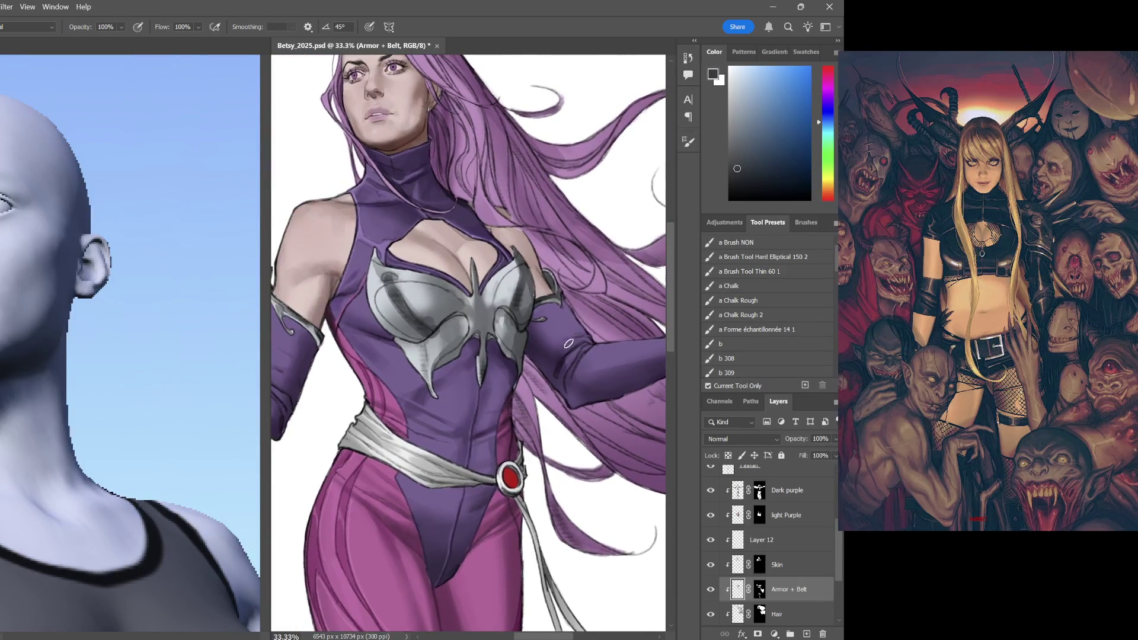
{"action": "mouse_move", "coordinate": [504, 290]}
{"action": "left_mouse_down"}
{"action": "mouse_move", "coordinate": [577, 311]}
{"action": "mouse_move", "coordinate": [576, 368]}
{"action": "left_mouse_up"}
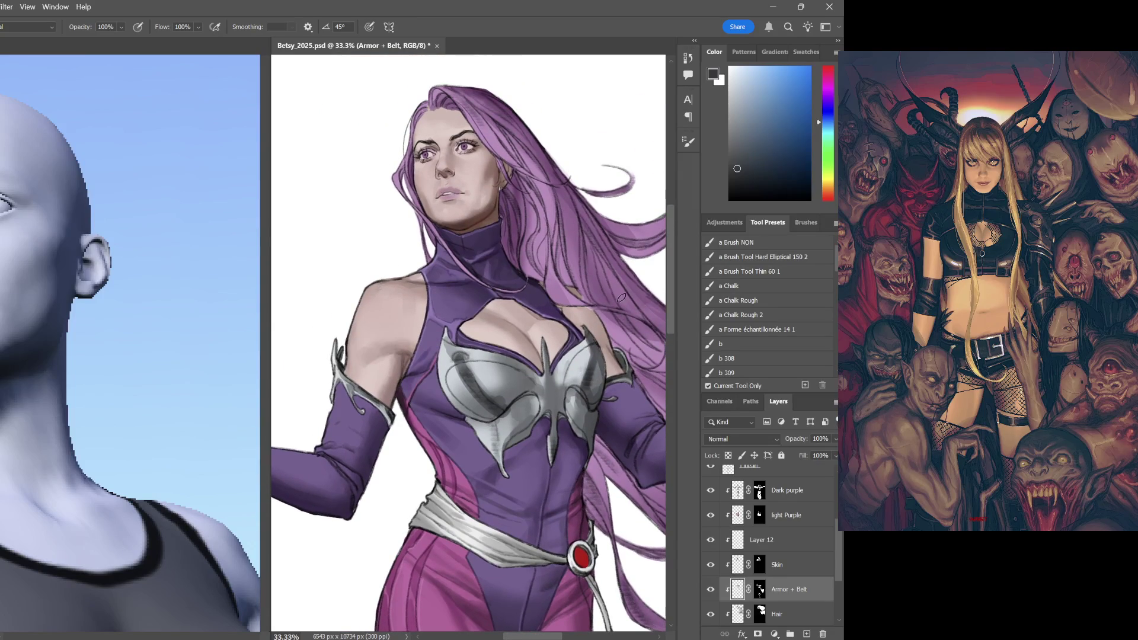
{"action": "key", "text": "ctrl+minus"}
{"action": "key", "text": "ctrl+minus"}
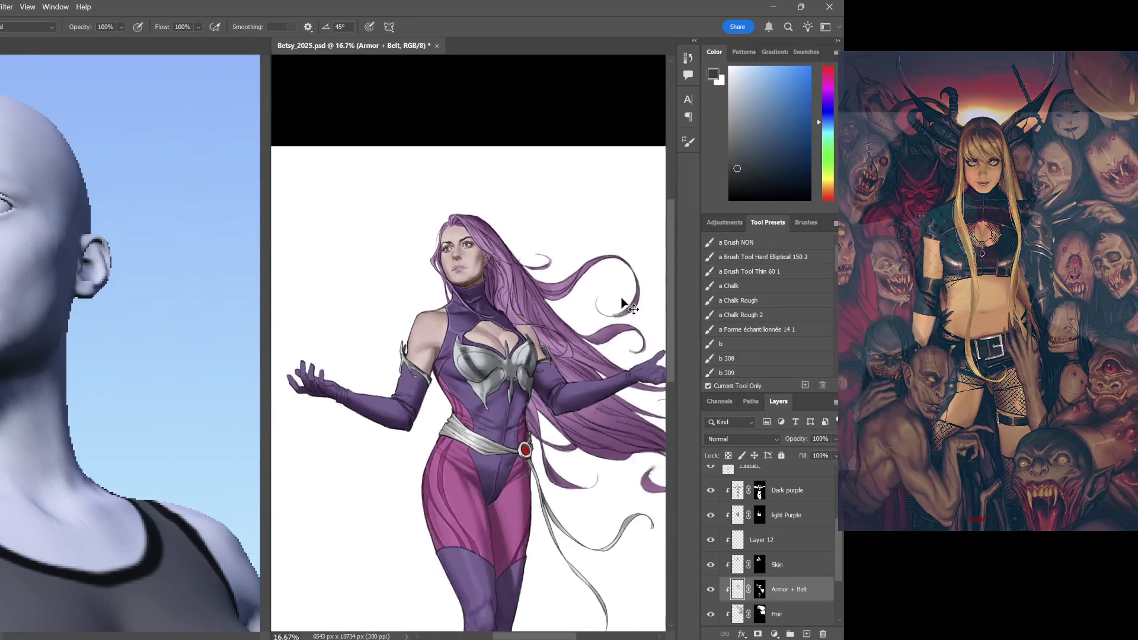
{"action": "key", "text": "ctrl+plus"}
{"action": "key", "text": "ctrl+plus"}
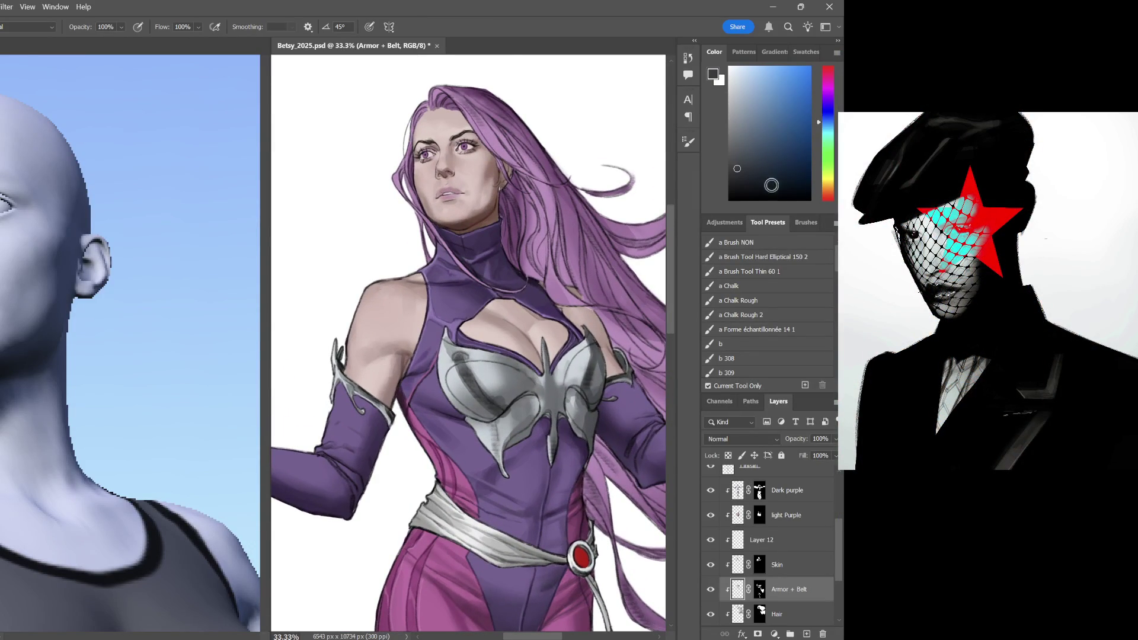
{"action": "left_click_drag", "start_coordinate": [572, 317], "coordinate": [570, 197]}
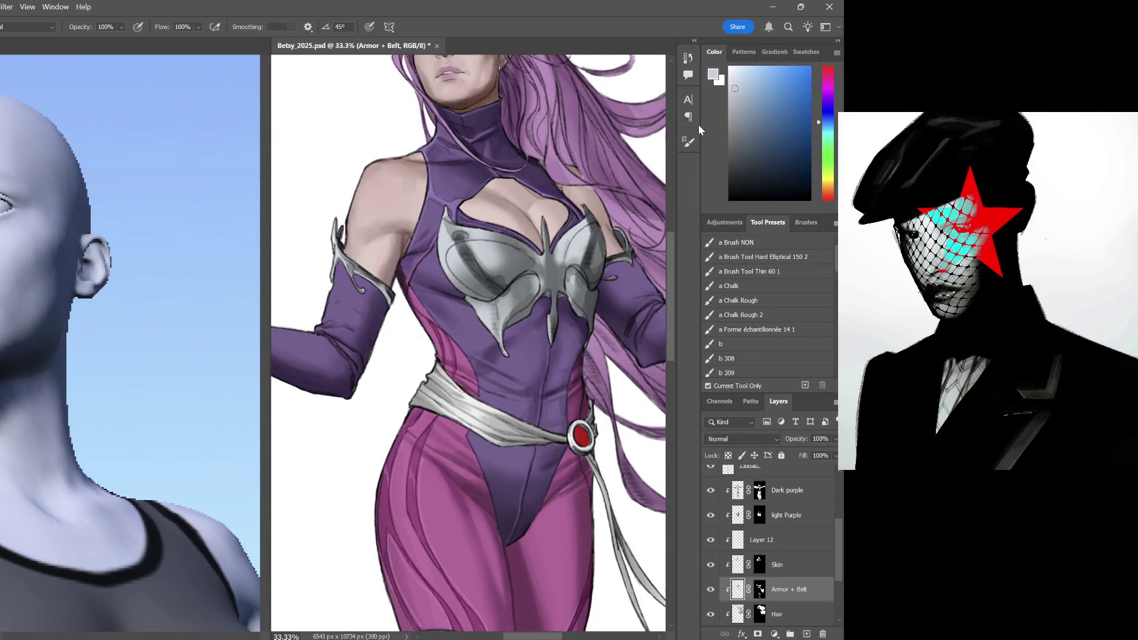
Brighten the armor's left lobe, top edge and upper-left lobe with near-white highlights
{"action": "left_click", "coordinate": [734, 69]}
{"action": "left_click_drag", "start_coordinate": [452, 258], "coordinate": [472, 287]}
{"action": "left_click_drag", "start_coordinate": [447, 236], "coordinate": [445, 211]}
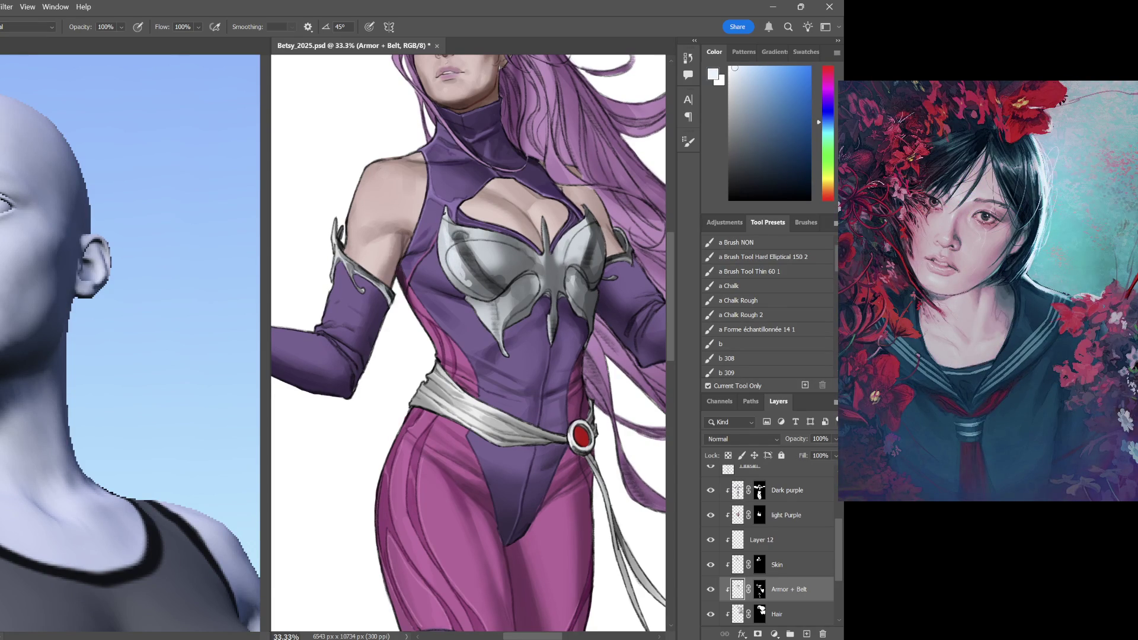
{"action": "left_click_drag", "start_coordinate": [486, 256], "coordinate": [484, 249]}
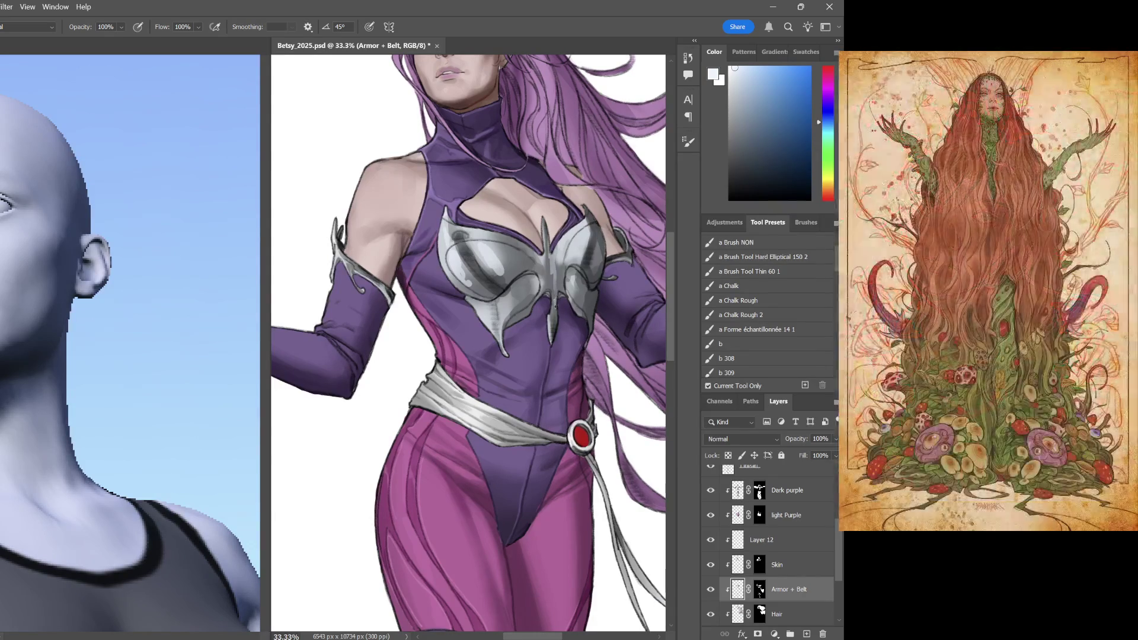
Shift the Color panel hue to magenta and choose a pale pink paint colour
{"action": "left_click_drag", "start_coordinate": [829, 197], "coordinate": [829, 83]}
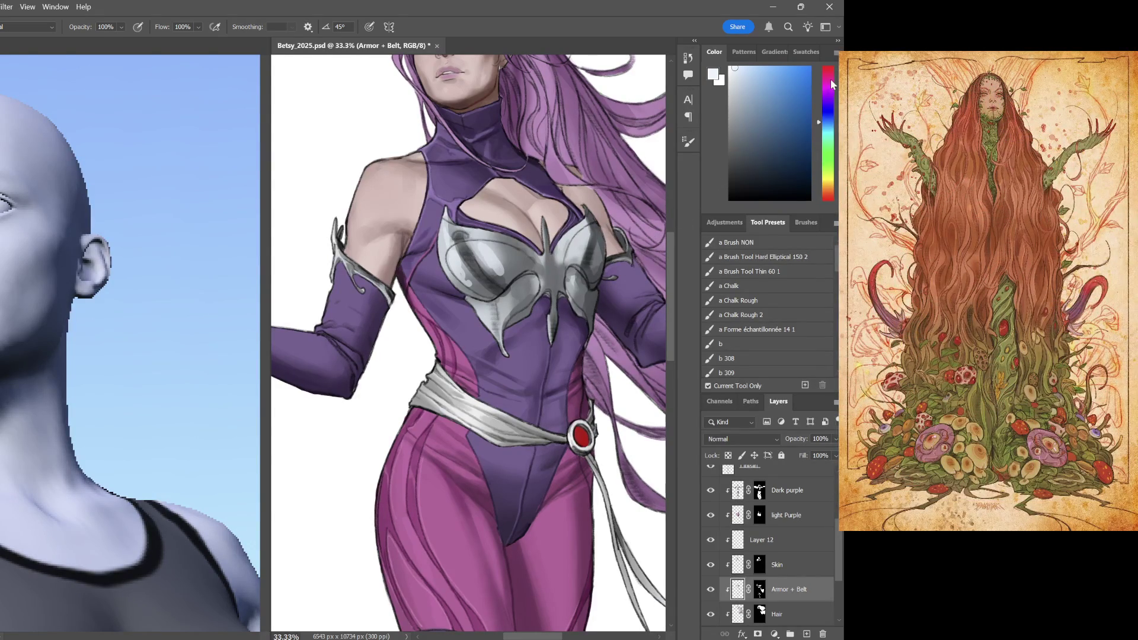
{"action": "left_click_drag", "start_coordinate": [780, 124], "coordinate": [772, 80]}
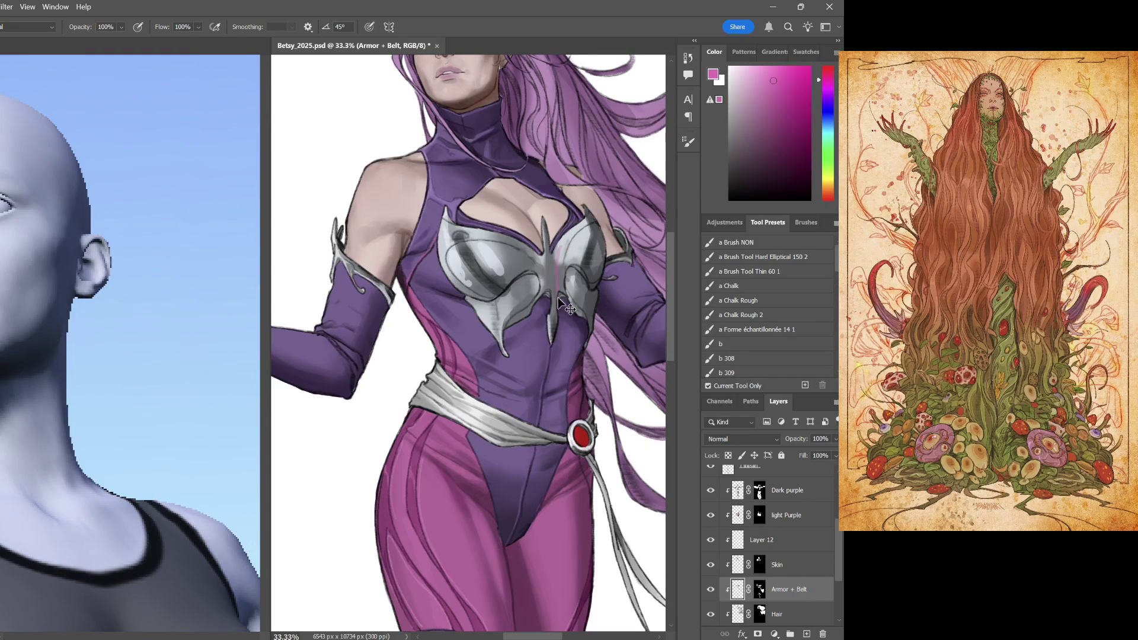
{"action": "left_click", "coordinate": [750, 89]}
{"action": "mouse_move", "coordinate": [632, 240]}
{"action": "left_mouse_down"}
{"action": "mouse_move", "coordinate": [634, 398]}
{"action": "mouse_move", "coordinate": [598, 291]}
{"action": "mouse_move", "coordinate": [530, 294]}
{"action": "left_mouse_up"}
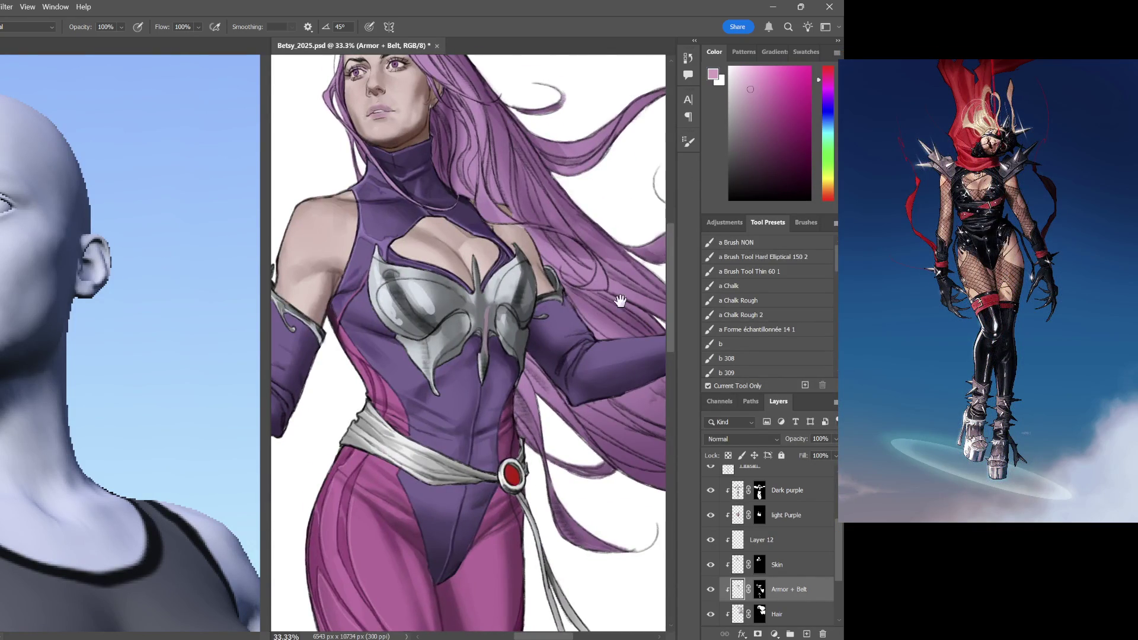
{"action": "left_click_drag", "start_coordinate": [625, 313], "coordinate": [630, 205]}
{"action": "left_click_drag", "start_coordinate": [600, 267], "coordinate": [592, 168]}
{"action": "left_click_drag", "start_coordinate": [593, 219], "coordinate": [578, 122]}
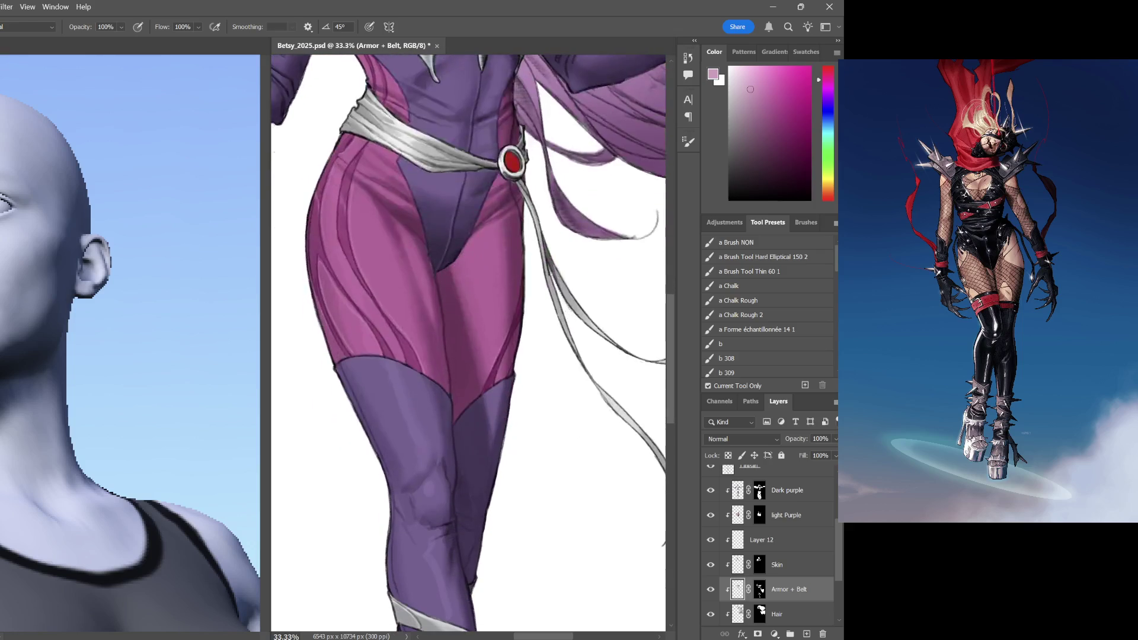
{"action": "key", "text": "ctrl+minus"}
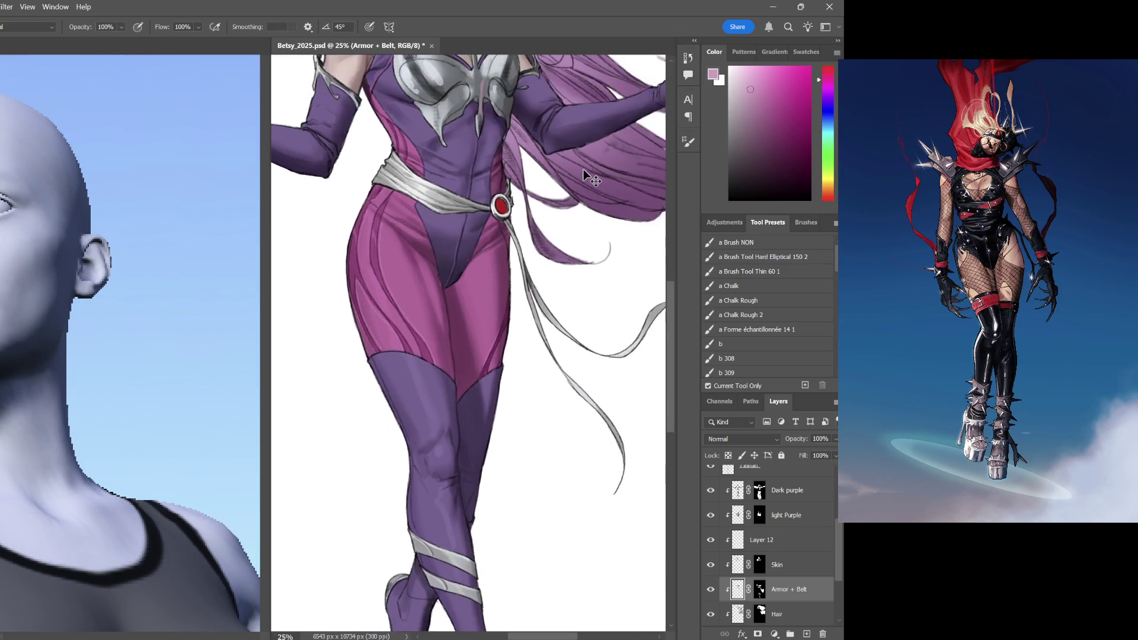
{"action": "key", "text": "ctrl+minus"}
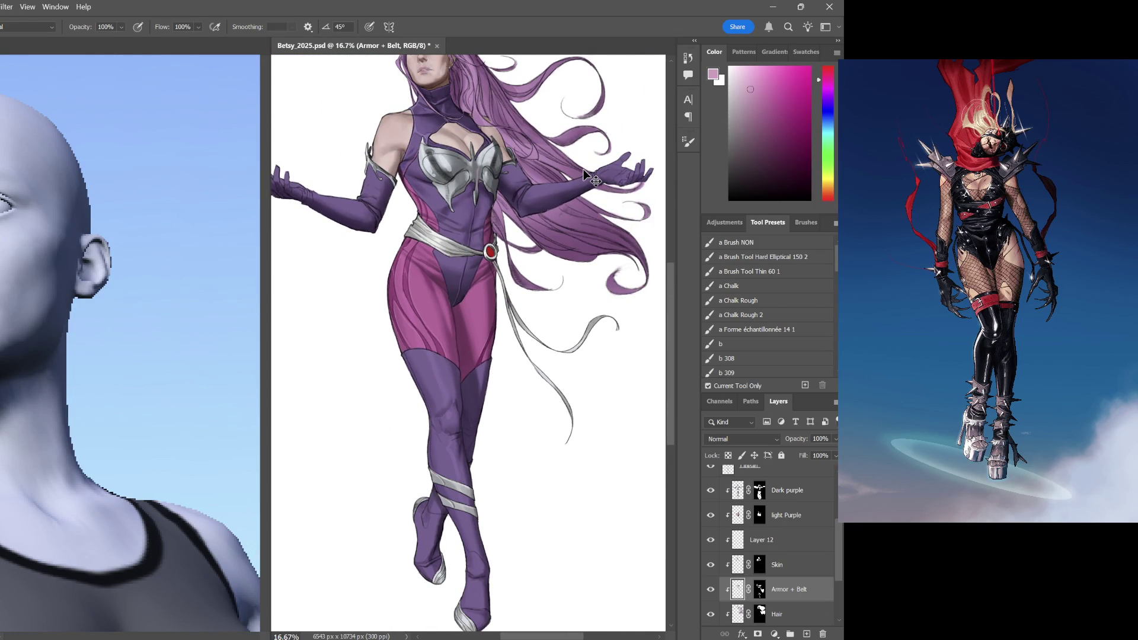
{"action": "key", "text": "ctrl+plus"}
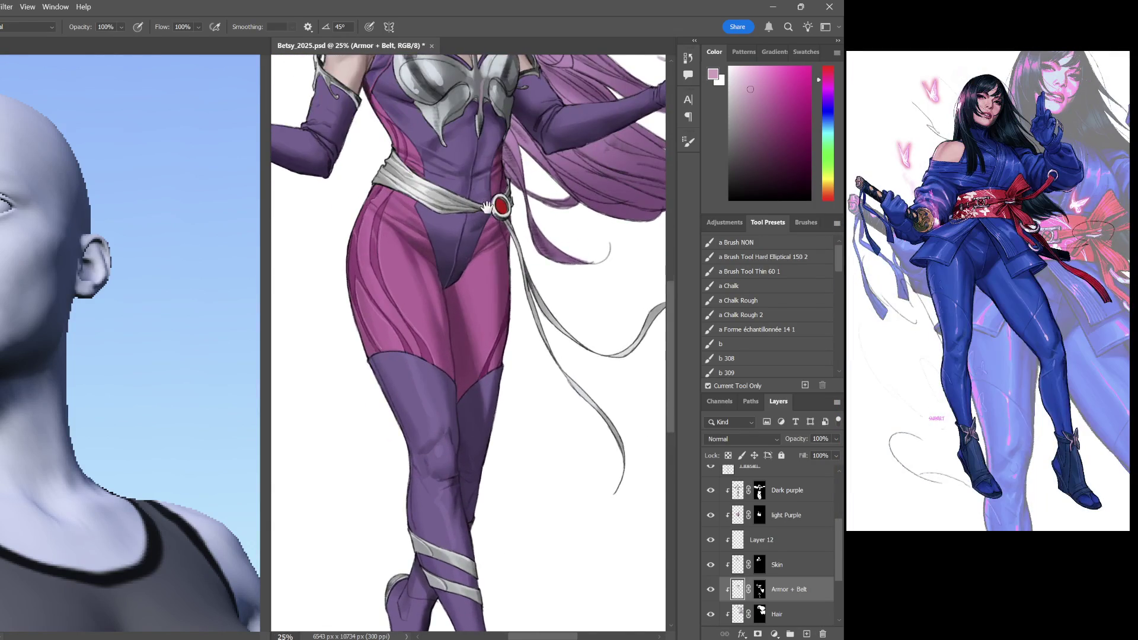
{"action": "left_click_drag", "start_coordinate": [558, 139], "coordinate": [558, 379]}
{"action": "scroll", "coordinate": [563, 325], "scroll_direction": "up", "scroll_amount": 2}
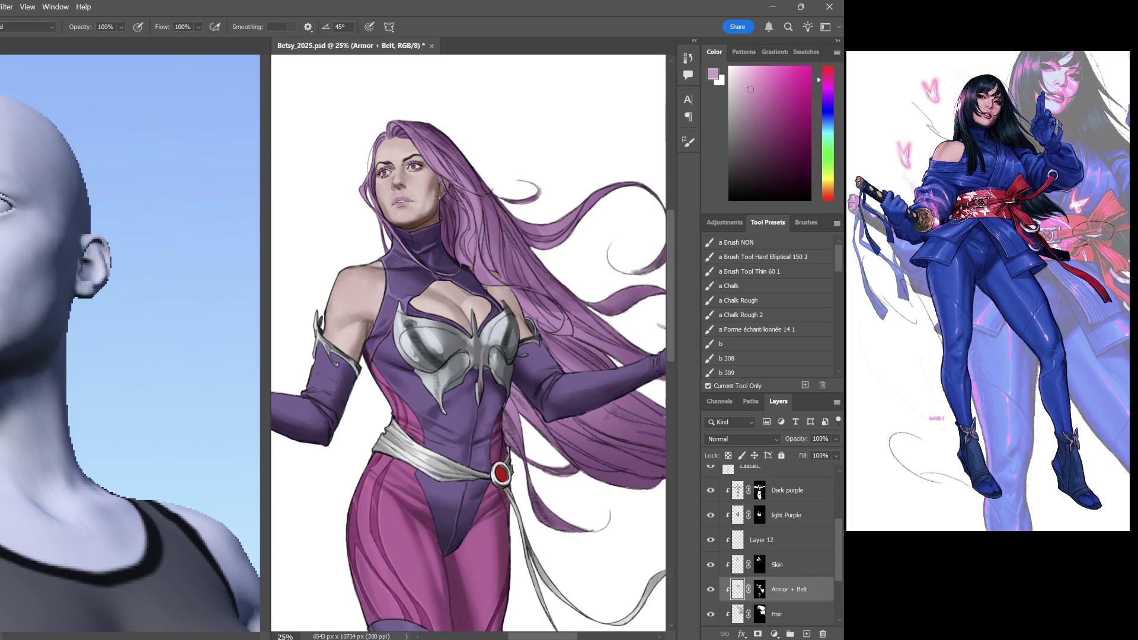
{"action": "key", "text": "ctrl+plus"}
{"action": "key", "text": "ctrl+plus"}
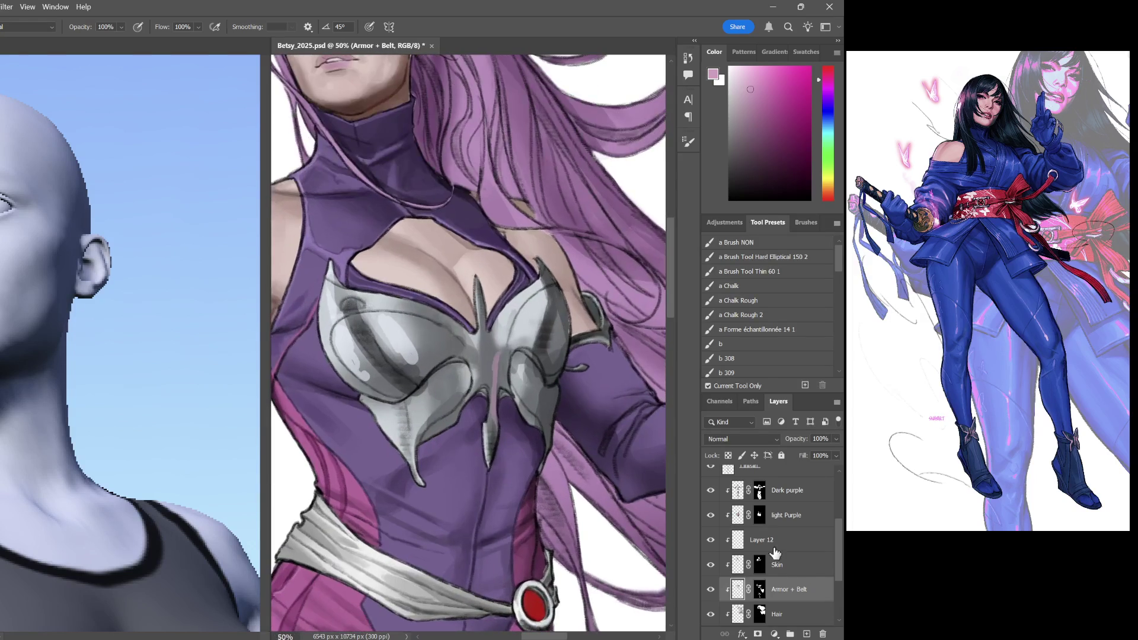
{"action": "left_click", "coordinate": [778, 566]}
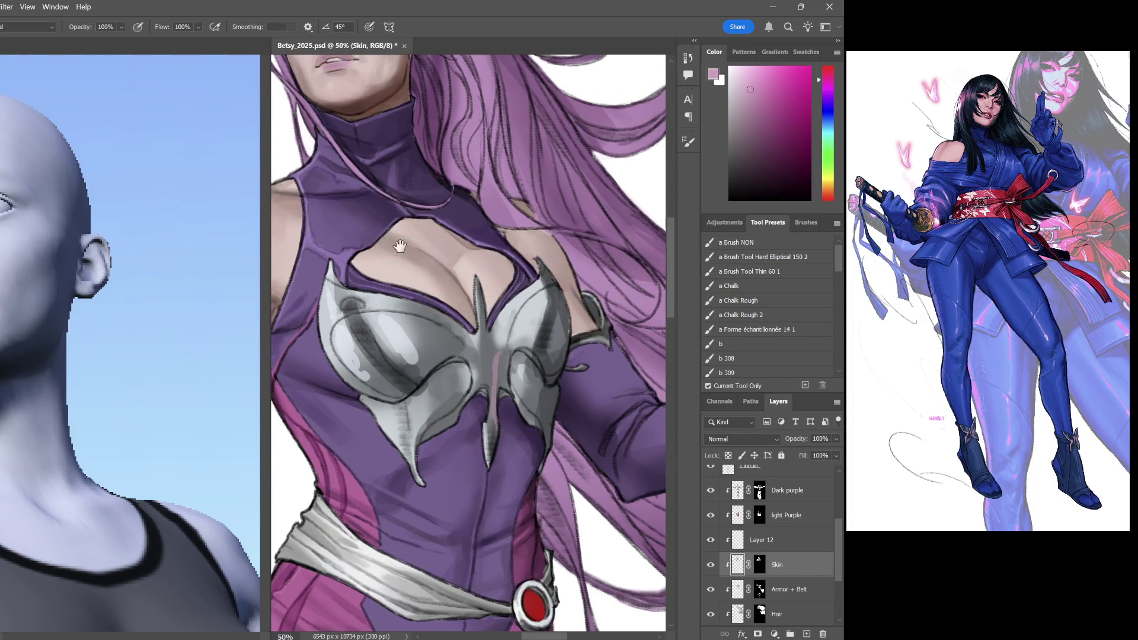
{"action": "scroll", "coordinate": [426, 293], "scroll_direction": "up", "scroll_amount": 5}
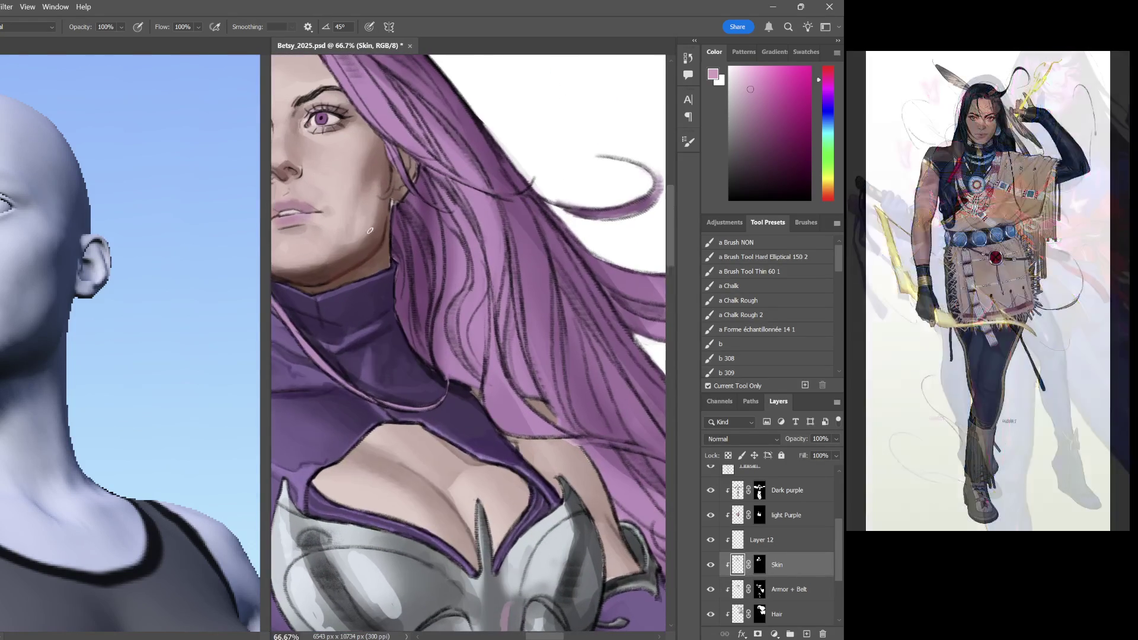
Darken the inner corner of the left eye with a muted, slightly darker skin tone
{"action": "key", "text": "ctrl+plus"}
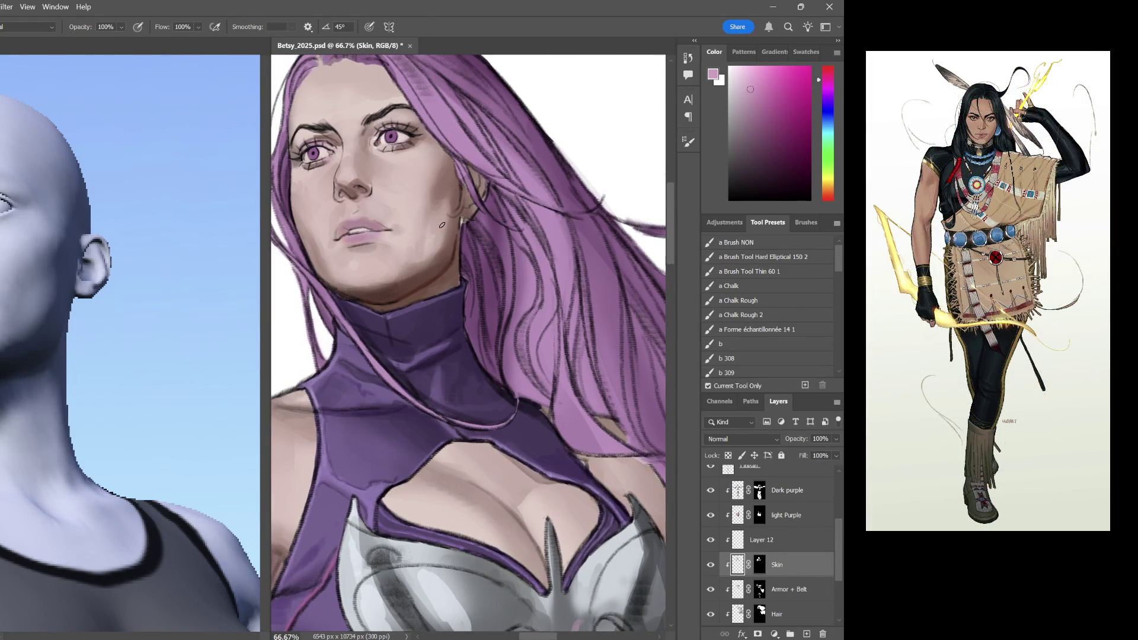
{"action": "left_click", "coordinate": [426, 166], "text": "alt"}
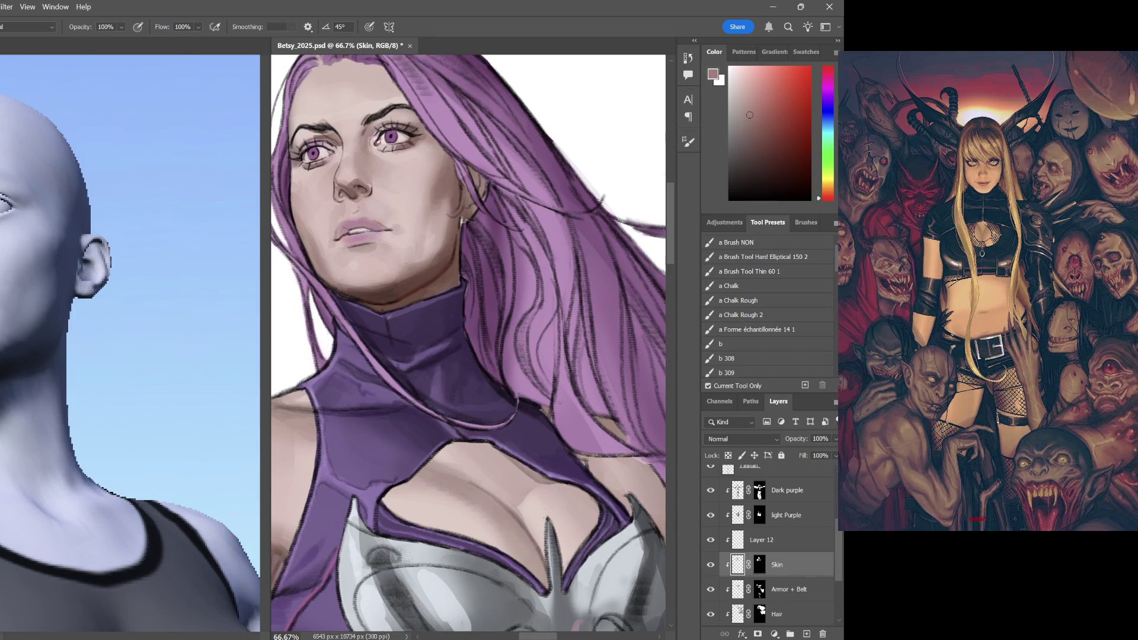
{"action": "left_click", "coordinate": [742, 130]}
{"action": "left_click_drag", "start_coordinate": [325, 144], "coordinate": [320, 148]}
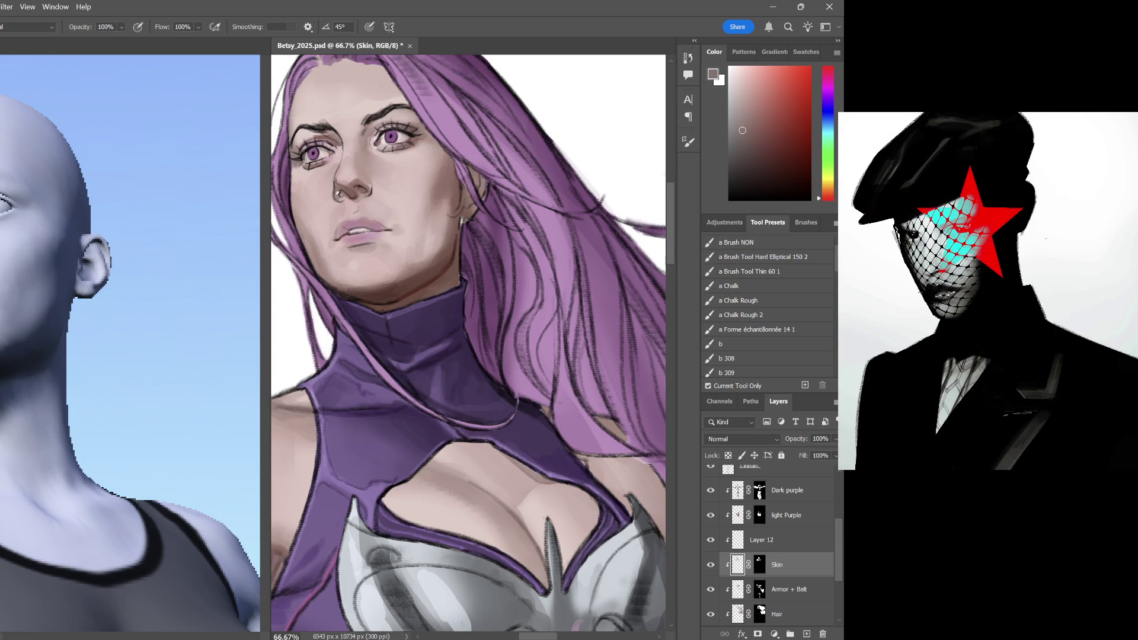
{"action": "left_click_drag", "start_coordinate": [741, 131], "coordinate": [752, 144]}
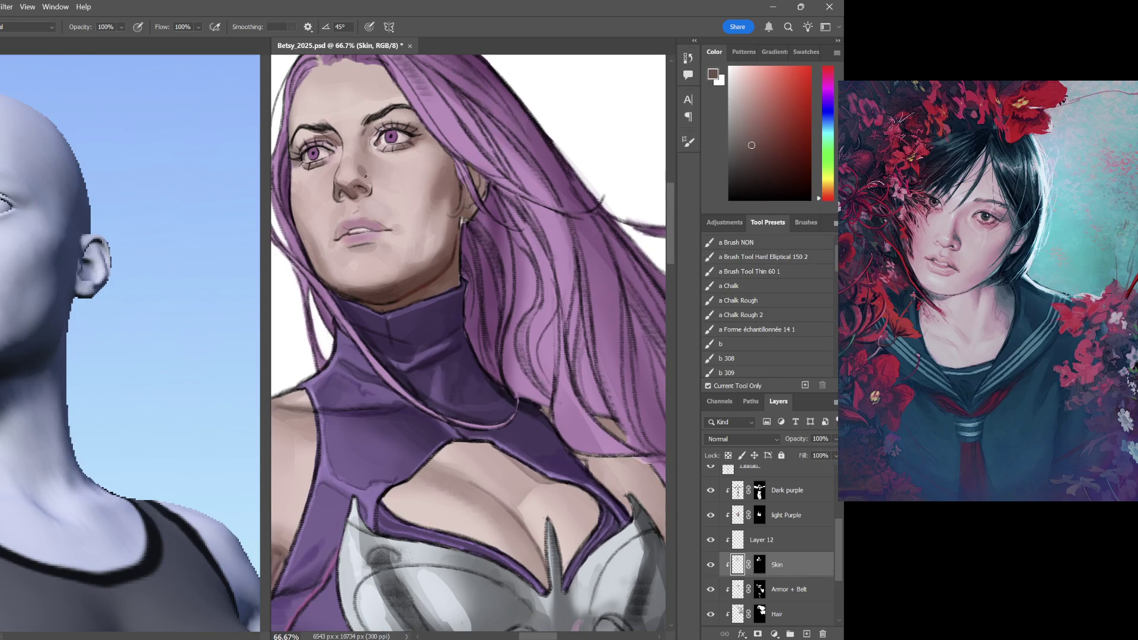
{"action": "left_click", "coordinate": [748, 124]}
{"action": "scroll", "coordinate": [463, 246], "scroll_direction": "down", "scroll_amount": 2}
{"action": "scroll", "coordinate": [367, 207], "scroll_direction": "up", "scroll_amount": 1}
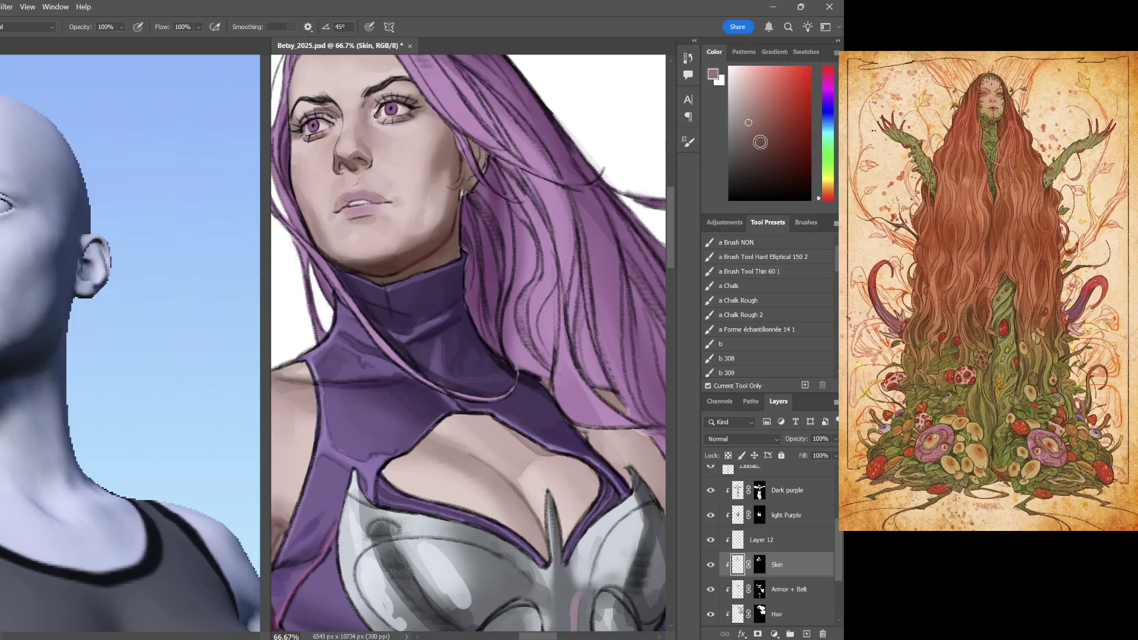
Shade the lower lip with the sampled reddish-pink lip colour, undoing a stray mark
{"action": "left_click", "coordinate": [636, 180], "text": "alt"}
{"action": "left_click_drag", "start_coordinate": [338, 219], "coordinate": [369, 213]}
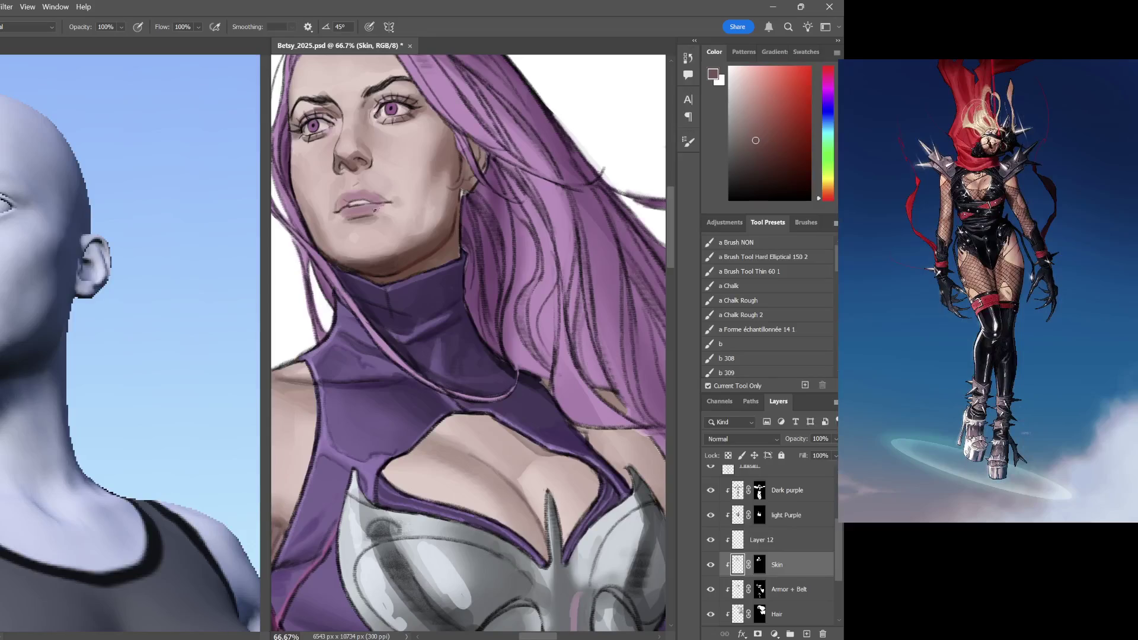
{"action": "key", "text": "ctrl+z"}
{"action": "left_click", "coordinate": [349, 218], "text": "alt"}
{"action": "mouse_move", "coordinate": [349, 219]}
{"action": "left_mouse_down"}
{"action": "mouse_move", "coordinate": [343, 212]}
{"action": "mouse_move", "coordinate": [365, 206]}
{"action": "left_mouse_up"}
Sample pale pink and greyer skin tones from the face for further blending
{"action": "mouse_move", "coordinate": [401, 174]}
{"action": "left_mouse_down"}
{"action": "mouse_move", "coordinate": [500, 241]}
{"action": "mouse_move", "coordinate": [476, 237]}
{"action": "left_mouse_up"}
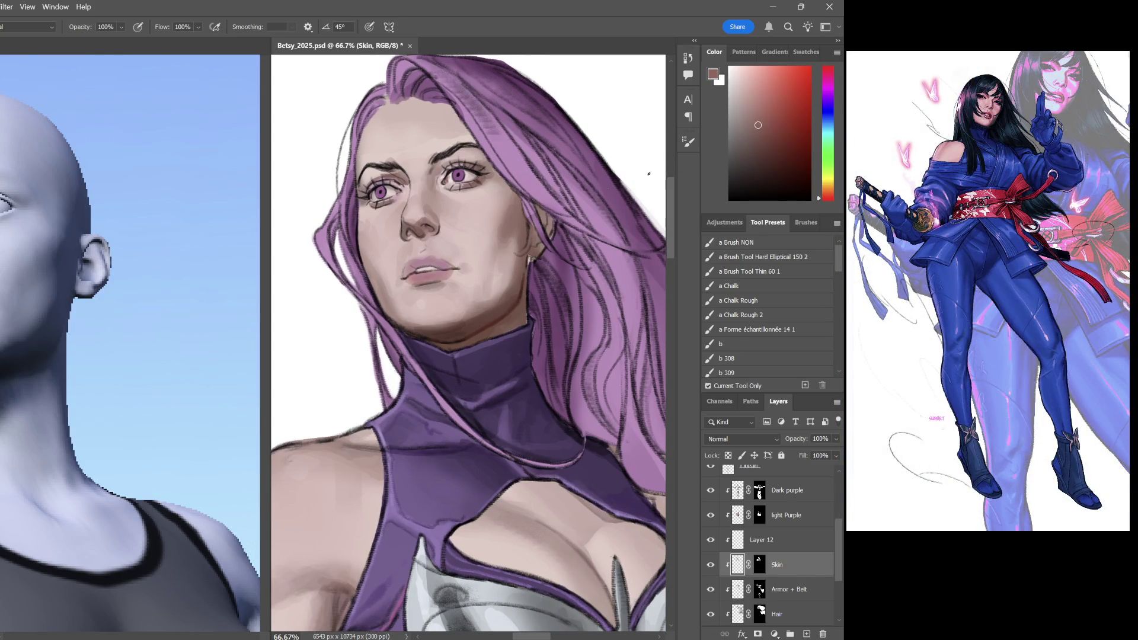
{"action": "left_click", "coordinate": [451, 222], "text": "alt"}
{"action": "left_click_drag", "start_coordinate": [746, 109], "coordinate": [754, 107]}
{"action": "left_click", "coordinate": [449, 197], "text": "alt"}
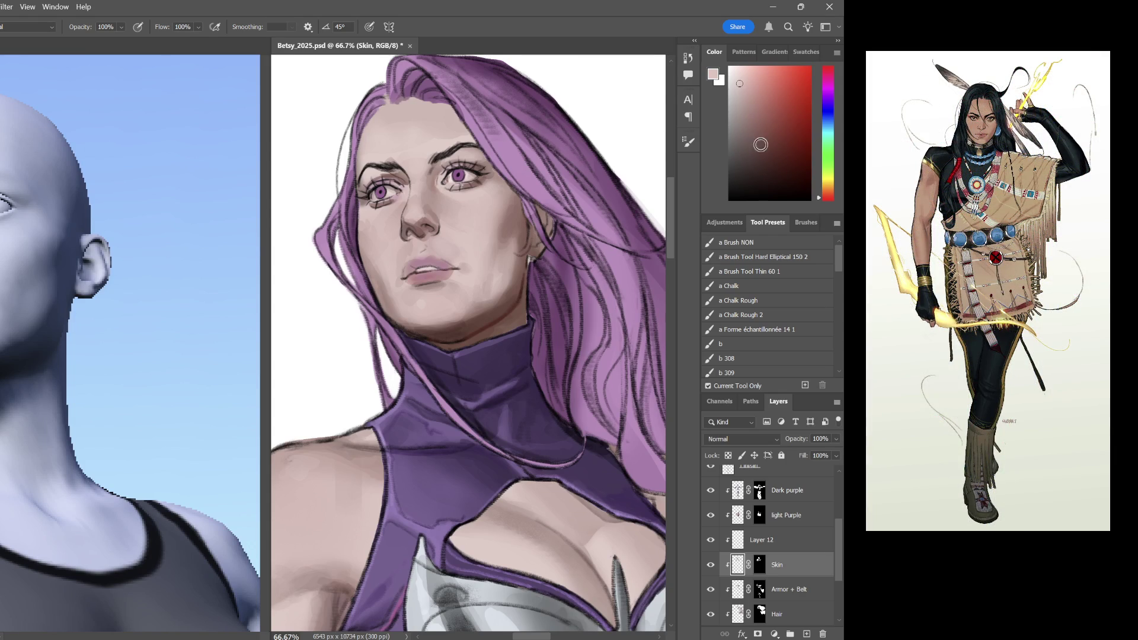
{"action": "key", "text": "i"}
{"action": "key", "text": "b"}
{"action": "left_click", "coordinate": [445, 181], "text": "alt"}
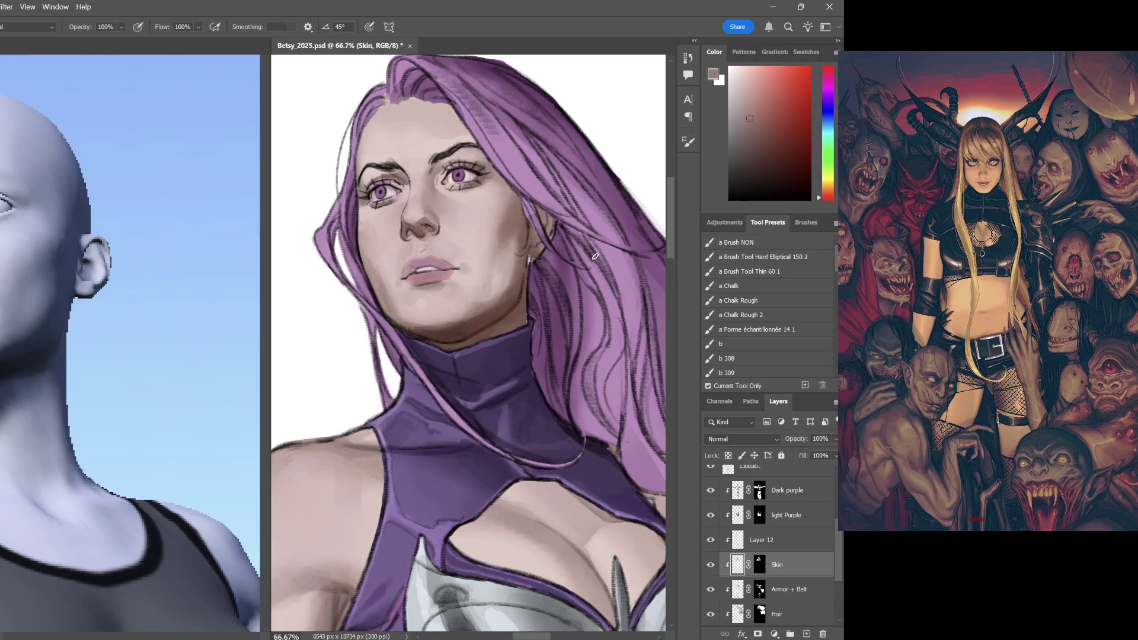
{"action": "left_click_drag", "start_coordinate": [760, 176], "coordinate": [754, 112]}
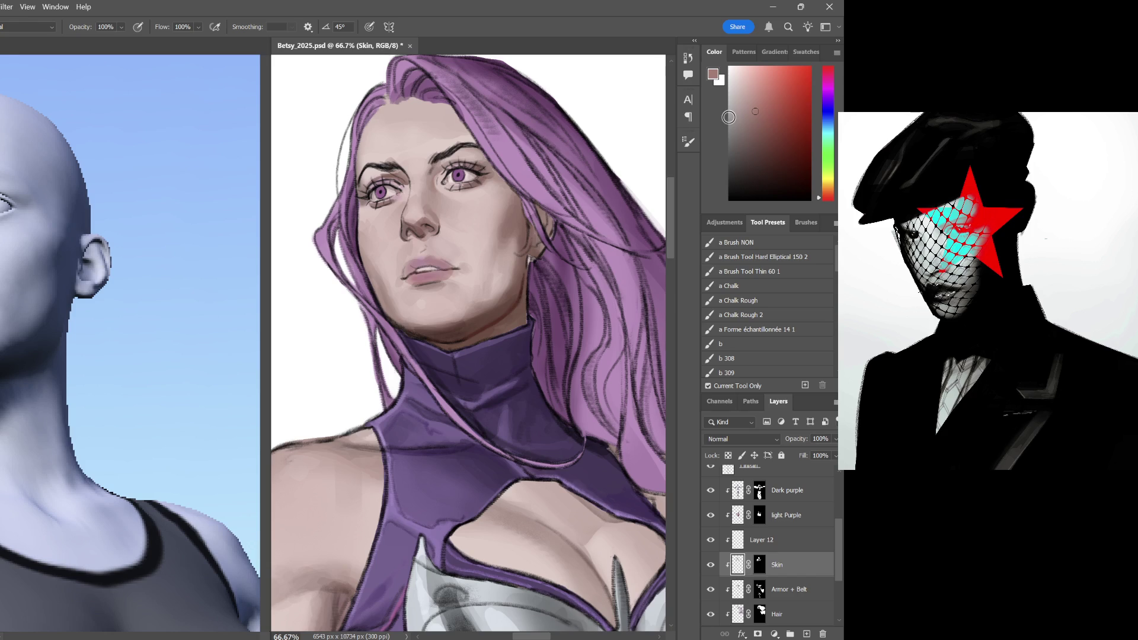
Deepen the skin shade in the Color panel and dab a dark mark near the upper lip
{"action": "left_click_drag", "start_coordinate": [753, 89], "coordinate": [752, 126]}
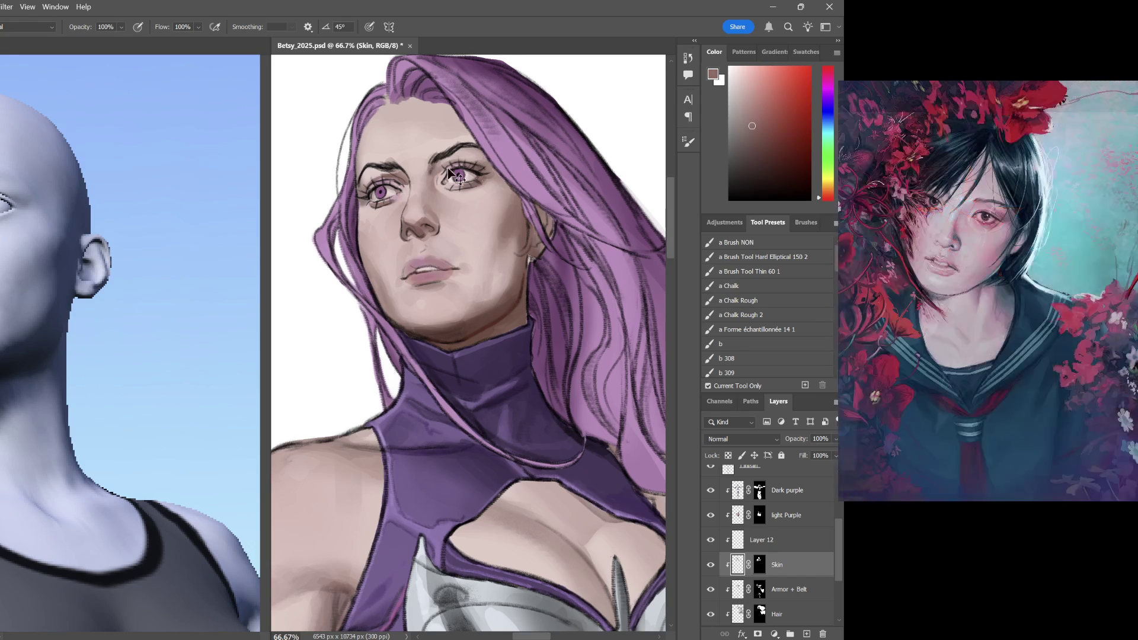
{"action": "left_click", "coordinate": [754, 134]}
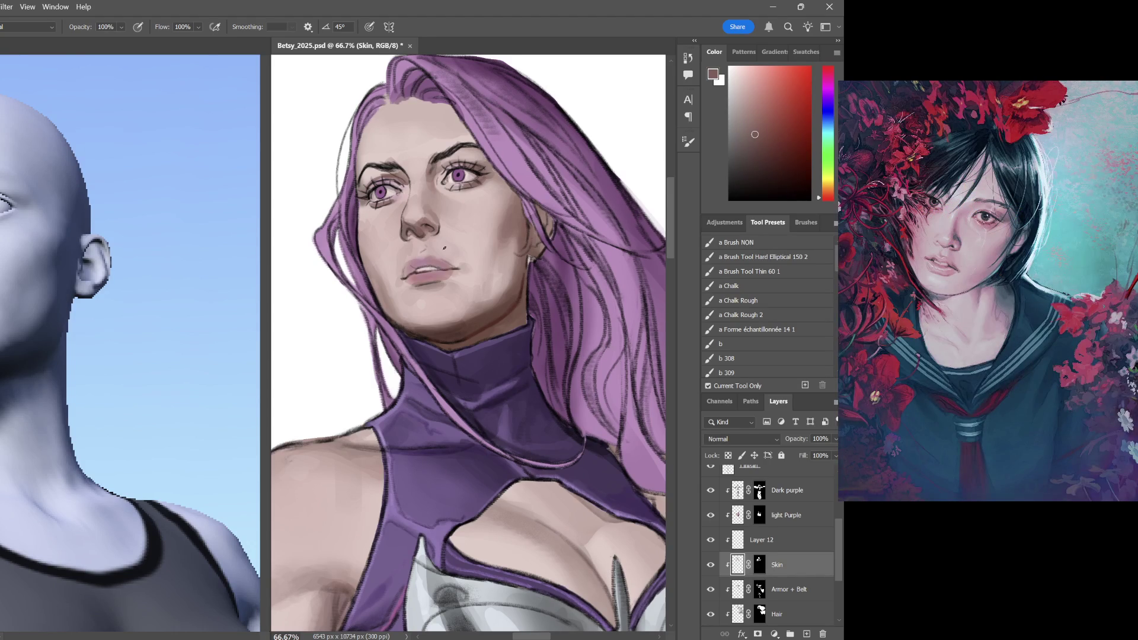
{"action": "left_click", "coordinate": [444, 249]}
{"action": "scroll", "coordinate": [455, 256], "scroll_direction": "down", "scroll_amount": 1}
{"action": "scroll", "coordinate": [439, 271], "scroll_direction": "down", "scroll_amount": 1}
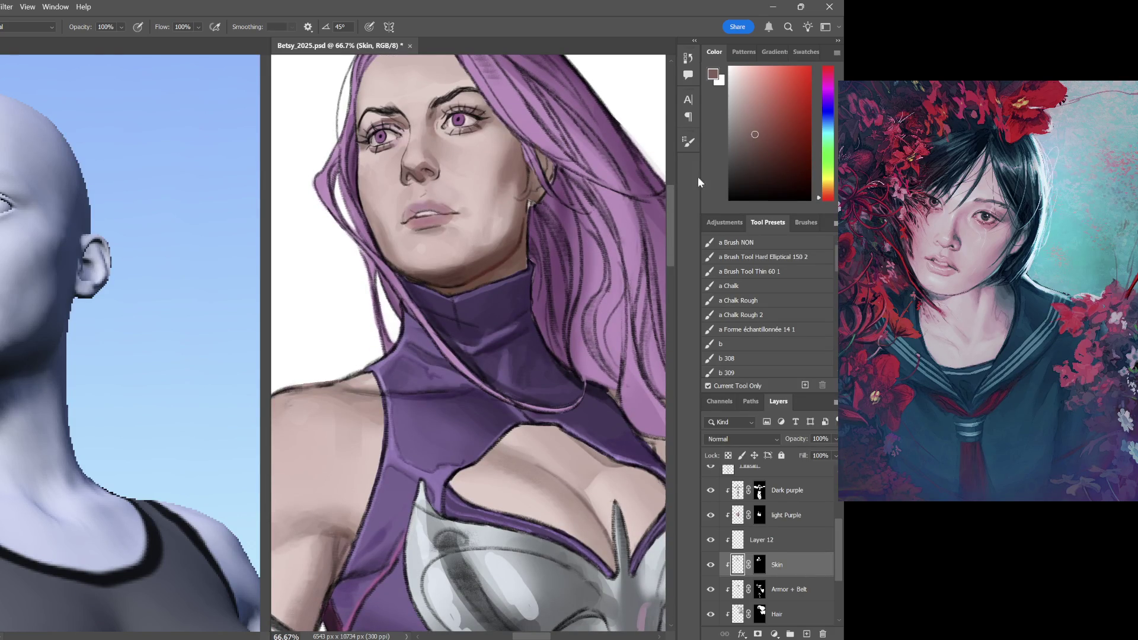
Shade along the jawline with a darker tone, then drop to 30% opacity and sample skin between the brows
{"action": "left_click", "coordinate": [757, 152]}
{"action": "left_click_drag", "start_coordinate": [394, 267], "coordinate": [398, 267]}
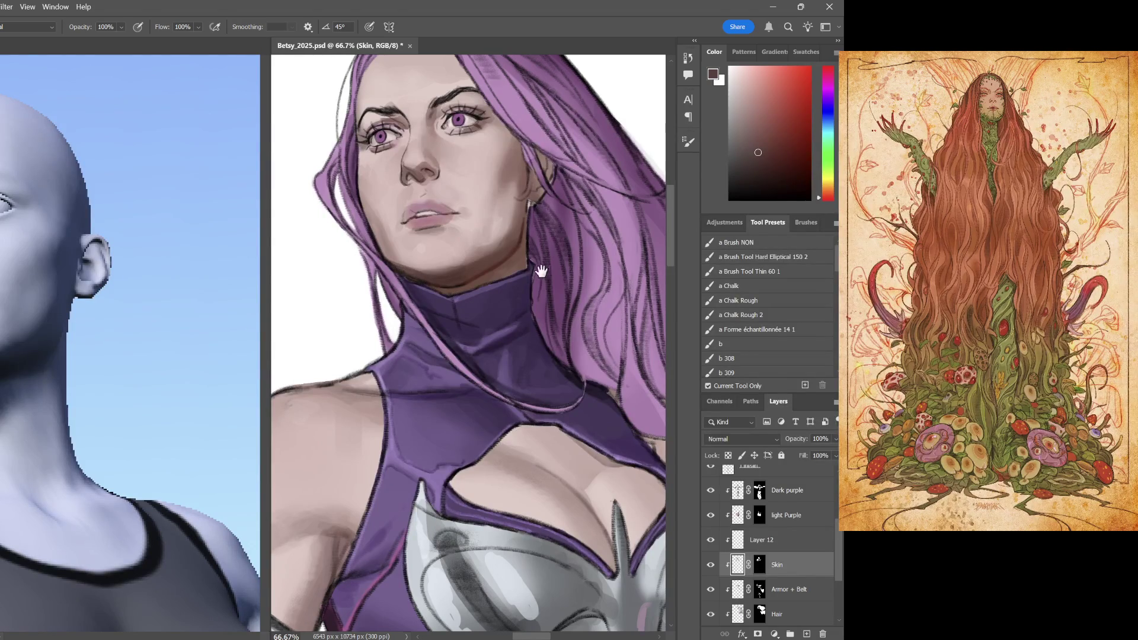
{"action": "scroll", "coordinate": [528, 280], "scroll_direction": "up", "scroll_amount": 2}
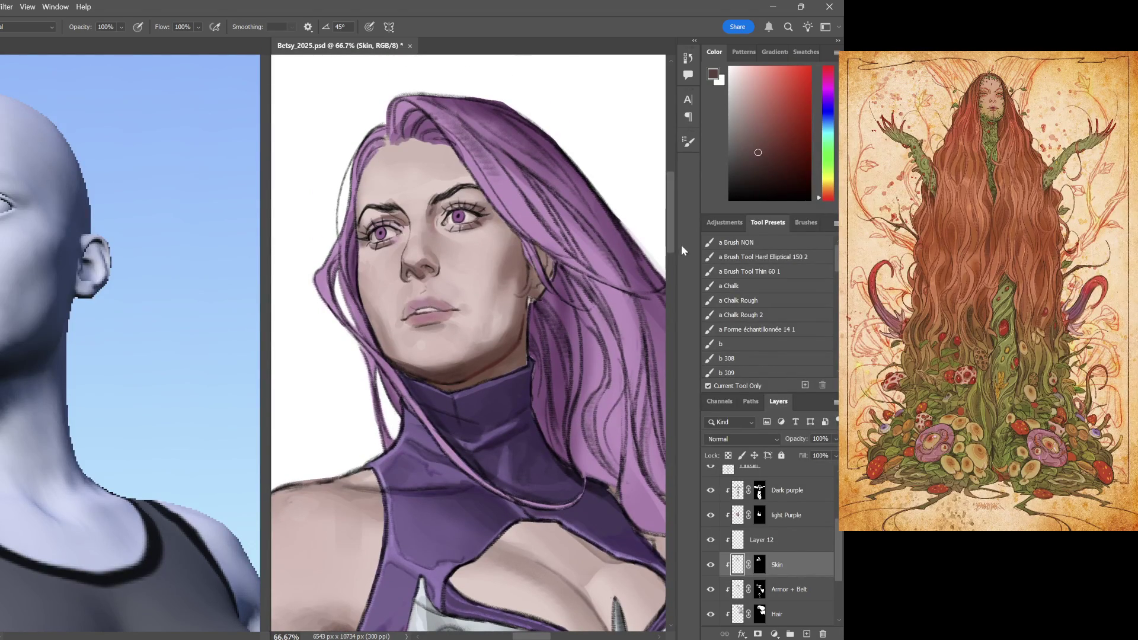
{"action": "key", "text": "3"}
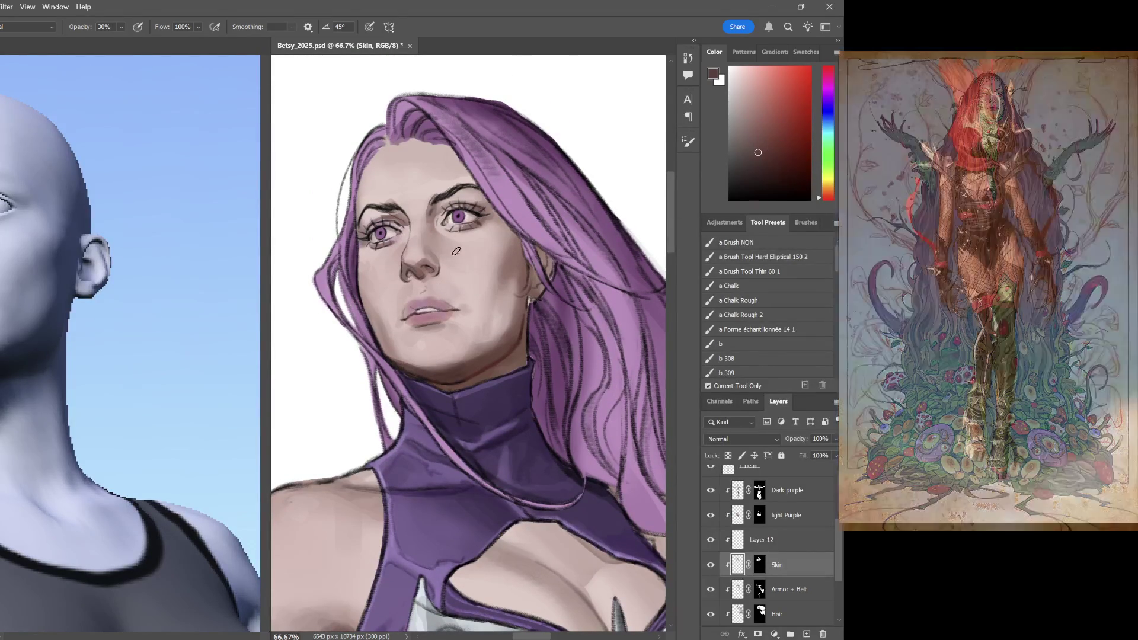
{"action": "left_click", "coordinate": [435, 216], "text": "alt"}
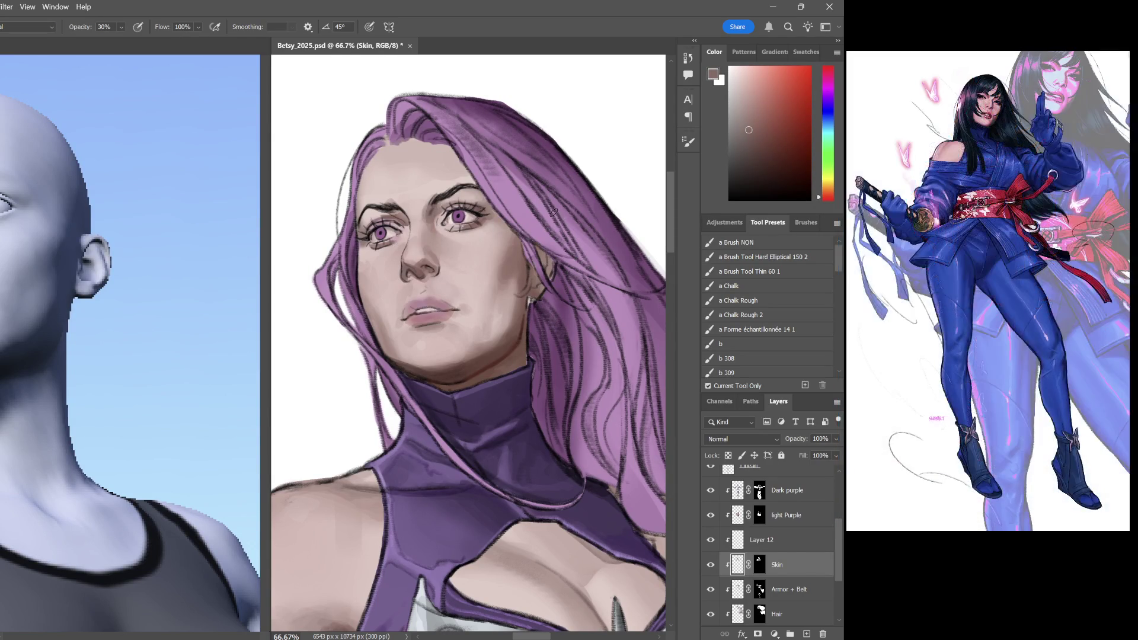
{"action": "key", "text": "i"}
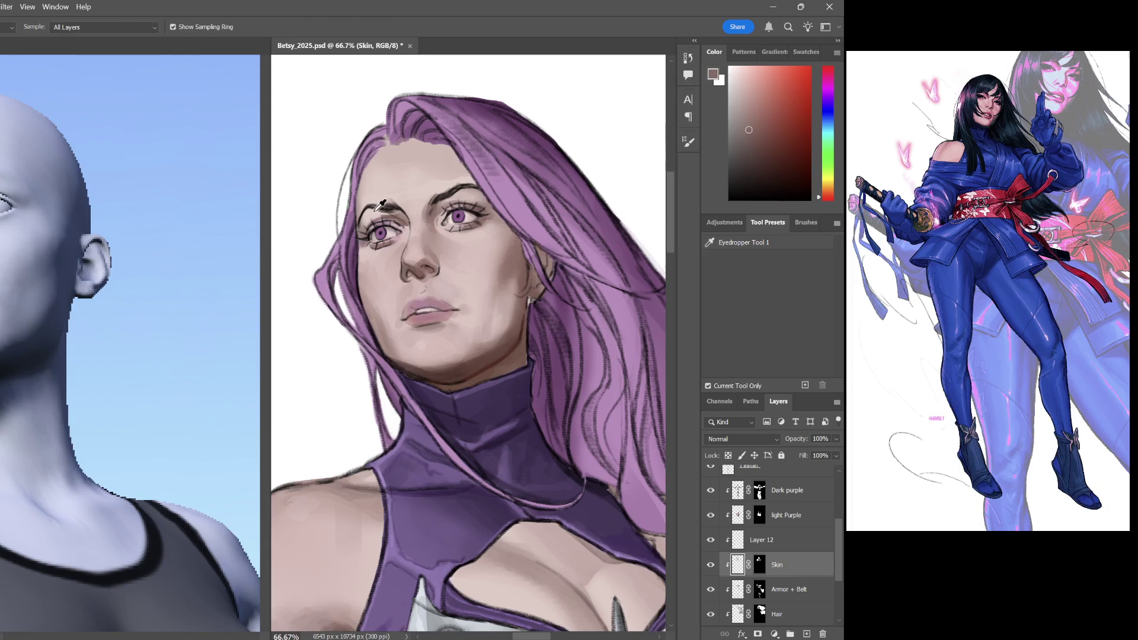
Blend pale skin tone sampled near the eye, then load the 'a Brush NON' preset
{"action": "left_click", "coordinate": [362, 230]}
{"action": "key", "text": "b"}
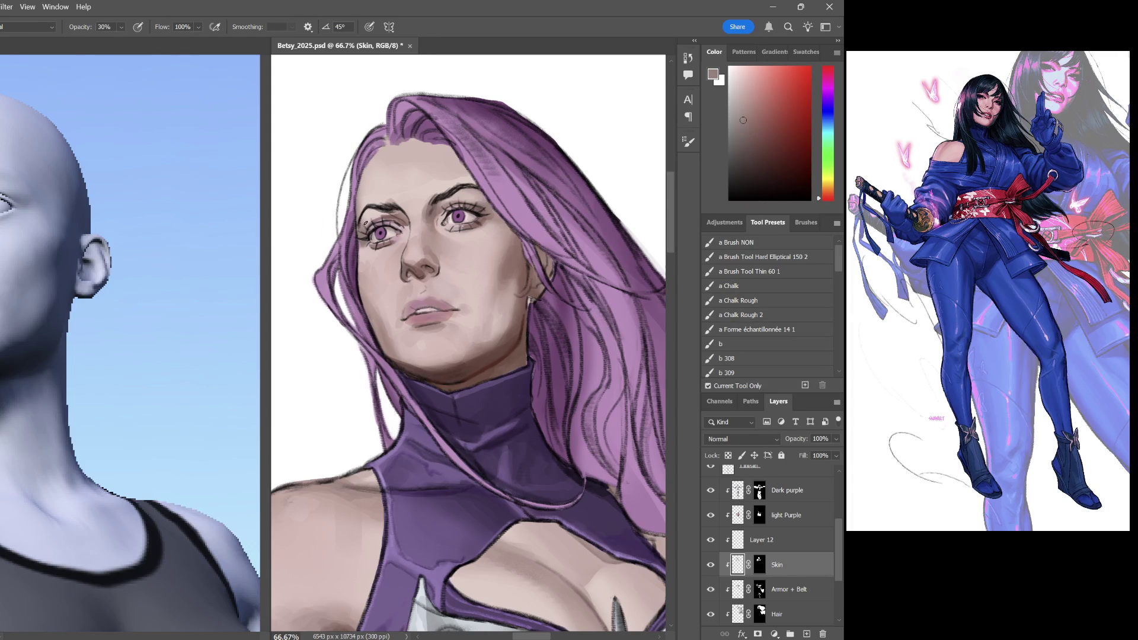
{"action": "left_click", "coordinate": [751, 126]}
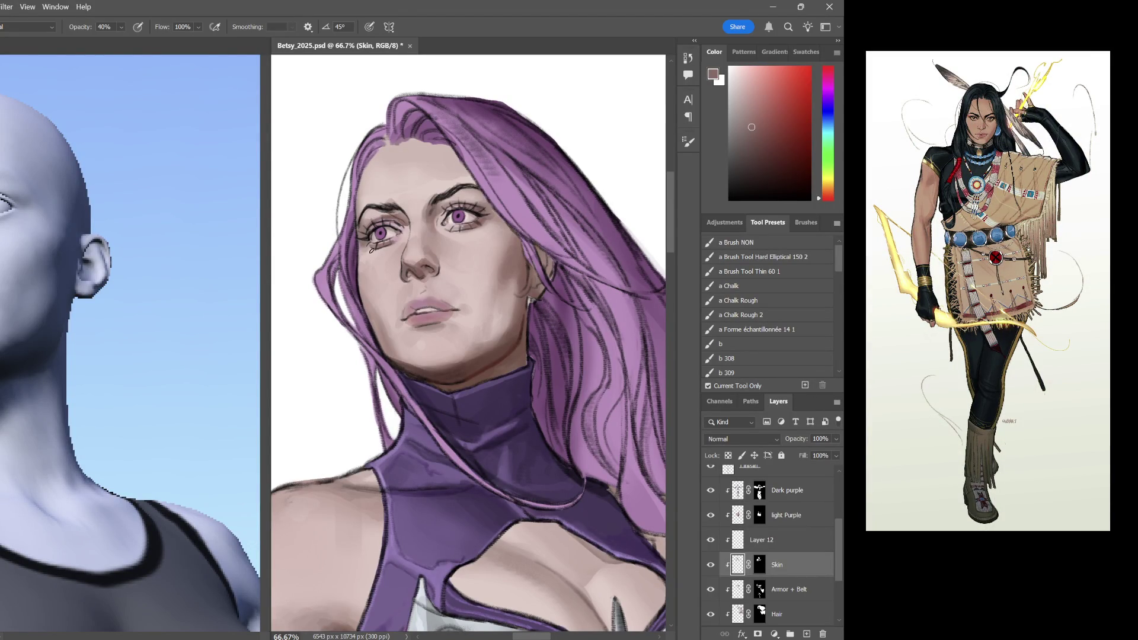
{"action": "left_click", "coordinate": [367, 251], "text": "alt"}
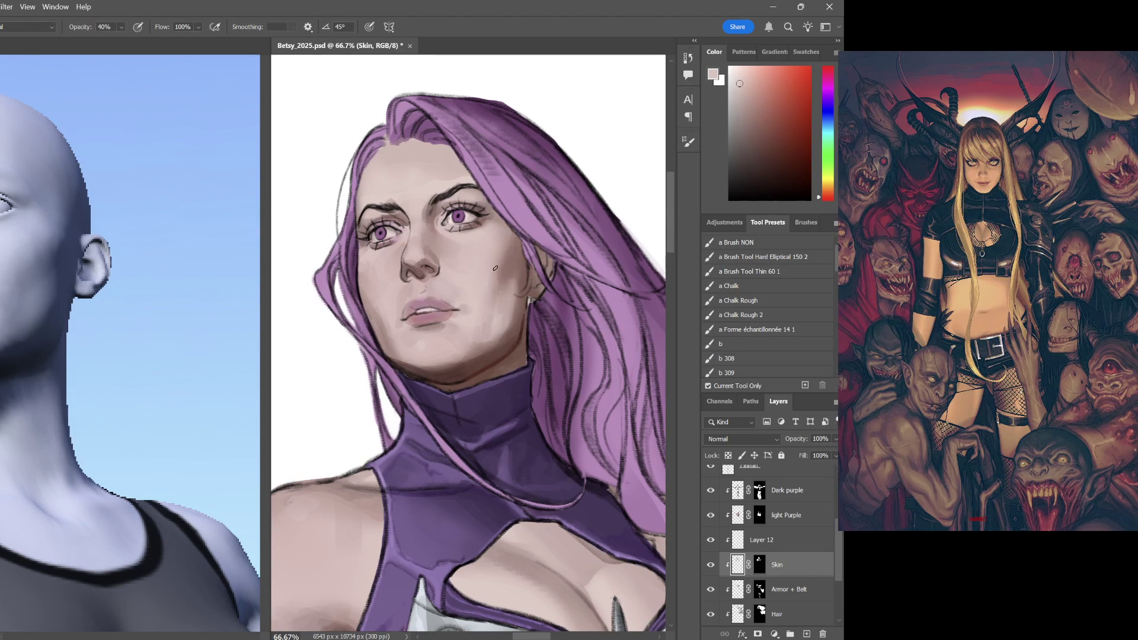
{"action": "left_click", "coordinate": [757, 245]}
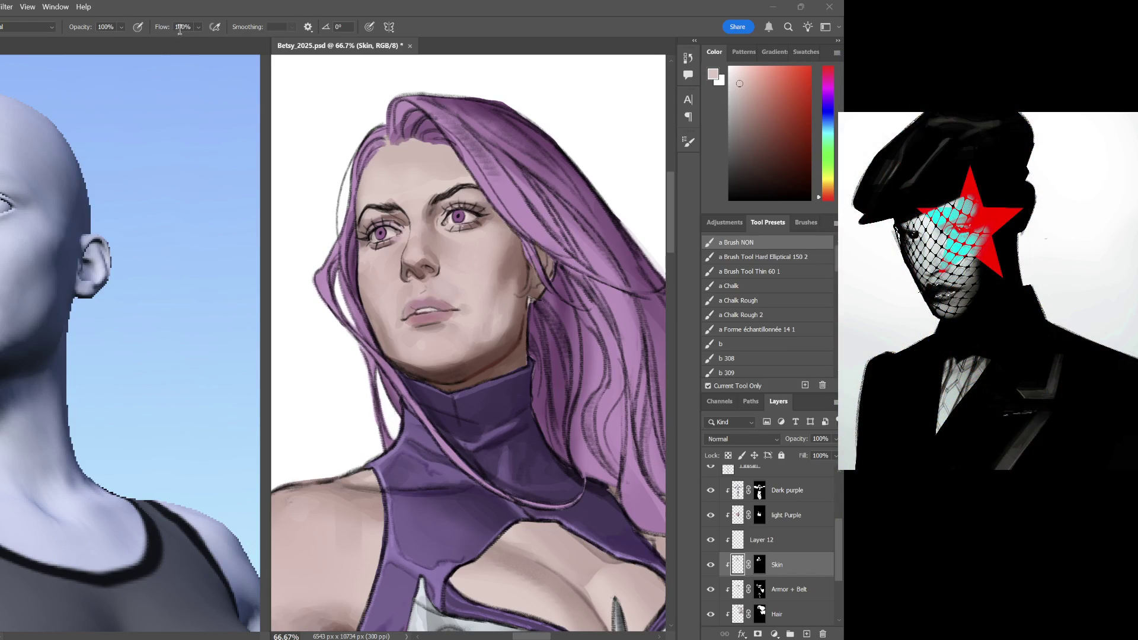
Enable pen-pressure opacity and sample face skin tones at 20% opacity
{"action": "left_click", "coordinate": [138, 28]}
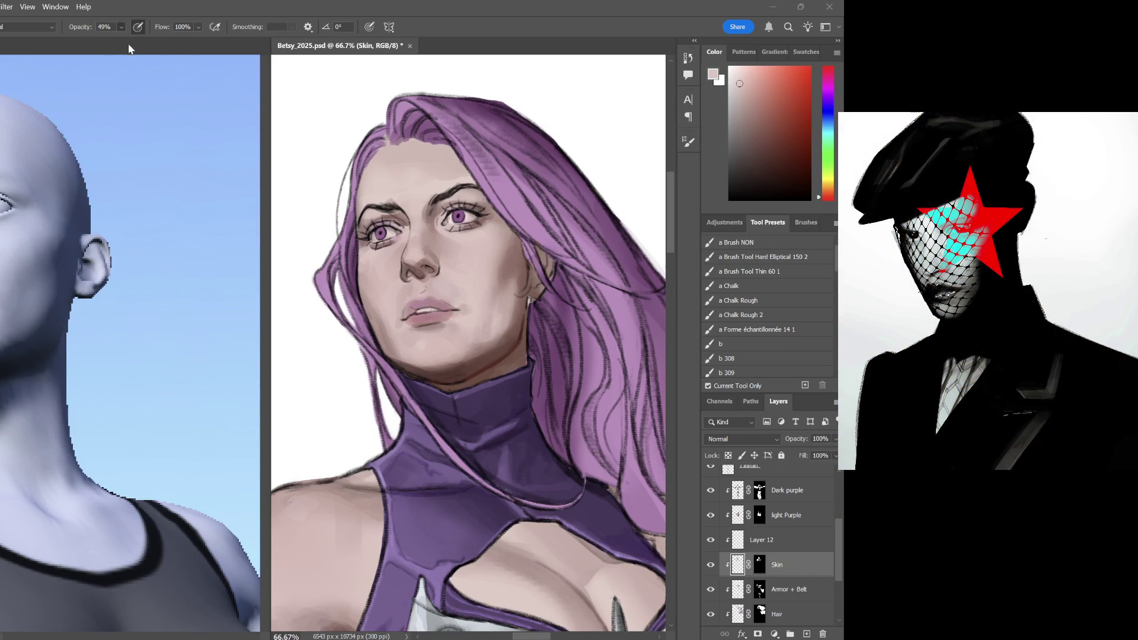
{"action": "left_click", "coordinate": [482, 242], "text": "alt"}
{"action": "left_click", "coordinate": [502, 260], "text": "alt"}
{"action": "key", "text": "2"}
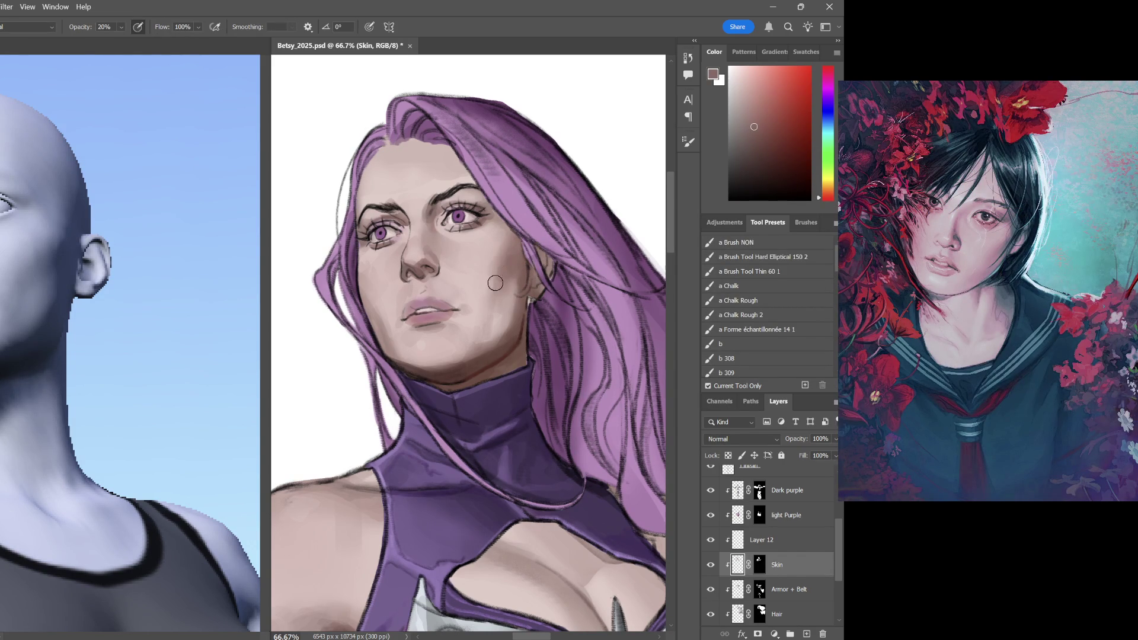
Blend lighter and darker skin tones over the cheek and chin, ending at 40% opacity
{"action": "left_click", "coordinate": [493, 297], "text": "alt"}
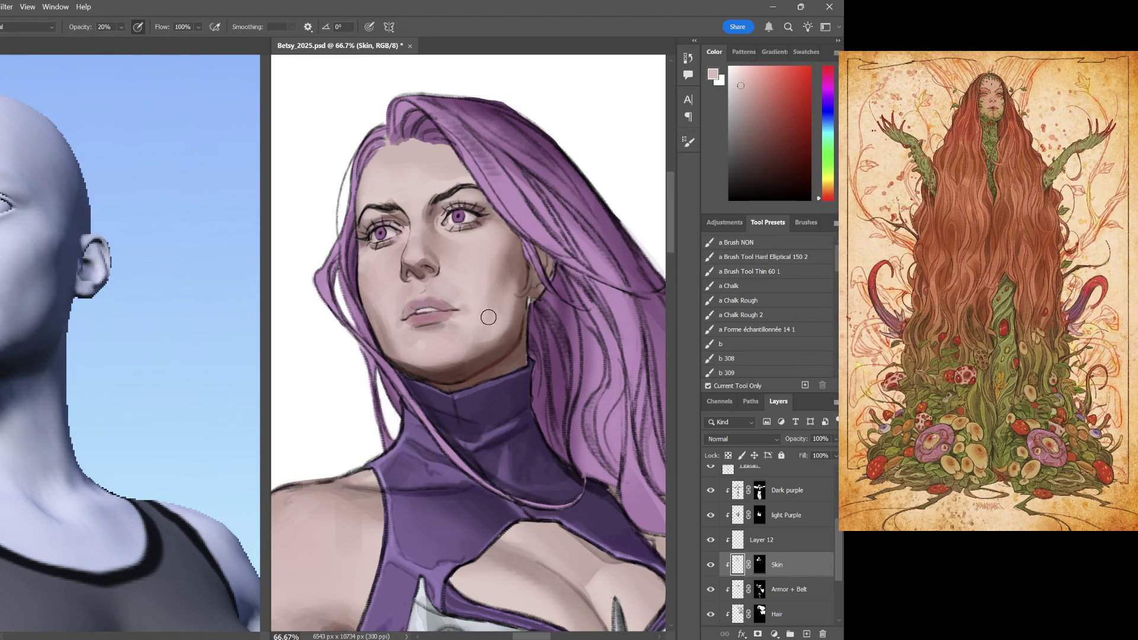
{"action": "left_click", "coordinate": [514, 267], "text": "alt"}
{"action": "left_click", "coordinate": [443, 340], "text": "alt"}
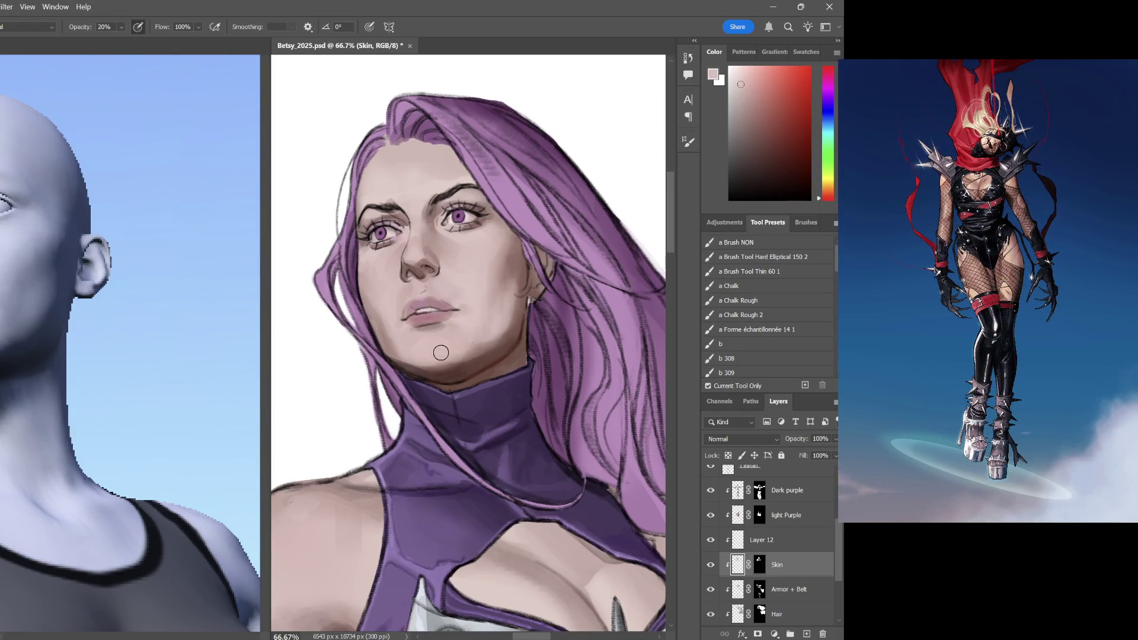
{"action": "left_click", "coordinate": [445, 285], "text": "alt"}
{"action": "key", "text": "4"}
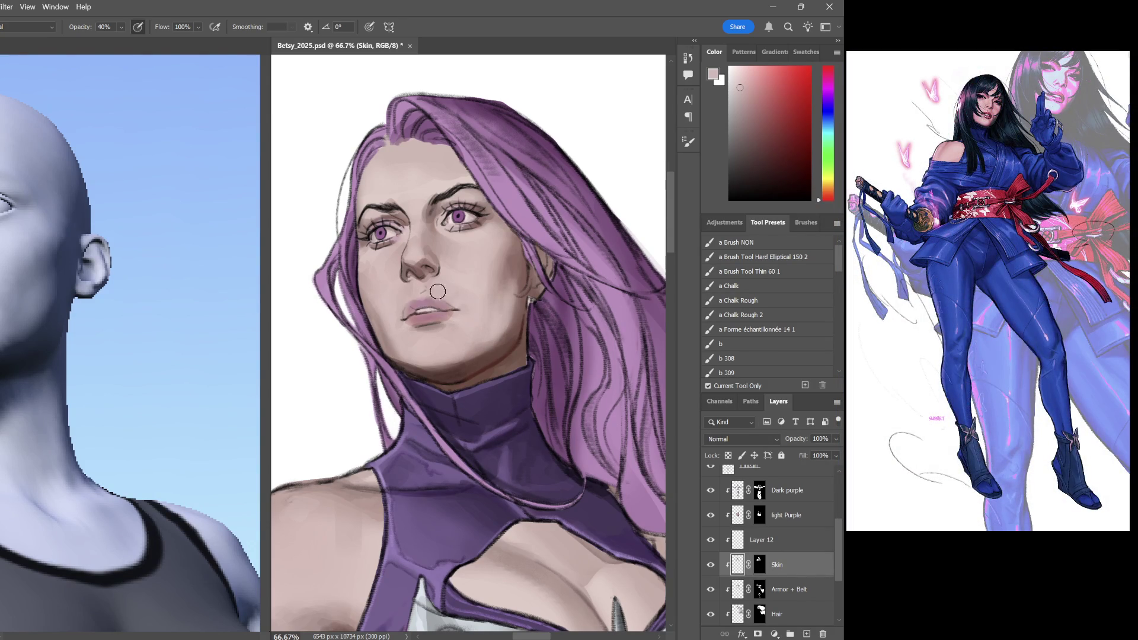
{"action": "key", "text": "ctrl+minus"}
{"action": "key", "text": "ctrl+minus"}
{"action": "scroll", "coordinate": [460, 311], "scroll_direction": "up", "scroll_amount": 1}
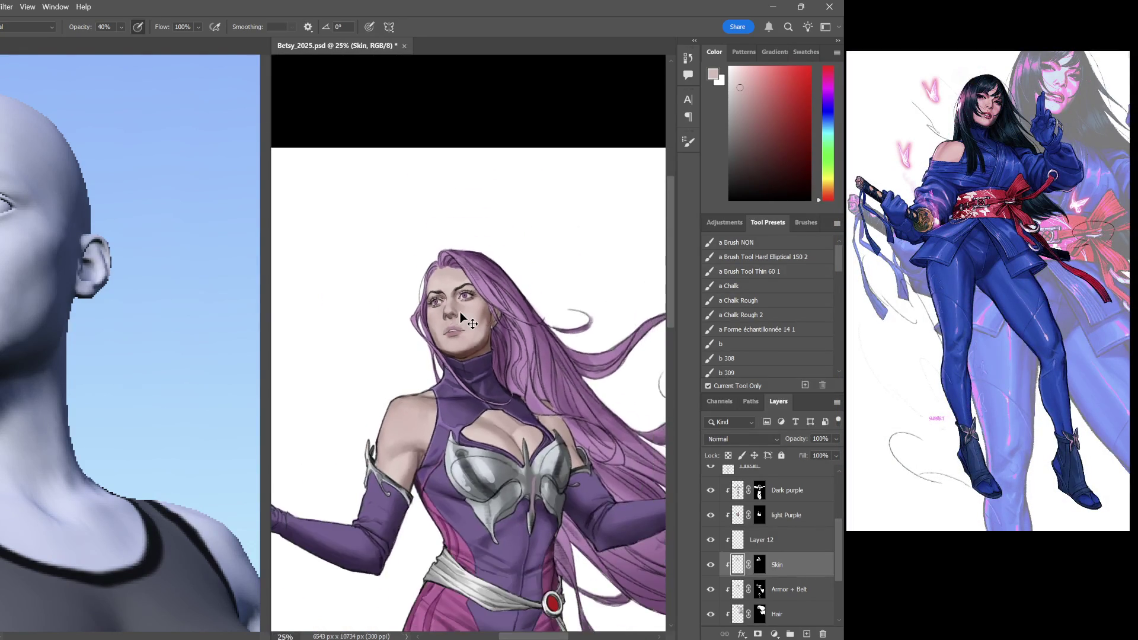
{"action": "scroll", "coordinate": [459, 312], "scroll_direction": "up", "scroll_amount": 1}
{"action": "scroll", "coordinate": [460, 313], "scroll_direction": "up", "scroll_amount": 1}
{"action": "scroll", "coordinate": [460, 312], "scroll_direction": "up", "scroll_amount": 1}
{"action": "scroll", "coordinate": [459, 313], "scroll_direction": "up", "scroll_amount": 1}
{"action": "scroll", "coordinate": [460, 312], "scroll_direction": "down", "scroll_amount": 1}
{"action": "scroll", "coordinate": [459, 313], "scroll_direction": "up", "scroll_amount": 2}
{"action": "scroll", "coordinate": [500, 318], "scroll_direction": "up", "scroll_amount": 1}
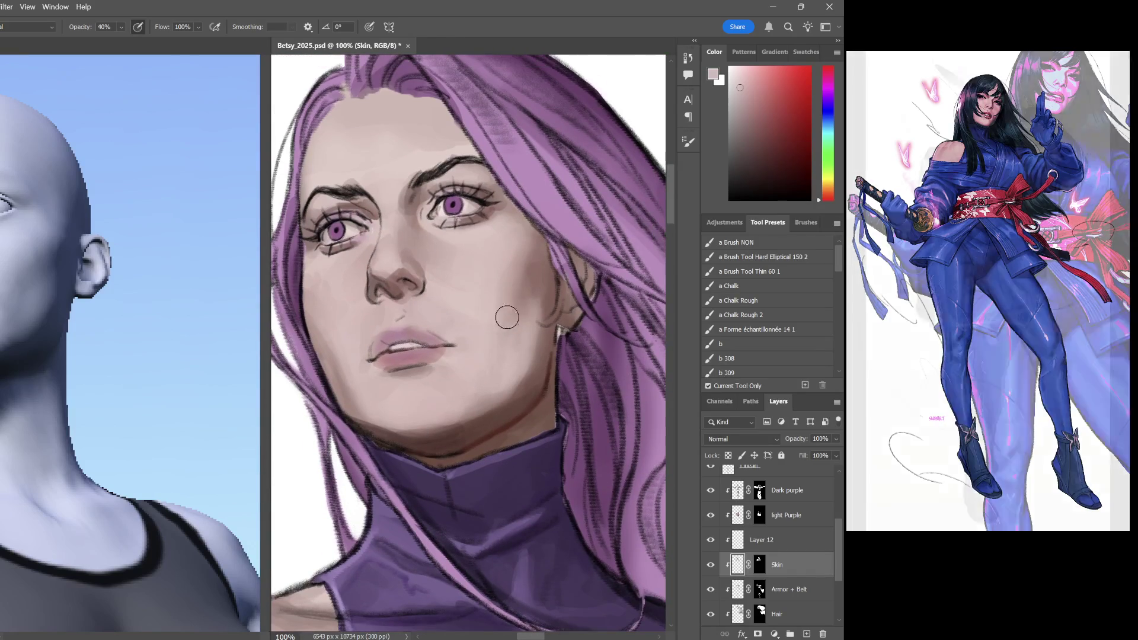
Soften the right cheek shading at 50% opacity with sampled skin pink and darker mauve
{"action": "left_click", "coordinate": [751, 121]}
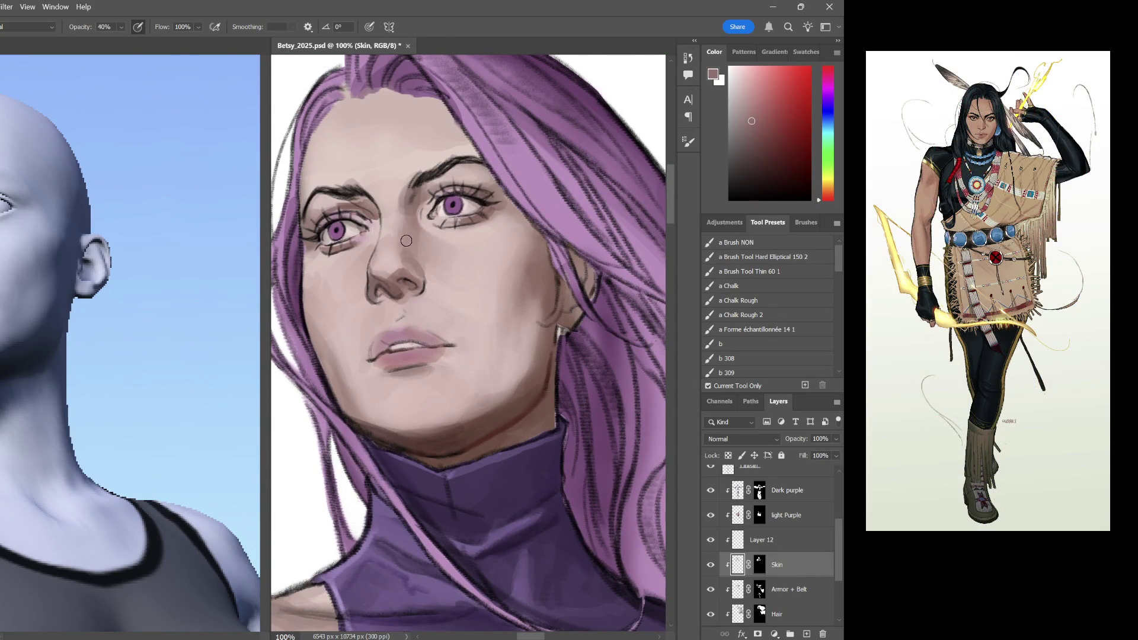
{"action": "left_click", "coordinate": [387, 244], "text": "alt"}
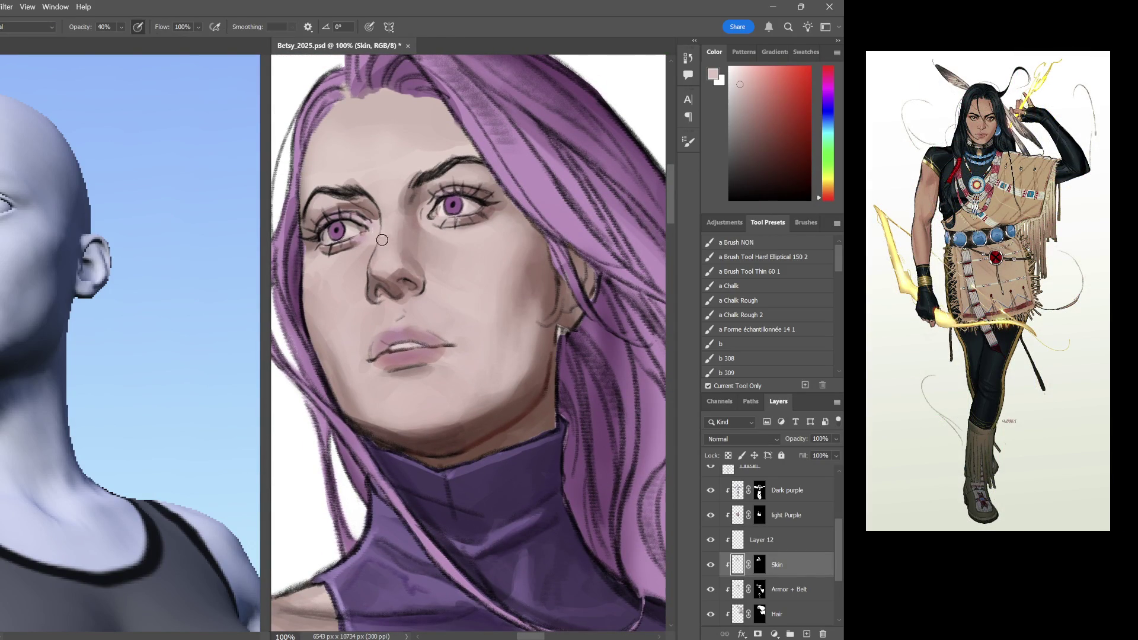
{"action": "left_click", "coordinate": [459, 255], "text": "alt"}
{"action": "key", "text": "5"}
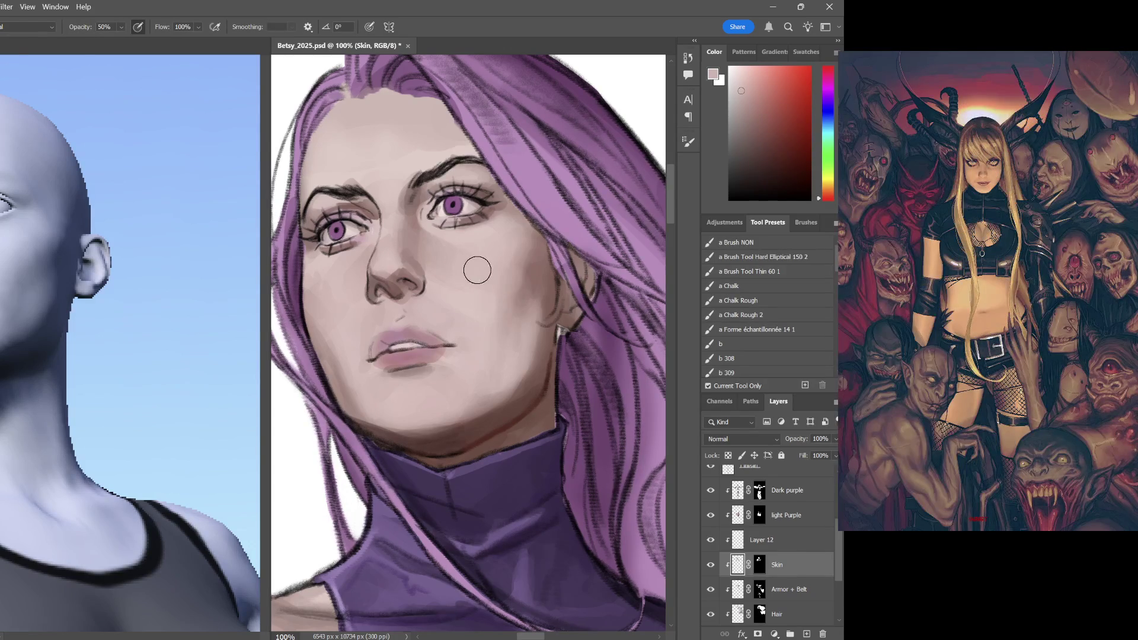
{"action": "mouse_move", "coordinate": [464, 262]}
{"action": "left_mouse_down"}
{"action": "mouse_move", "coordinate": [513, 284]}
{"action": "mouse_move", "coordinate": [465, 262]}
{"action": "mouse_move", "coordinate": [508, 293]}
{"action": "mouse_move", "coordinate": [470, 261]}
{"action": "mouse_move", "coordinate": [501, 279]}
{"action": "mouse_move", "coordinate": [504, 263]}
{"action": "left_mouse_up"}
Choose a darker skin shade and resize the brush for the cheek shadow
{"action": "left_click", "coordinate": [743, 93]}
{"action": "left_click_drag", "start_coordinate": [743, 93], "coordinate": [742, 113]}
{"action": "key", "text": "i"}
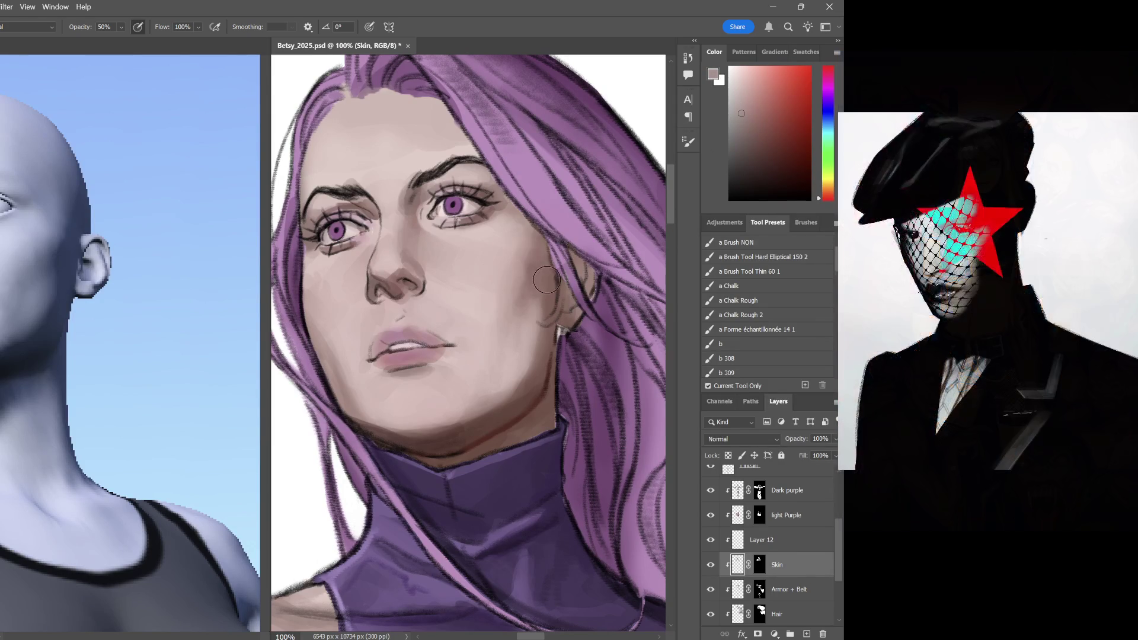
{"action": "key", "text": "b"}
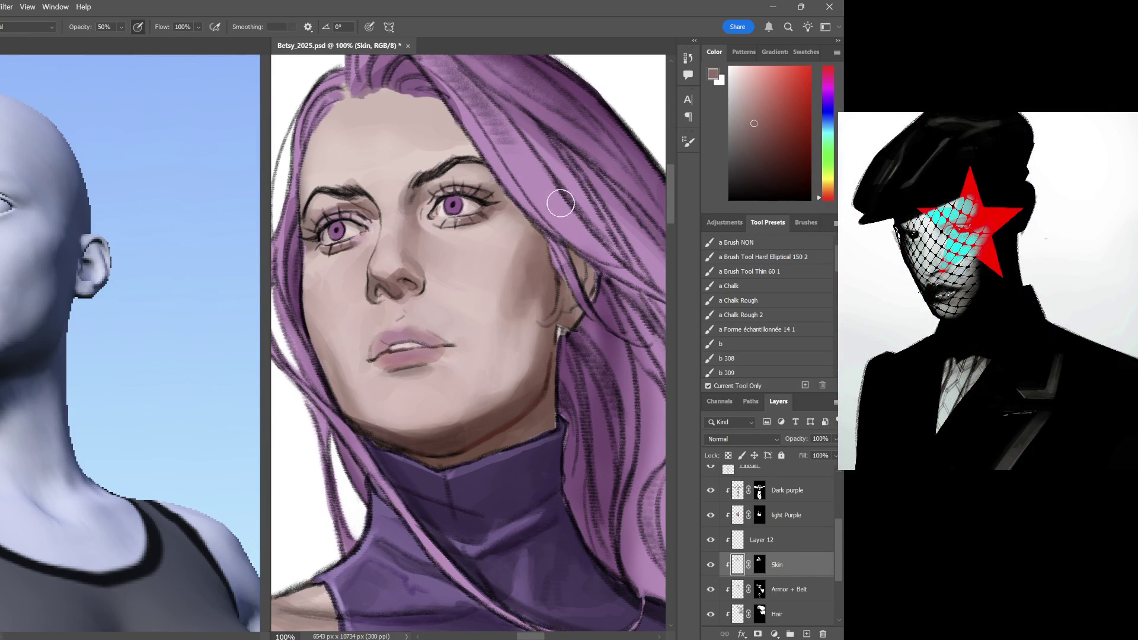
{"action": "key", "text": "bracketleft"}
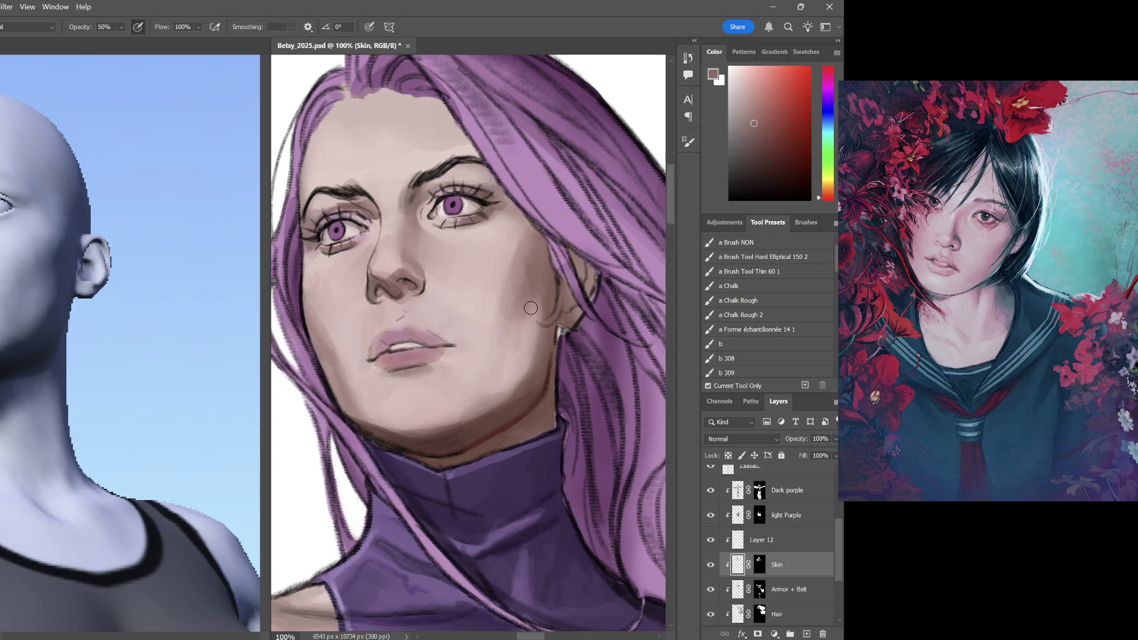
{"action": "key", "text": "bracketright"}
{"action": "key", "text": "bracketright"}
{"action": "key", "text": "bracketright"}
Deepen shading along the right cheek and jaw, brighten the chin, then add a new layer above Skin
{"action": "left_click_drag", "start_coordinate": [514, 280], "coordinate": [490, 354]}
{"action": "left_click_drag", "start_coordinate": [478, 406], "coordinate": [509, 392]}
{"action": "mouse_move", "coordinate": [515, 288]}
{"action": "left_mouse_down"}
{"action": "mouse_move", "coordinate": [500, 360]}
{"action": "mouse_move", "coordinate": [389, 383]}
{"action": "left_mouse_up"}
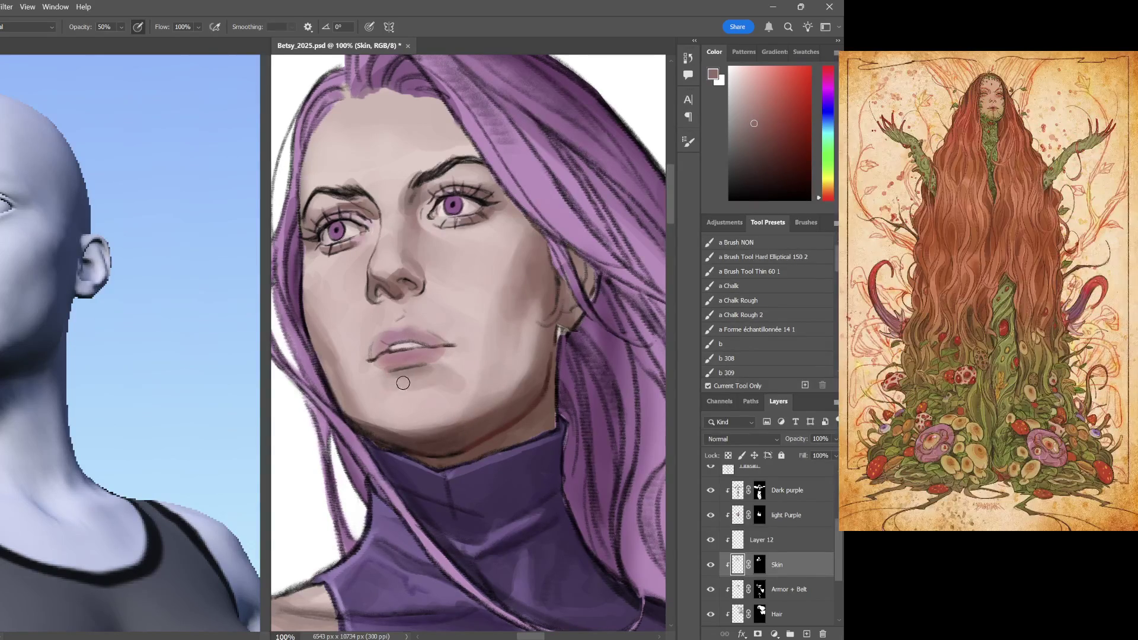
{"action": "mouse_move", "coordinate": [407, 397]}
{"action": "left_mouse_down"}
{"action": "mouse_move", "coordinate": [426, 372]}
{"action": "mouse_move", "coordinate": [383, 385]}
{"action": "mouse_move", "coordinate": [458, 374]}
{"action": "mouse_move", "coordinate": [401, 377]}
{"action": "mouse_move", "coordinate": [380, 394]}
{"action": "mouse_move", "coordinate": [401, 433]}
{"action": "mouse_move", "coordinate": [471, 391]}
{"action": "mouse_move", "coordinate": [384, 421]}
{"action": "mouse_move", "coordinate": [446, 422]}
{"action": "left_mouse_up"}
{"action": "left_click", "coordinate": [448, 417], "text": "alt"}
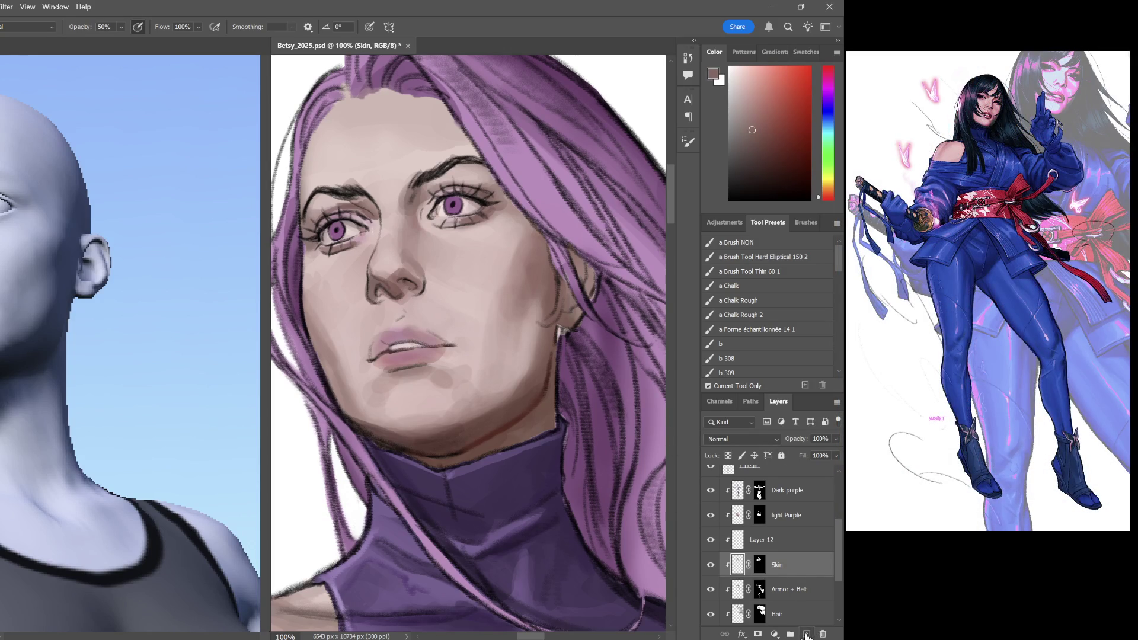
{"action": "left_click", "coordinate": [806, 634]}
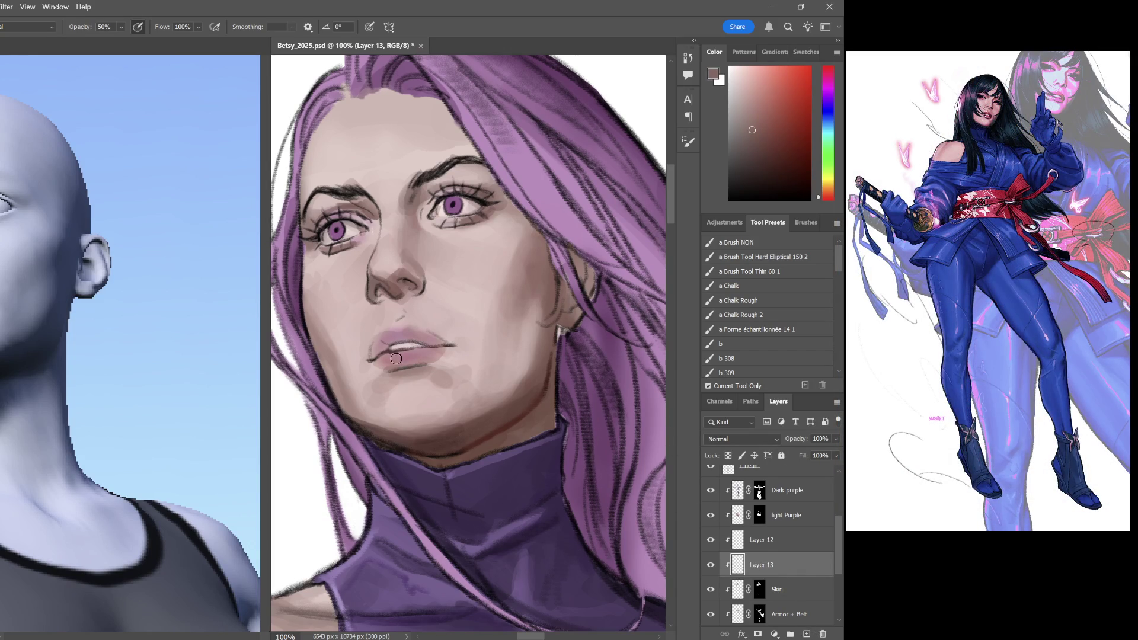
Sample a range of lighter and darker skin tones from the lower face
{"action": "left_click", "coordinate": [440, 370], "text": "alt"}
{"action": "left_click", "coordinate": [454, 384], "text": "alt"}
{"action": "left_click", "coordinate": [459, 382], "text": "alt"}
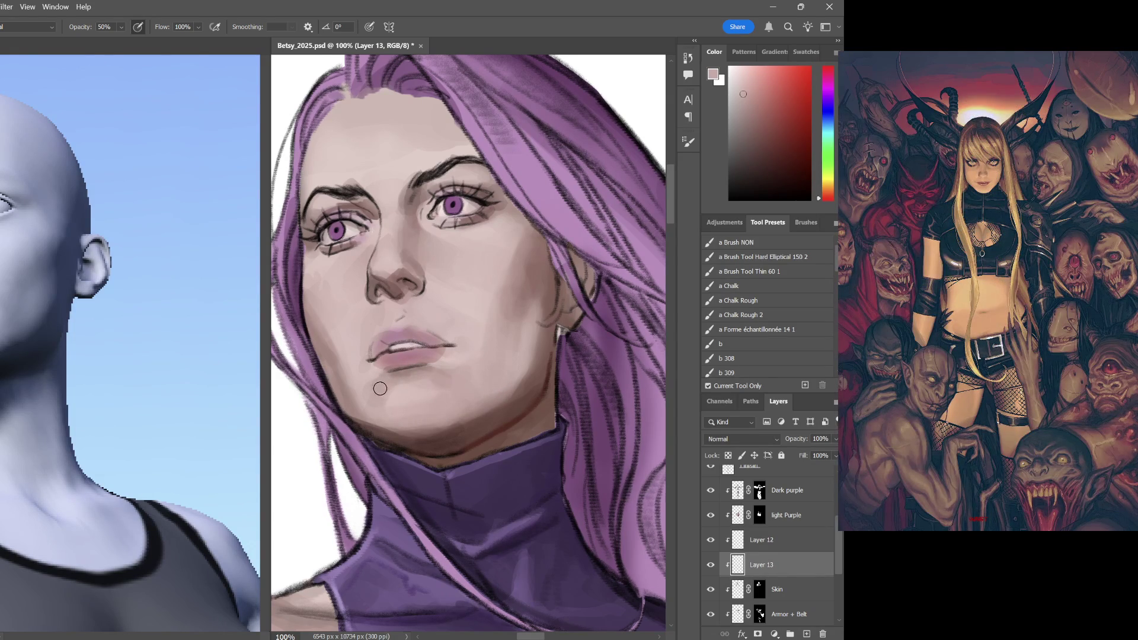
{"action": "left_click", "coordinate": [377, 395], "text": "alt"}
Paint darker shadow under the jaw on the new layer with a tone sampled from the chin
{"action": "key", "text": "i"}
{"action": "left_click", "coordinate": [459, 335]}
{"action": "key", "text": "b"}
{"action": "left_click", "coordinate": [441, 443], "text": "alt"}
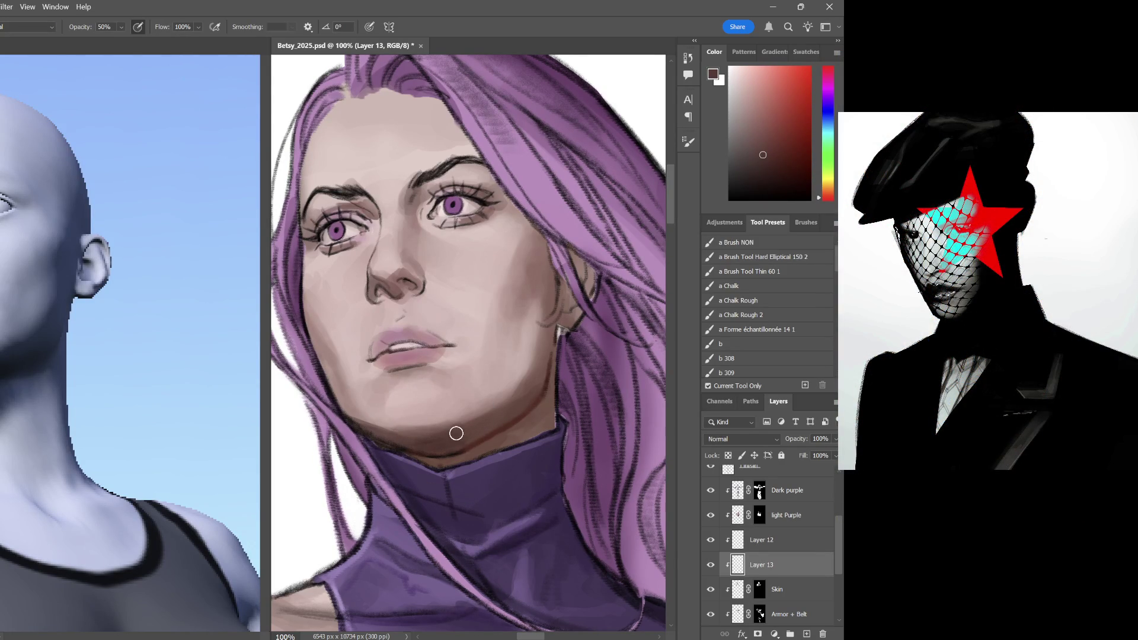
{"action": "left_click_drag", "start_coordinate": [448, 445], "coordinate": [396, 428]}
{"action": "scroll", "coordinate": [837, 511], "scroll_direction": "up", "scroll_amount": 3}
Add faint shading under the chin on the Line color layer at full opacity
{"action": "left_click", "coordinate": [765, 514]}
{"action": "key", "text": "0"}
{"action": "left_click", "coordinate": [539, 396], "text": "alt"}
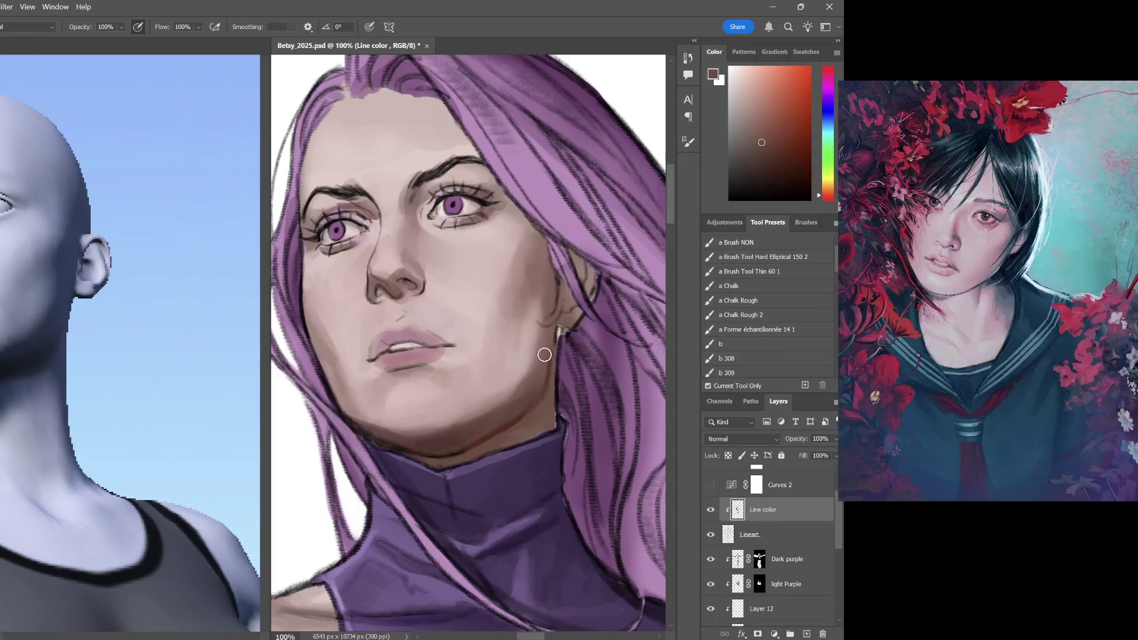
{"action": "mouse_move", "coordinate": [539, 387]}
{"action": "left_mouse_down"}
{"action": "mouse_move", "coordinate": [450, 452]}
{"action": "mouse_move", "coordinate": [436, 447]}
{"action": "mouse_move", "coordinate": [464, 451]}
{"action": "left_mouse_up"}
Return to Layer 13 and sample a darker brown tone for skin painting
{"action": "right_click", "coordinate": [505, 433], "text": "ctrl+alt"}
{"action": "key", "text": "i"}
{"action": "key", "text": "b"}
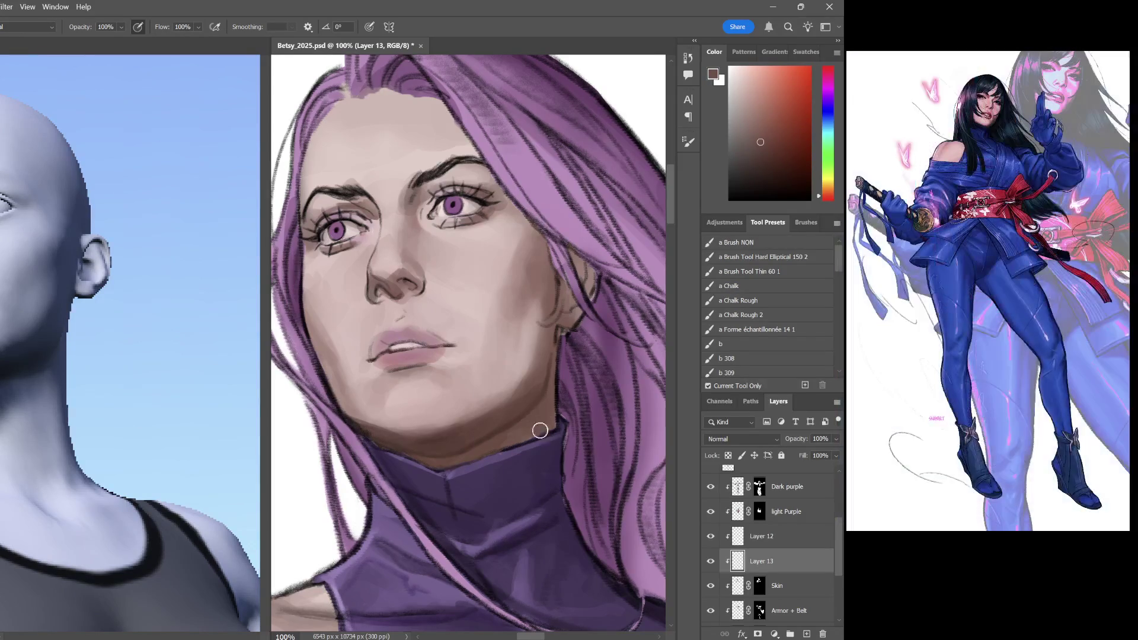
{"action": "left_click", "coordinate": [561, 307], "text": "alt"}
Paint a dark shadow along the jaw and below the ear, layering fainter 30% strokes
{"action": "left_click_drag", "start_coordinate": [552, 298], "coordinate": [544, 373]}
{"action": "key", "text": "3"}
{"action": "left_click_drag", "start_coordinate": [544, 333], "coordinate": [533, 378]}
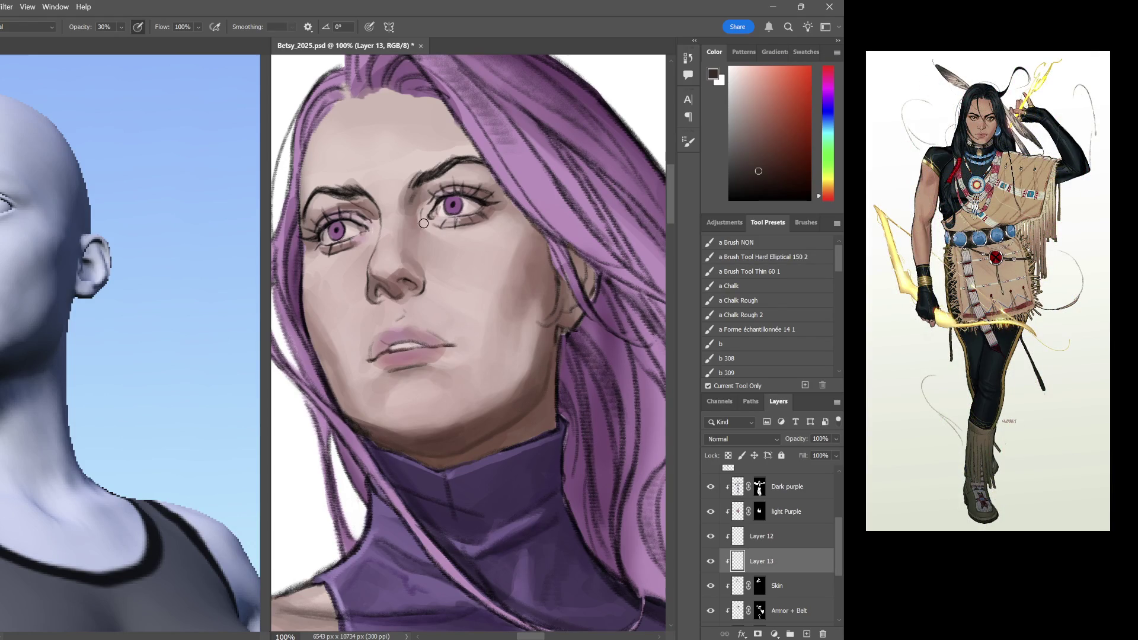
{"action": "left_click", "coordinate": [423, 203], "text": "alt"}
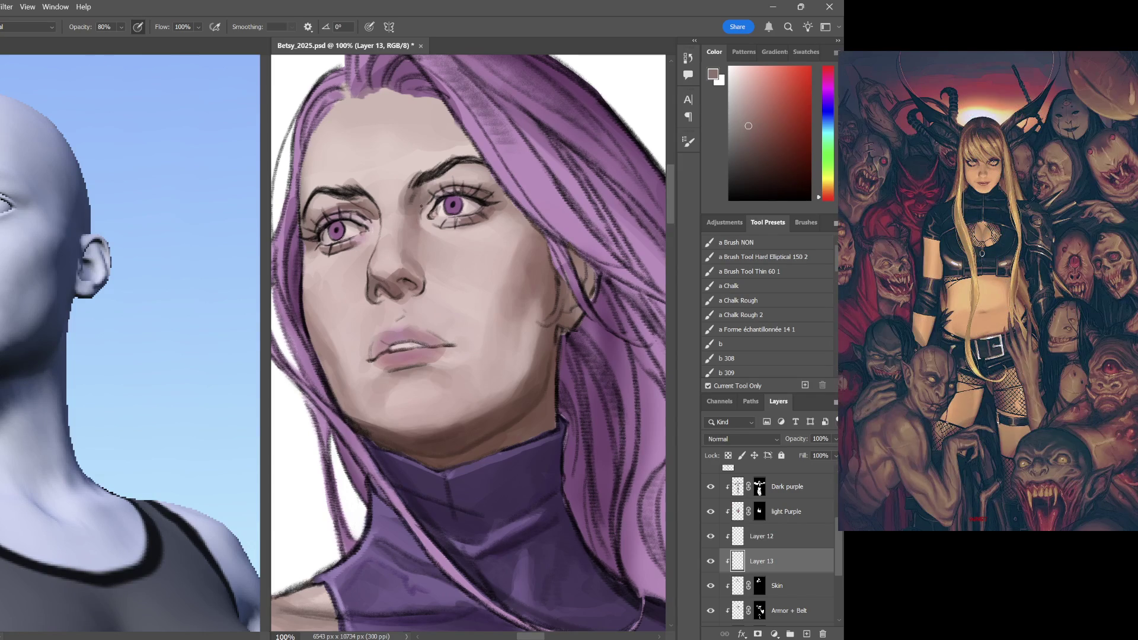
{"action": "left_click_drag", "start_coordinate": [747, 125], "coordinate": [756, 145]}
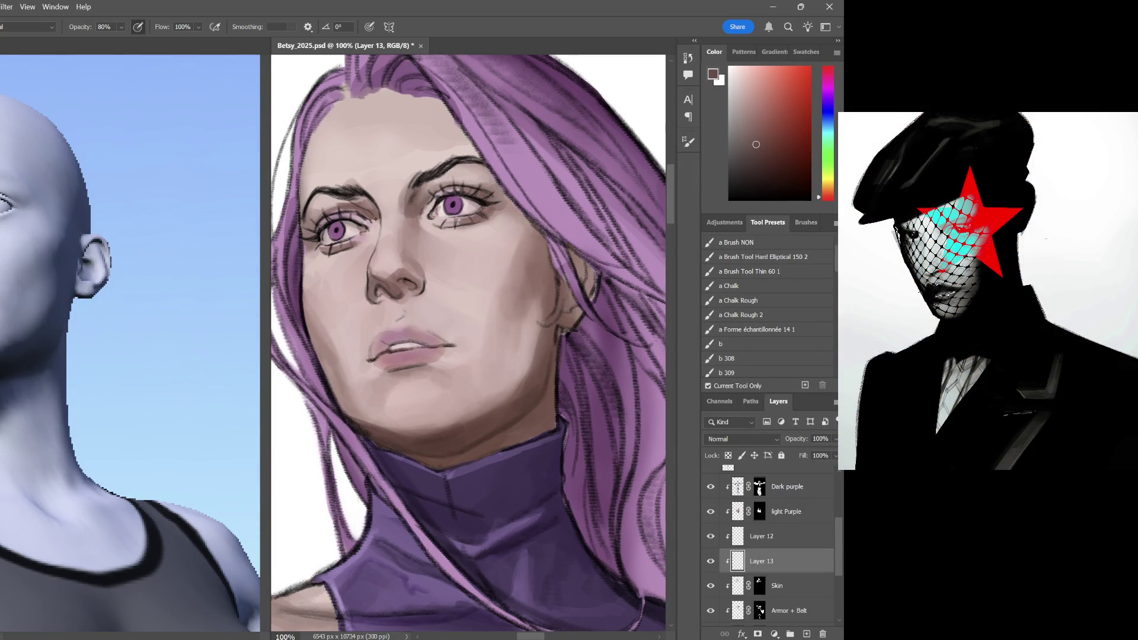
Smooth the skin under the left eyebrow with sampled light skin tone, then load dark brown
{"action": "left_click", "coordinate": [333, 208], "text": "alt"}
{"action": "left_click_drag", "start_coordinate": [323, 201], "coordinate": [355, 204]}
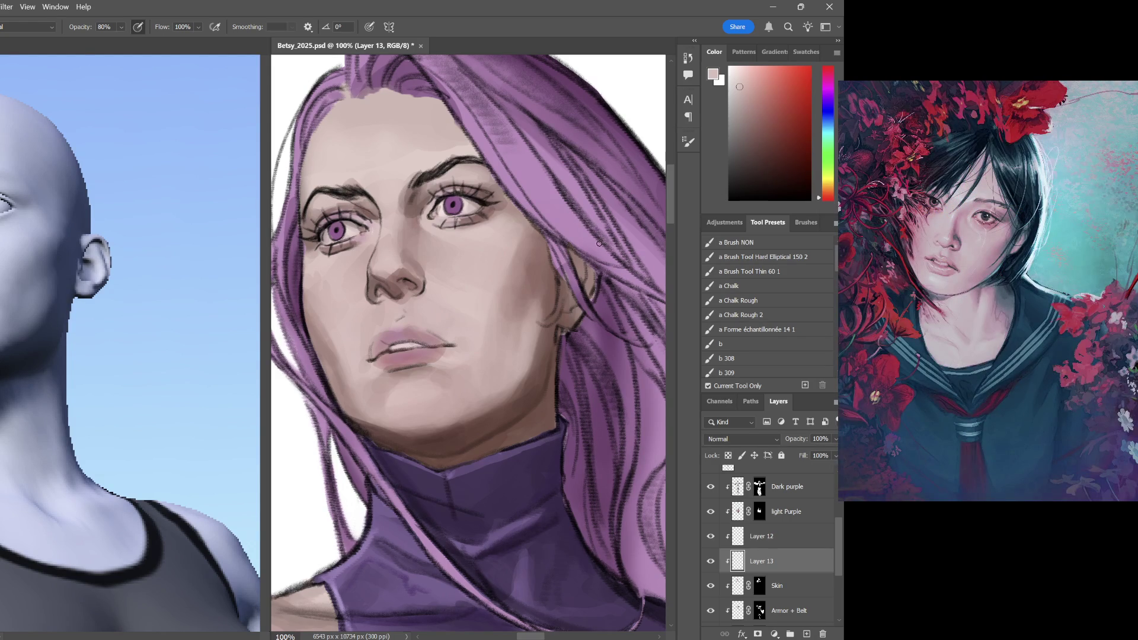
{"action": "left_click", "coordinate": [756, 147]}
{"action": "scroll", "coordinate": [487, 353], "scroll_direction": "down", "scroll_amount": 3}
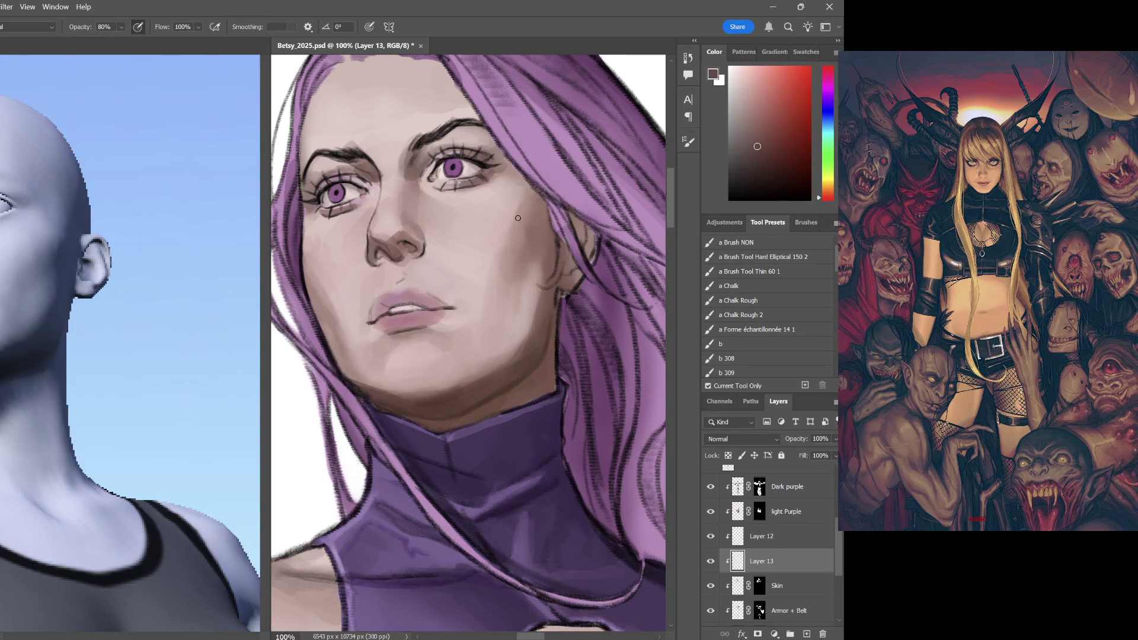
{"action": "left_click_drag", "start_coordinate": [511, 171], "coordinate": [514, 200]}
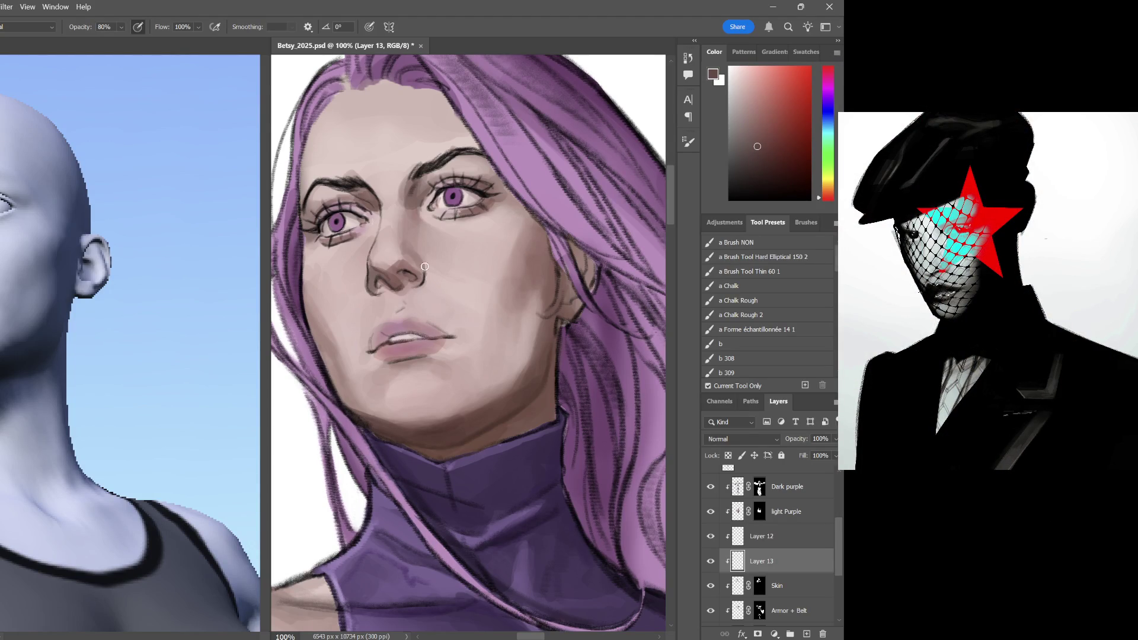
Add a faint darker tone around the nostril using sampled light and dark skin colours
{"action": "left_click", "coordinate": [388, 248], "text": "alt"}
{"action": "left_click", "coordinate": [386, 279], "text": "alt"}
{"action": "left_click_drag", "start_coordinate": [376, 272], "coordinate": [383, 267]}
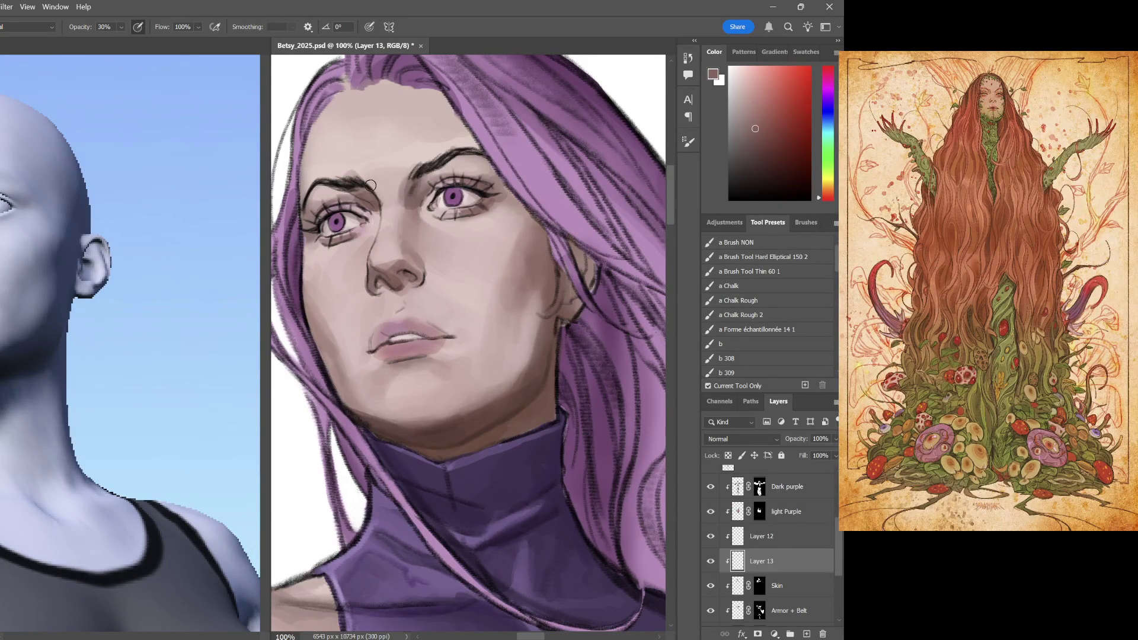
{"action": "left_click", "coordinate": [390, 203], "text": "alt"}
Resample lighter and darker skin tones across the face for further nose shading
{"action": "left_click", "coordinate": [382, 173], "text": "alt"}
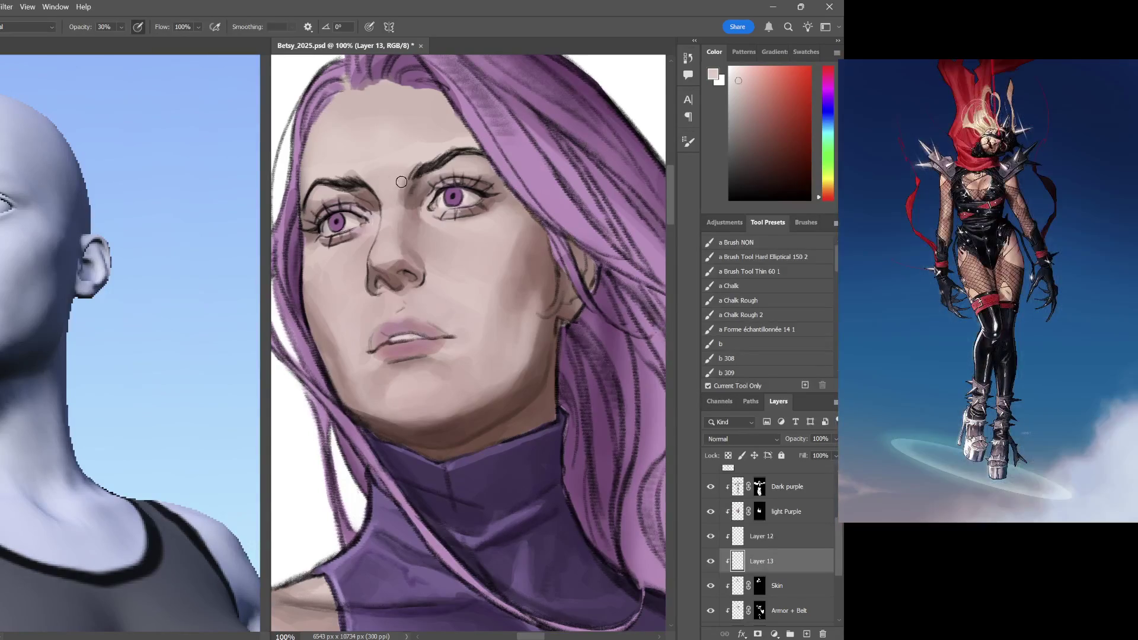
{"action": "left_click", "coordinate": [390, 214], "text": "alt"}
{"action": "left_click", "coordinate": [343, 311], "text": "alt"}
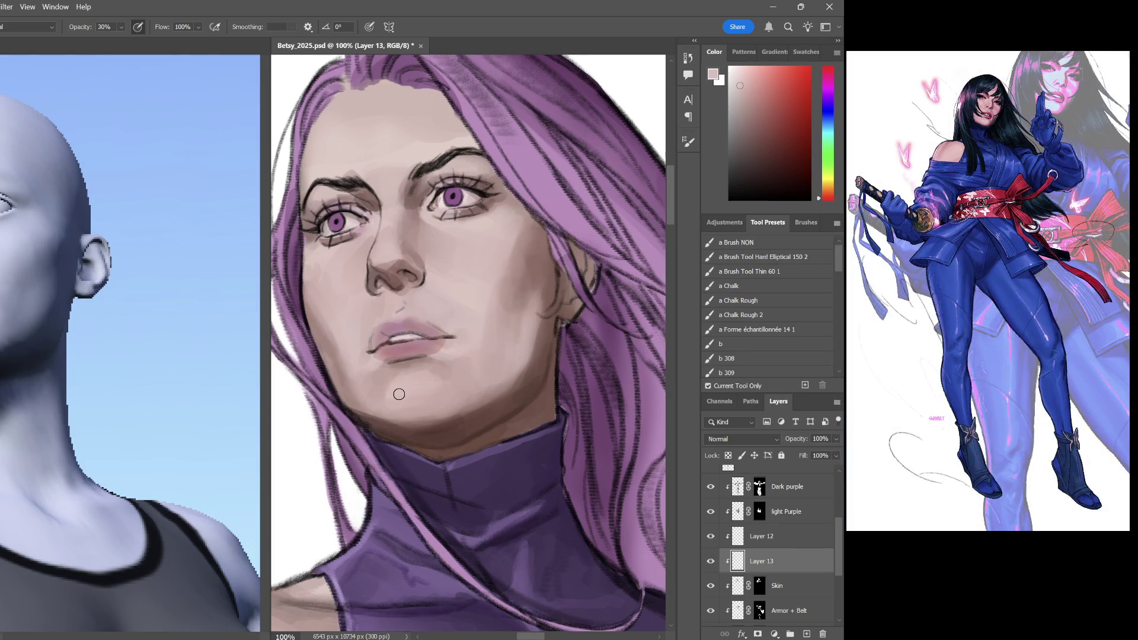
{"action": "left_click", "coordinate": [385, 425], "text": "alt"}
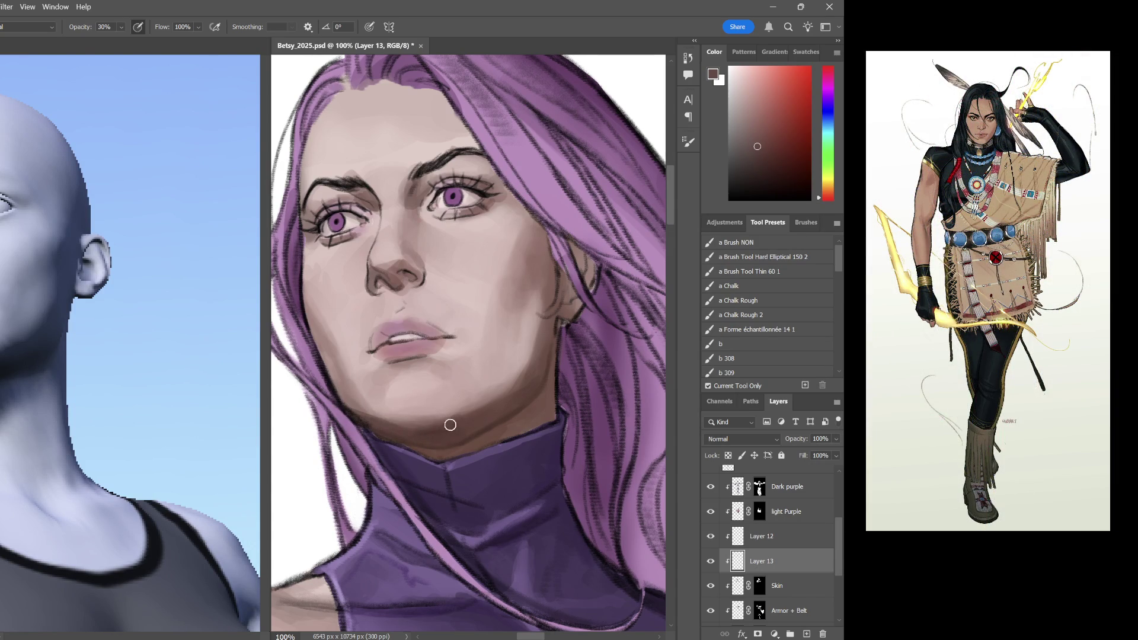
Shade below the lower lip, brighten the chin and smooth the philtrum skin
{"action": "left_click_drag", "start_coordinate": [435, 369], "coordinate": [403, 368]}
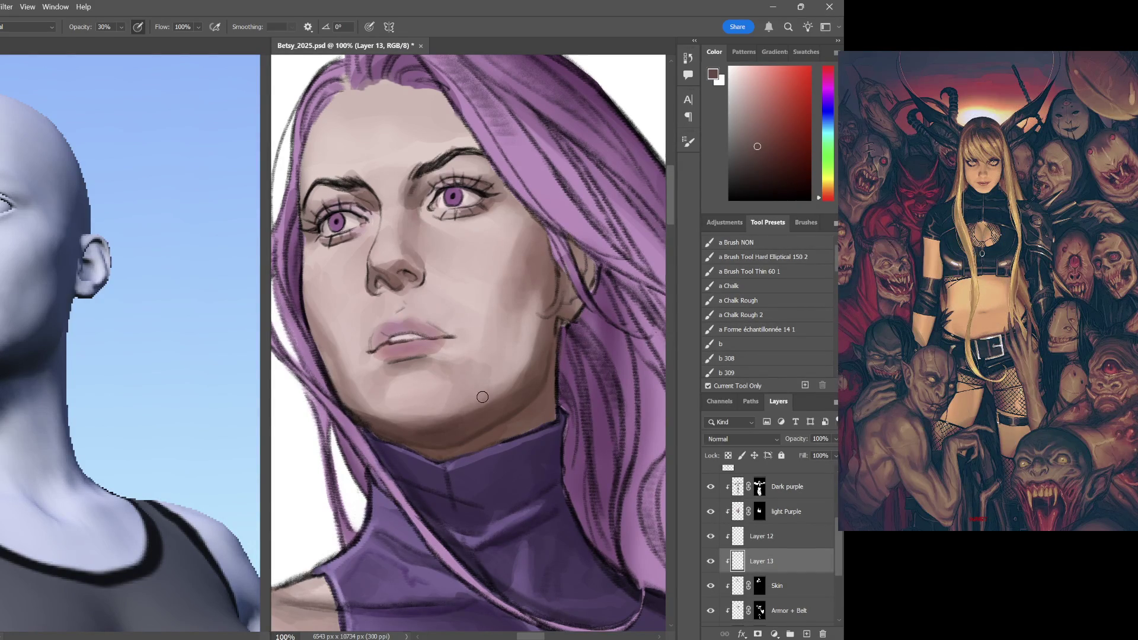
{"action": "left_click_drag", "start_coordinate": [504, 363], "coordinate": [484, 393]}
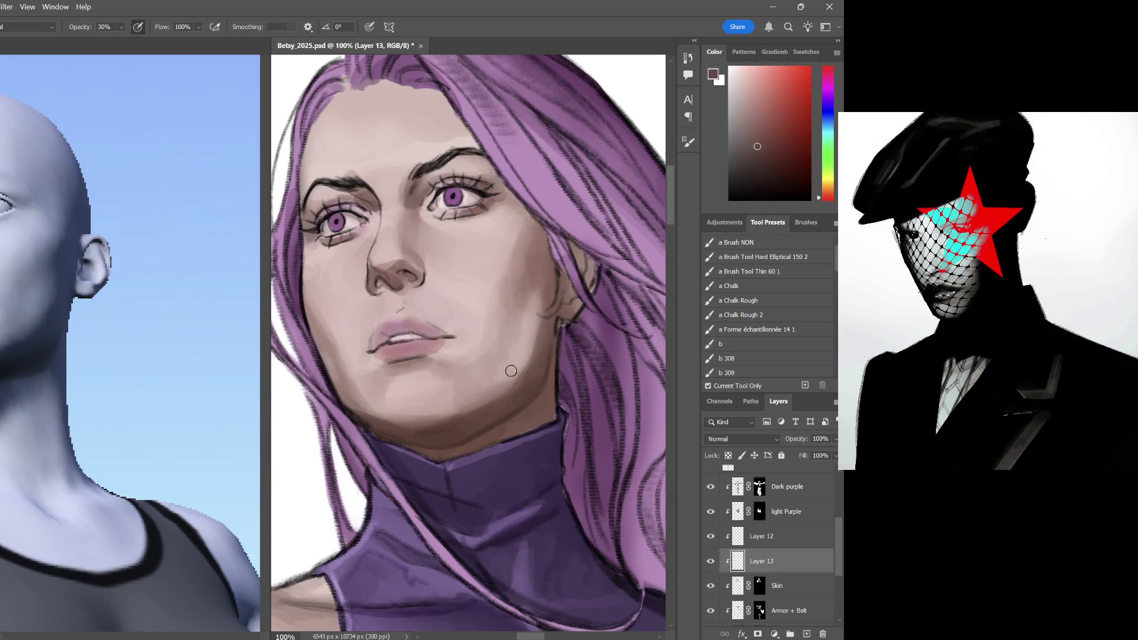
{"action": "mouse_move", "coordinate": [417, 300]}
{"action": "left_mouse_down"}
{"action": "mouse_move", "coordinate": [409, 289]}
{"action": "mouse_move", "coordinate": [437, 305]}
{"action": "mouse_move", "coordinate": [411, 287]}
{"action": "mouse_move", "coordinate": [440, 311]}
{"action": "mouse_move", "coordinate": [414, 300]}
{"action": "mouse_move", "coordinate": [427, 315]}
{"action": "mouse_move", "coordinate": [443, 311]}
{"action": "left_mouse_up"}
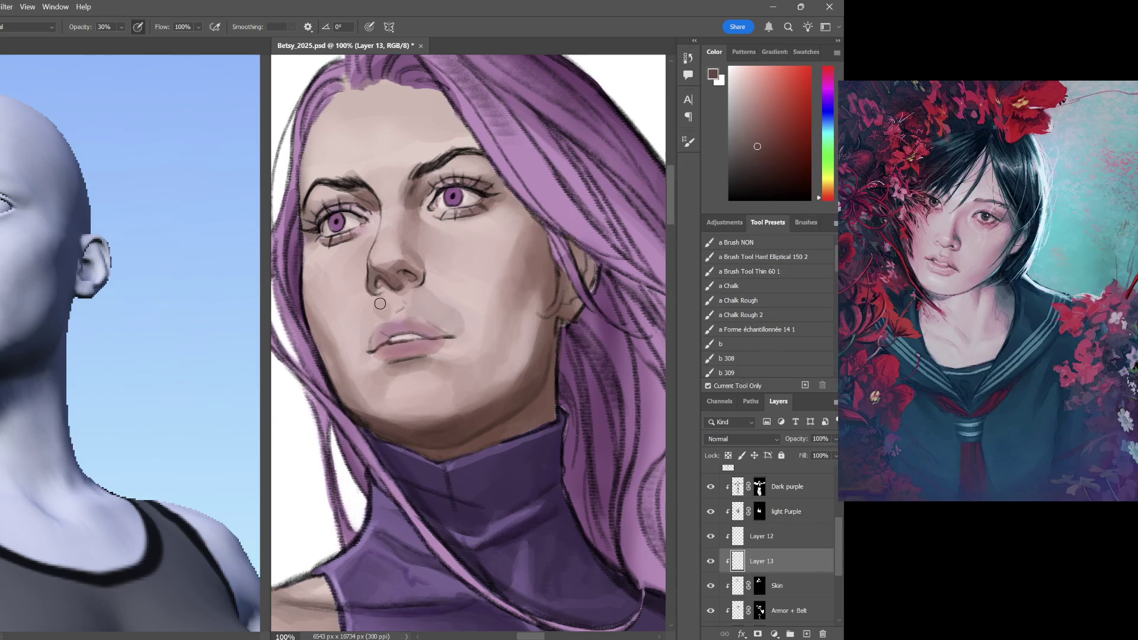
{"action": "left_click_drag", "start_coordinate": [413, 305], "coordinate": [457, 328]}
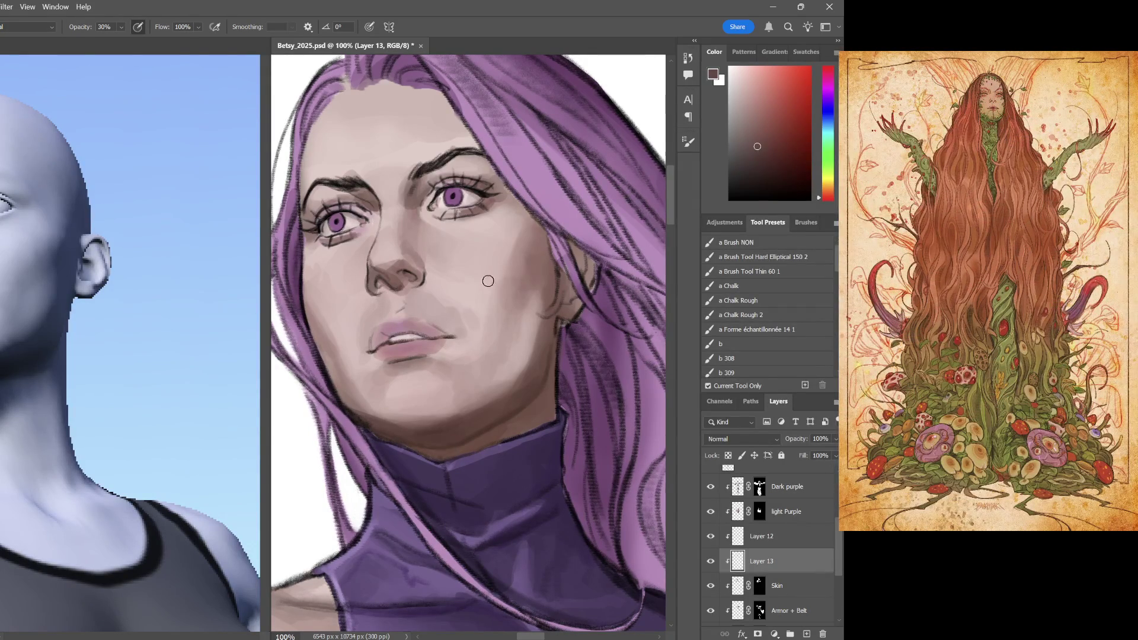
Sample light skin tones from the cheek for the next strokes
{"action": "left_click", "coordinate": [444, 262], "text": "alt"}
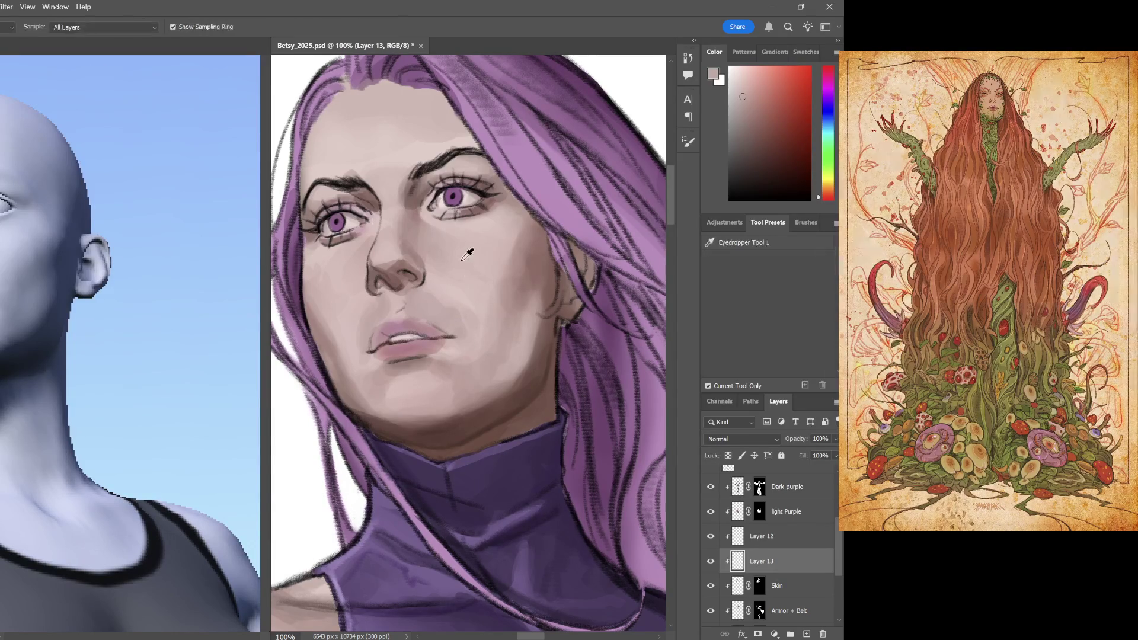
{"action": "left_click", "coordinate": [481, 272], "text": "alt"}
{"action": "left_click", "coordinate": [525, 262], "text": "alt"}
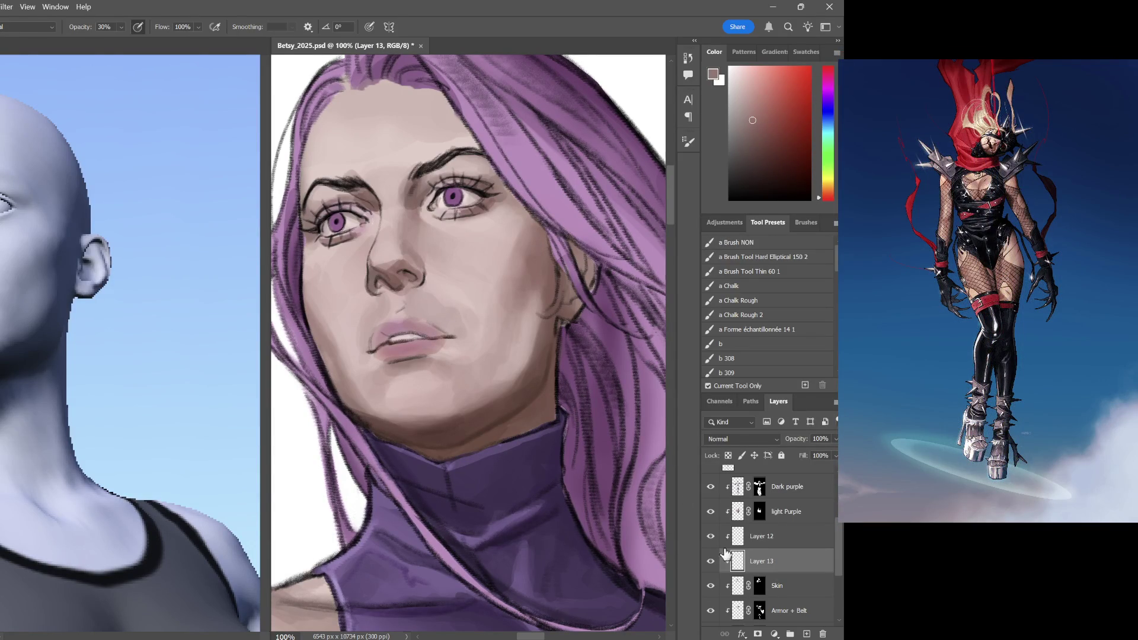
Add a new layer and load a smaller NKS5 Airbrush at 60% opacity with light skin pink
{"action": "left_click", "coordinate": [806, 634]}
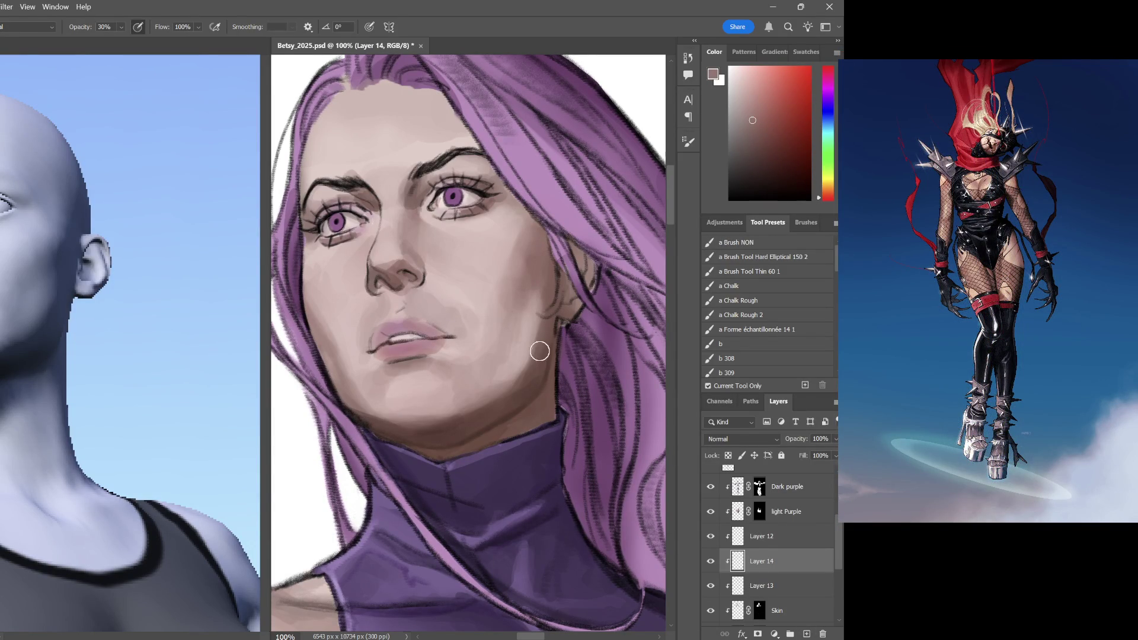
{"action": "left_click", "coordinate": [452, 222], "text": "alt"}
{"action": "key", "text": "6"}
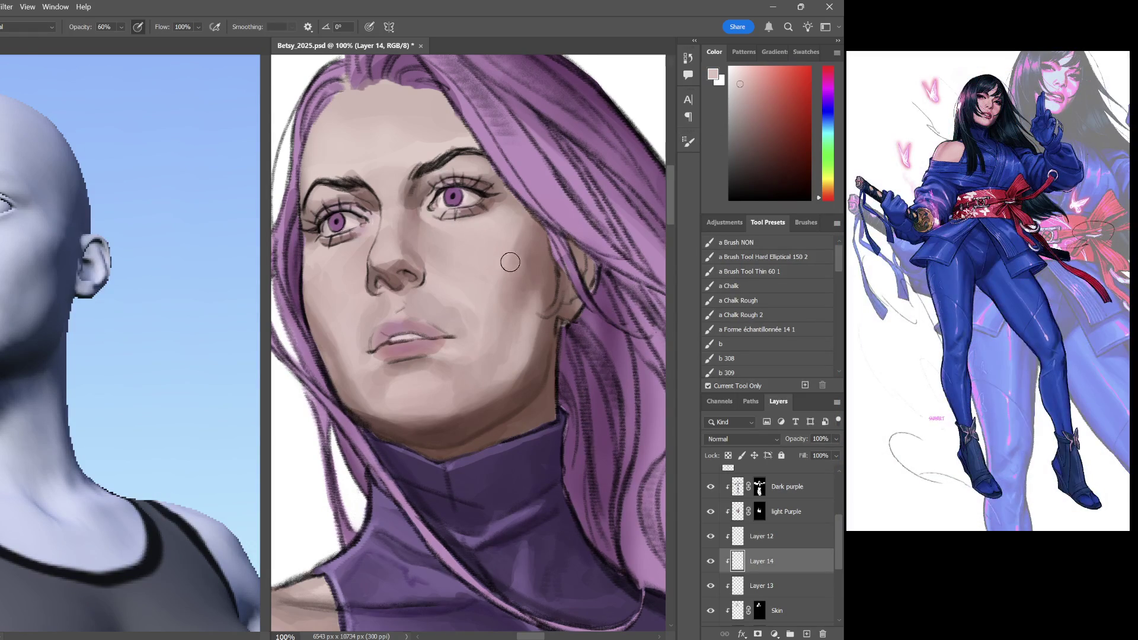
{"action": "left_click_drag", "start_coordinate": [838, 258], "coordinate": [839, 318]}
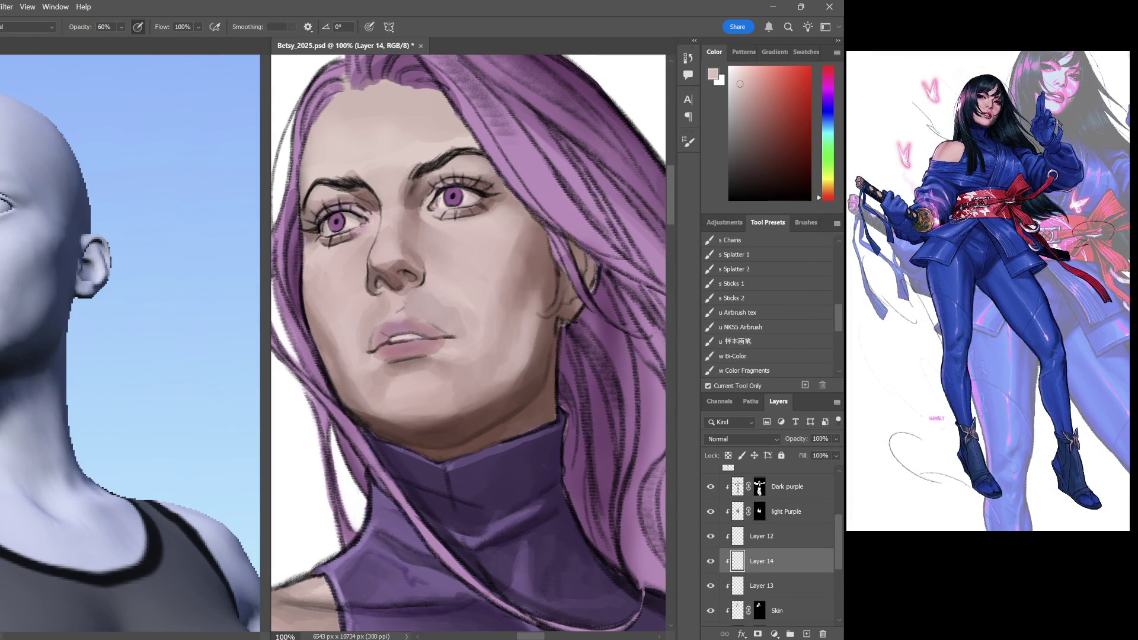
{"action": "left_click", "coordinate": [770, 330]}
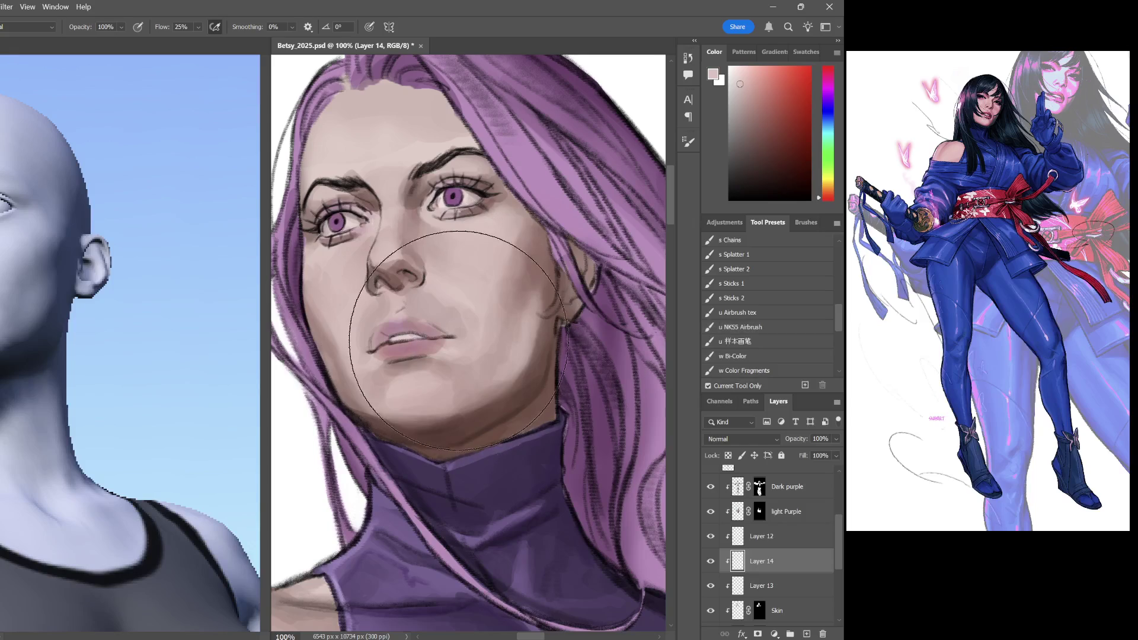
{"action": "key", "text": "bracketleft"}
{"action": "key", "text": "bracketleft"}
{"action": "key", "text": "bracketleft"}
Airbrush the mouth, chin and cheek with sampled skin tones, then load the Hard Elliptical 150 brush
{"action": "left_click", "coordinate": [465, 267], "text": "alt"}
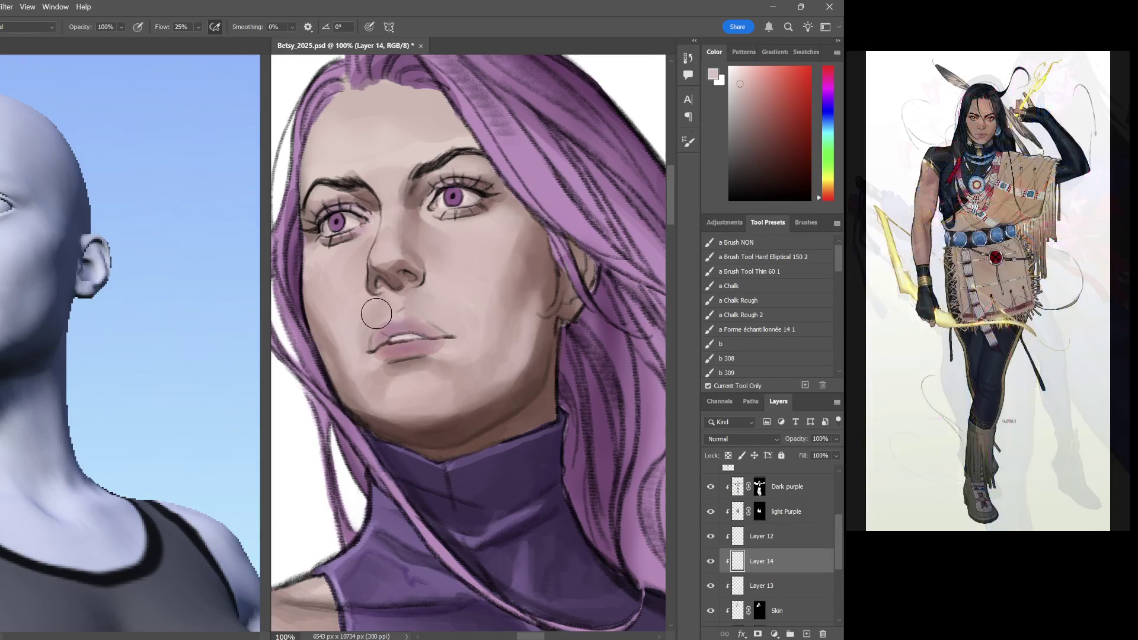
{"action": "left_click", "coordinate": [461, 343], "text": "alt"}
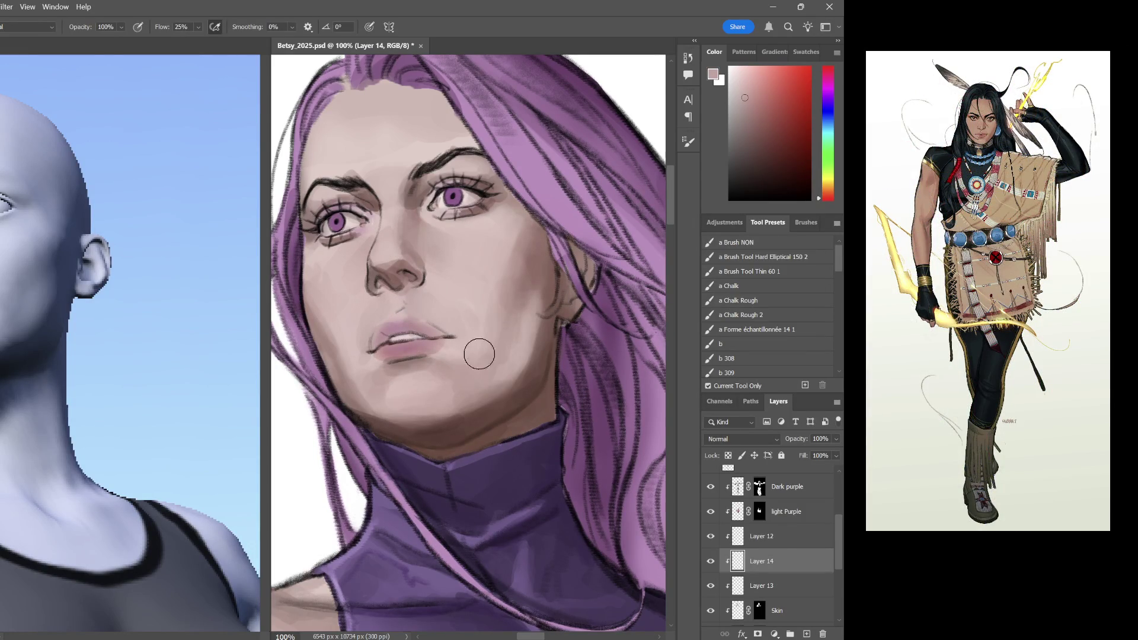
{"action": "left_click", "coordinate": [530, 252], "text": "alt"}
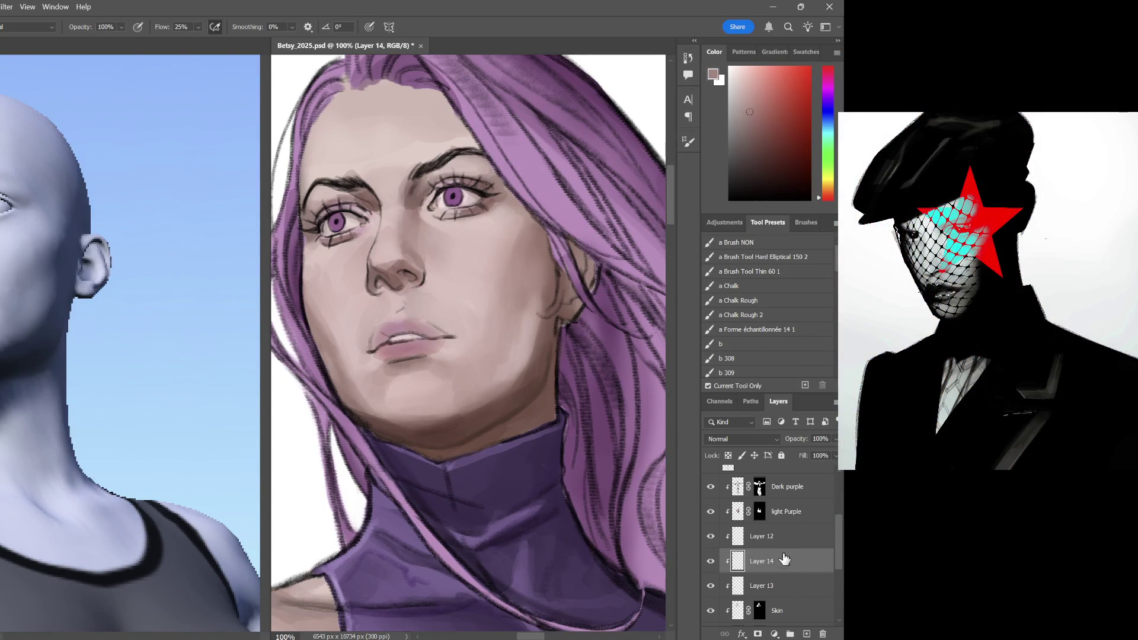
{"action": "left_click", "coordinate": [780, 257]}
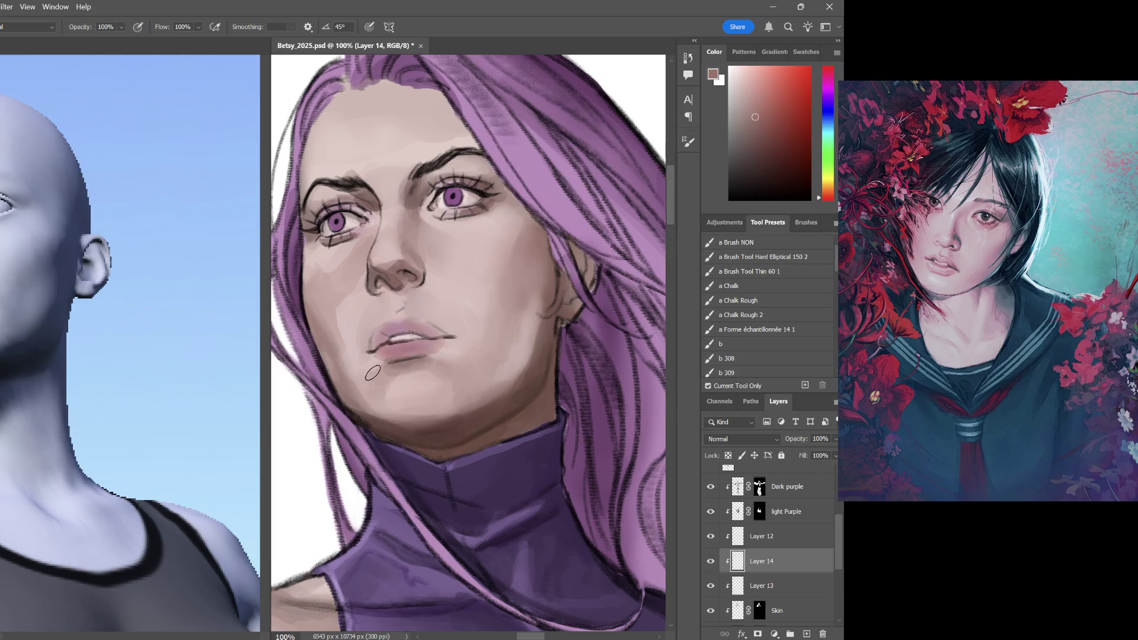
Lay lighter sampled cheek tones at 40% opacity over the cheek beside the nose and mouth
{"action": "left_click_drag", "start_coordinate": [490, 368], "coordinate": [489, 346]}
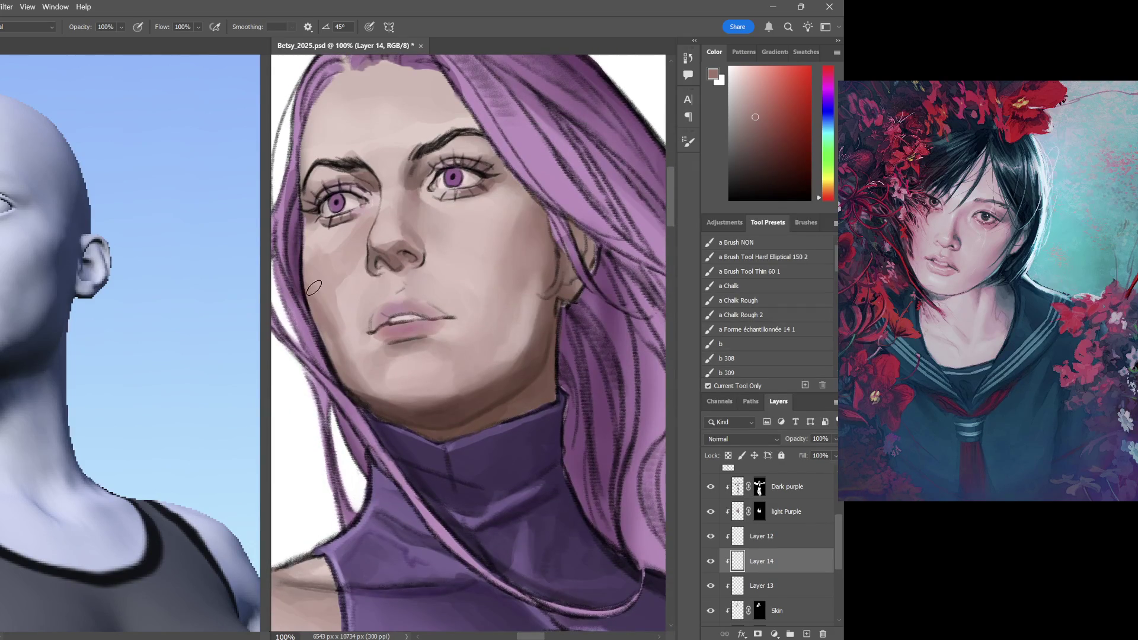
{"action": "left_click", "coordinate": [347, 302], "text": "alt"}
{"action": "key", "text": "4"}
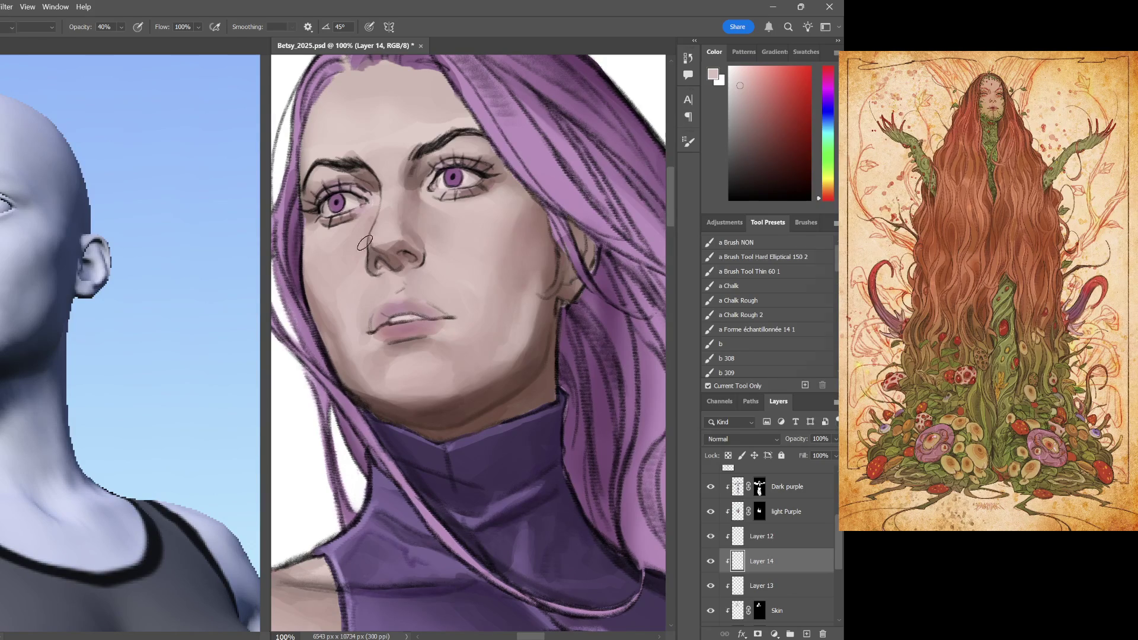
{"action": "left_click", "coordinate": [349, 274], "text": "alt"}
{"action": "left_click", "coordinate": [328, 320], "text": "alt"}
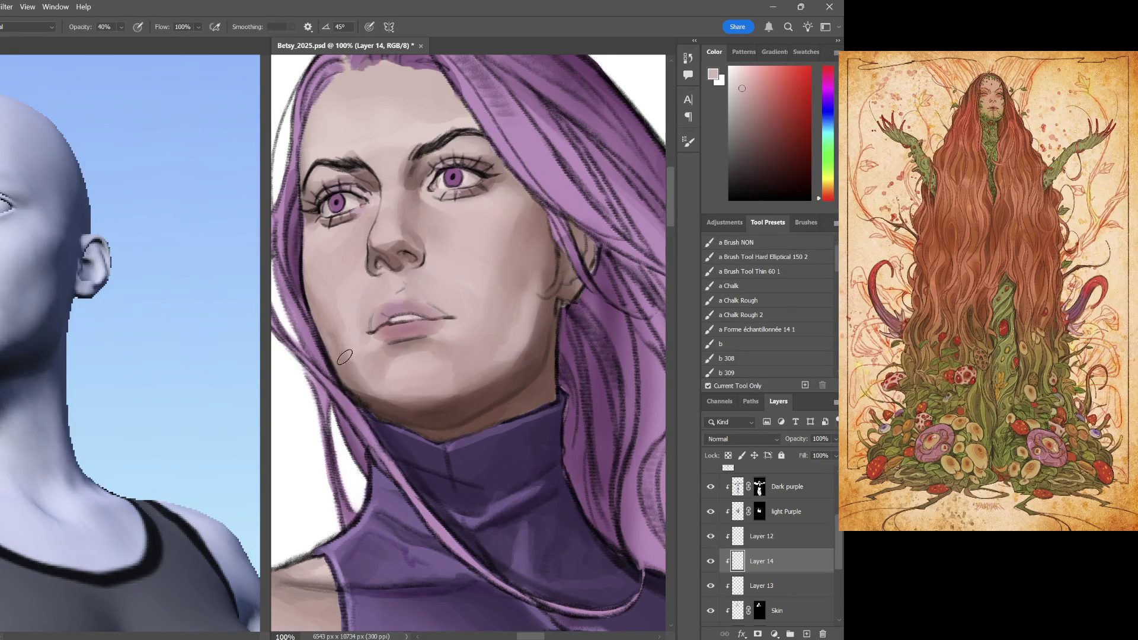
{"action": "left_click", "coordinate": [347, 337], "text": "alt"}
{"action": "left_click", "coordinate": [357, 310], "text": "alt"}
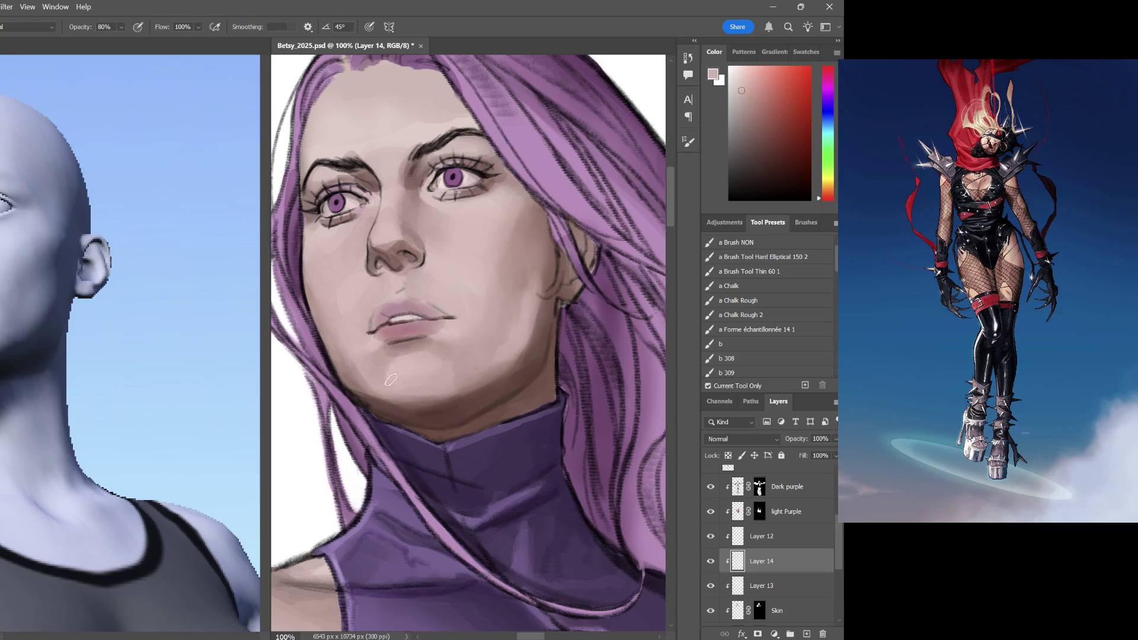
Brush darker brown shadow under the chin and along the jaw against the hair edge
{"action": "left_click", "coordinate": [373, 327], "text": "alt"}
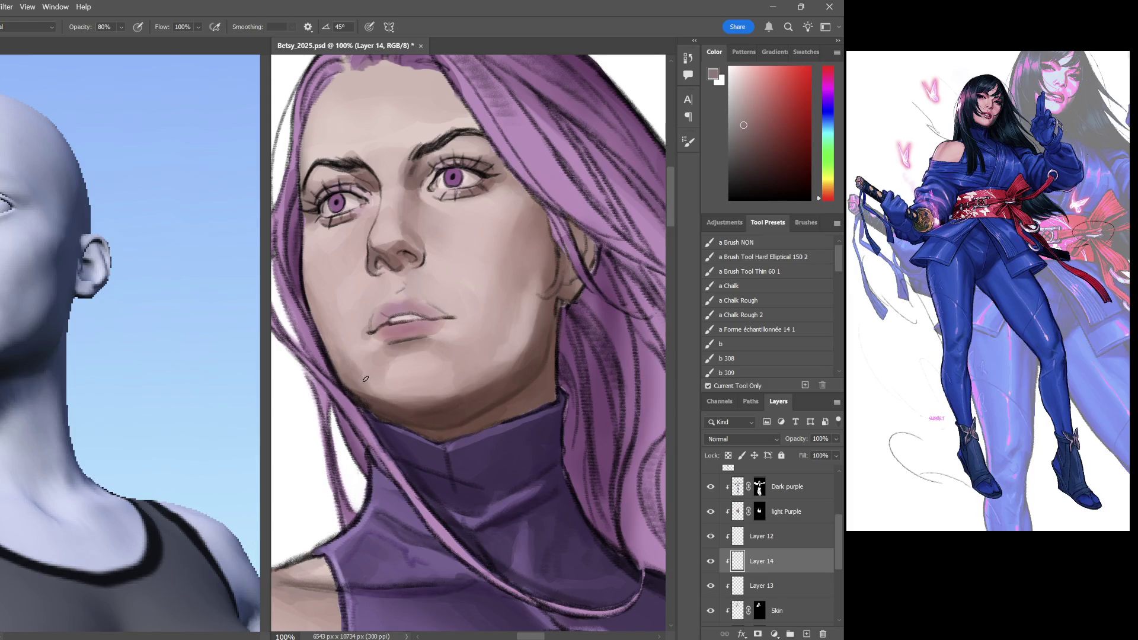
{"action": "left_click_drag", "start_coordinate": [743, 125], "coordinate": [761, 153]}
{"action": "mouse_move", "coordinate": [368, 376]}
{"action": "left_mouse_down"}
{"action": "mouse_move", "coordinate": [392, 409]}
{"action": "mouse_move", "coordinate": [299, 306]}
{"action": "mouse_move", "coordinate": [356, 386]}
{"action": "left_mouse_up"}
{"action": "left_click_drag", "start_coordinate": [337, 346], "coordinate": [368, 389]}
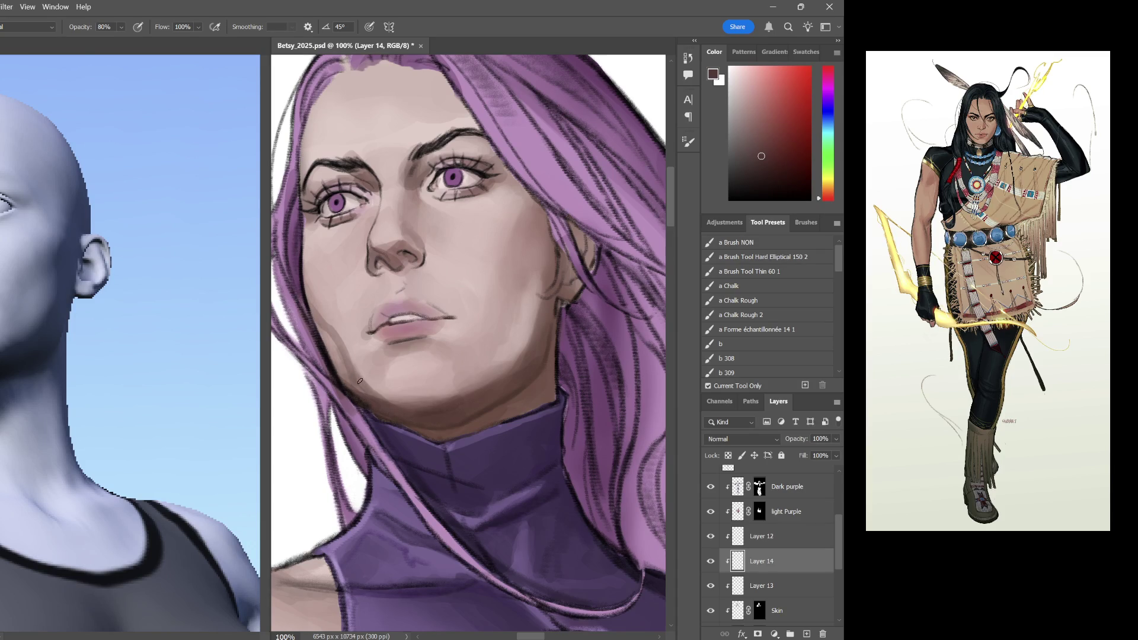
{"action": "scroll", "coordinate": [529, 302], "scroll_direction": "down", "scroll_amount": 2}
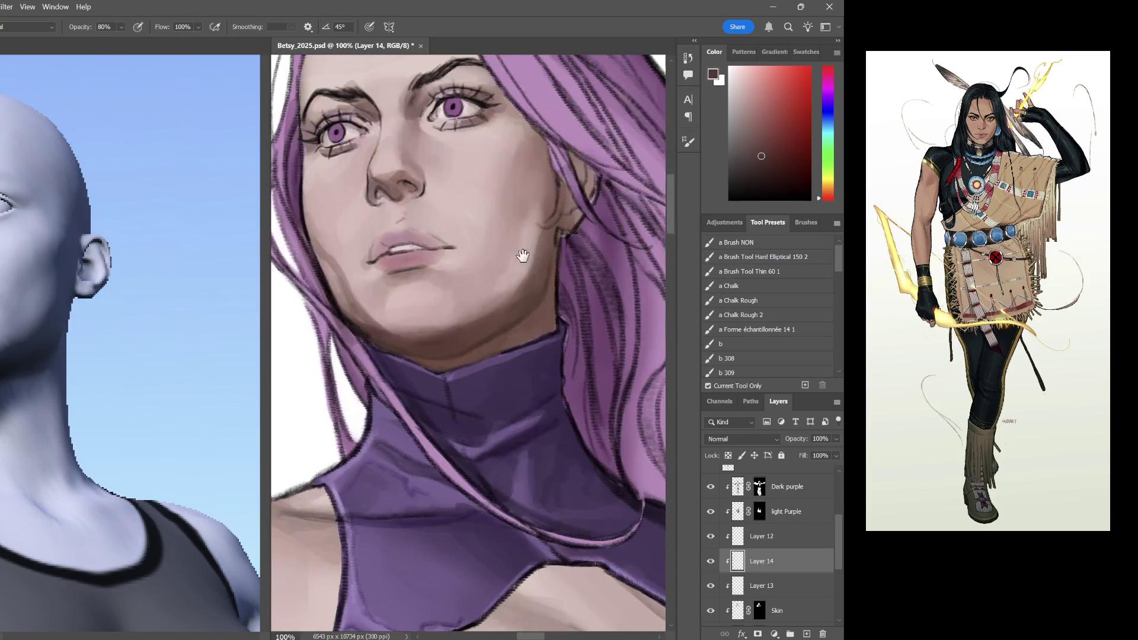
Paint and blend a soft cheek shadow at 40%, then merge Layer 14 down into Layer 13
{"action": "key", "text": "4"}
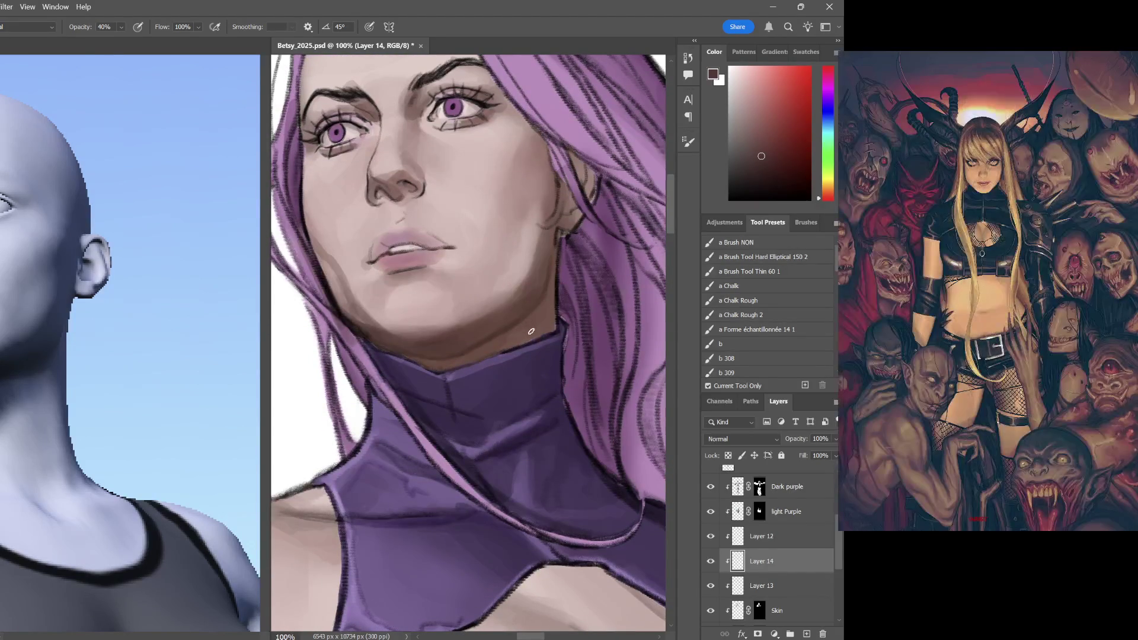
{"action": "left_click_drag", "start_coordinate": [508, 246], "coordinate": [487, 285]}
{"action": "left_click", "coordinate": [762, 134]}
{"action": "left_click_drag", "start_coordinate": [506, 242], "coordinate": [487, 311]}
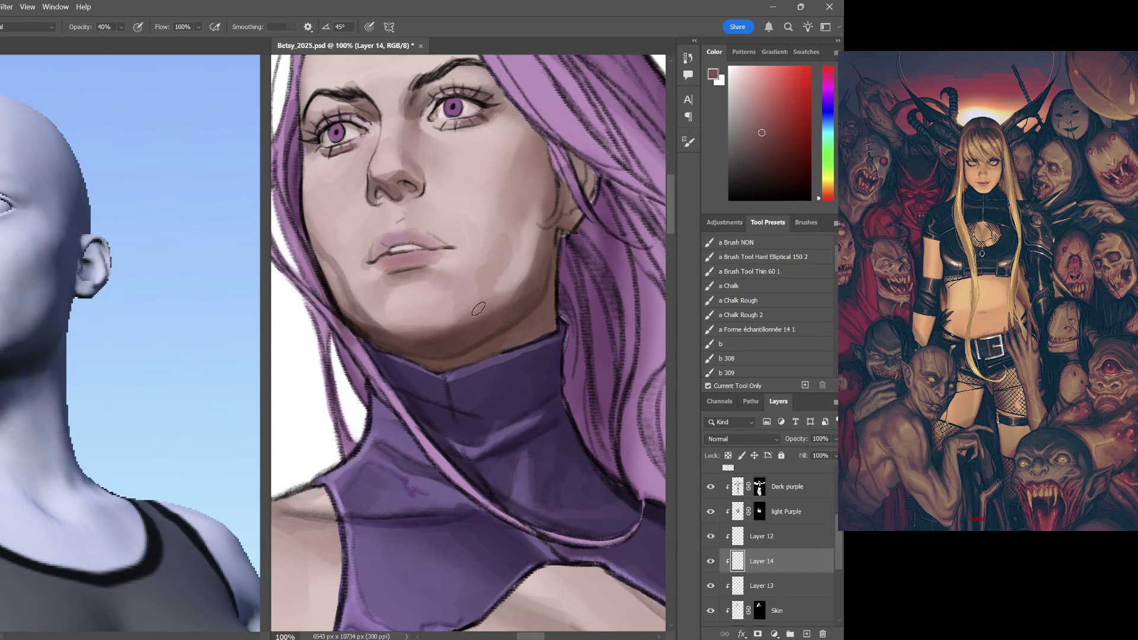
{"action": "scroll", "coordinate": [524, 302], "scroll_direction": "up", "scroll_amount": 3}
{"action": "scroll", "coordinate": [543, 294], "scroll_direction": "up", "scroll_amount": 2}
{"action": "scroll", "coordinate": [559, 287], "scroll_direction": "down", "scroll_amount": 2}
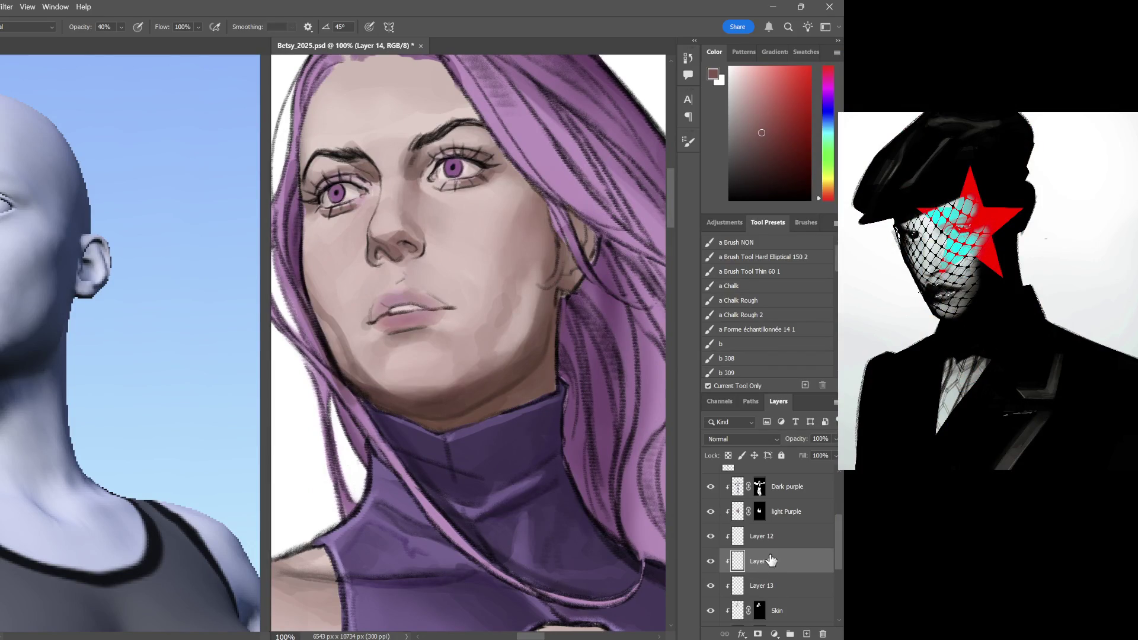
{"action": "key", "text": "ctrl+e"}
Create a fresh layer, sample cheek skin tones and fade the layer to 20%
{"action": "left_click", "coordinate": [805, 634]}
{"action": "left_click", "coordinate": [483, 408], "text": "alt"}
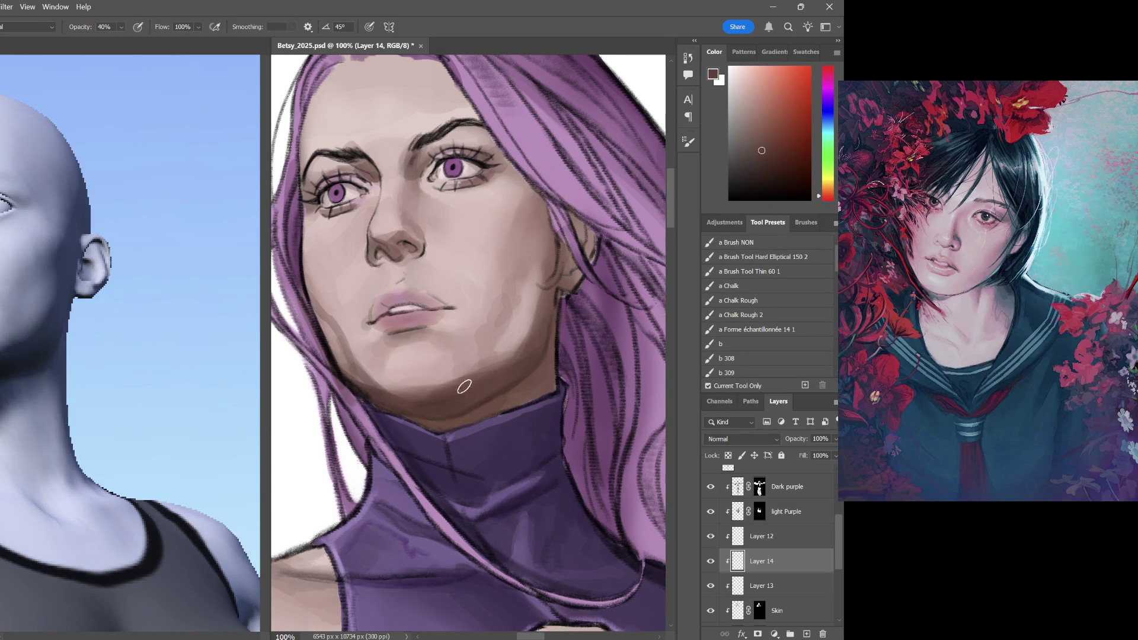
{"action": "key", "text": "i"}
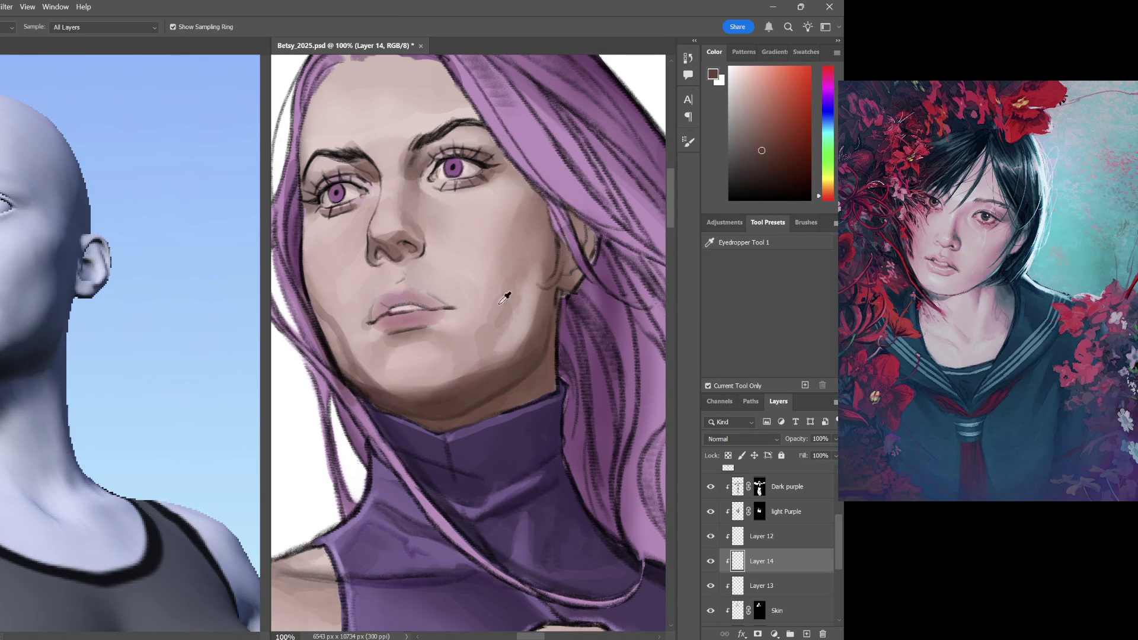
{"action": "left_click", "coordinate": [522, 261]}
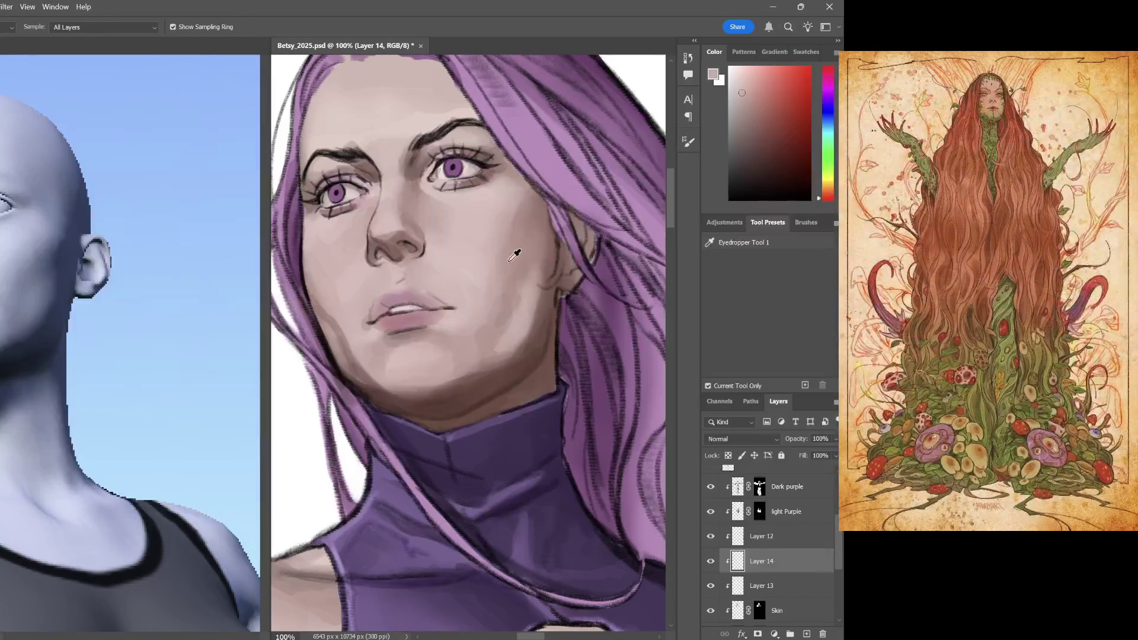
{"action": "key", "text": "2"}
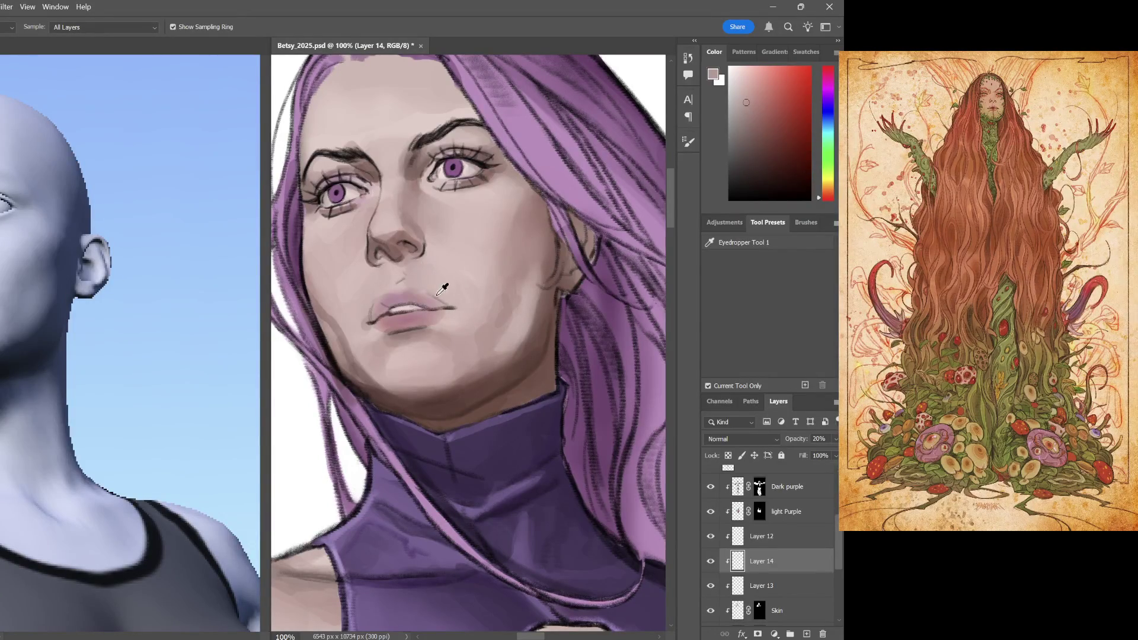
{"action": "key", "text": "b"}
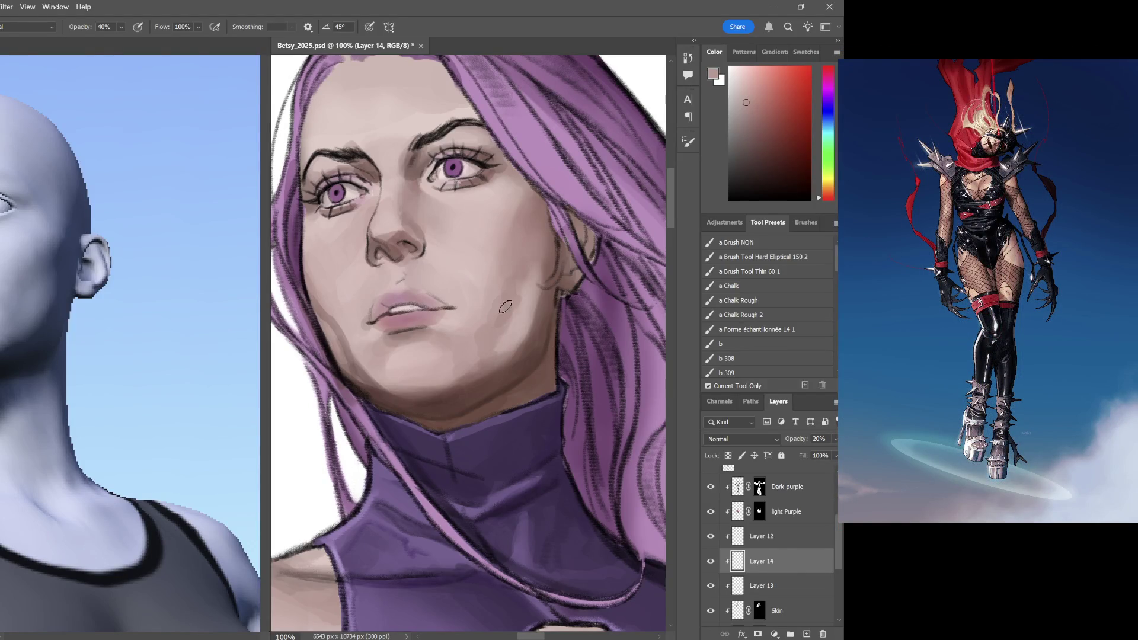
Compare layer opacities, then brush light skin on the cheek beside the ear and shade the jaw
{"action": "key", "text": "3"}
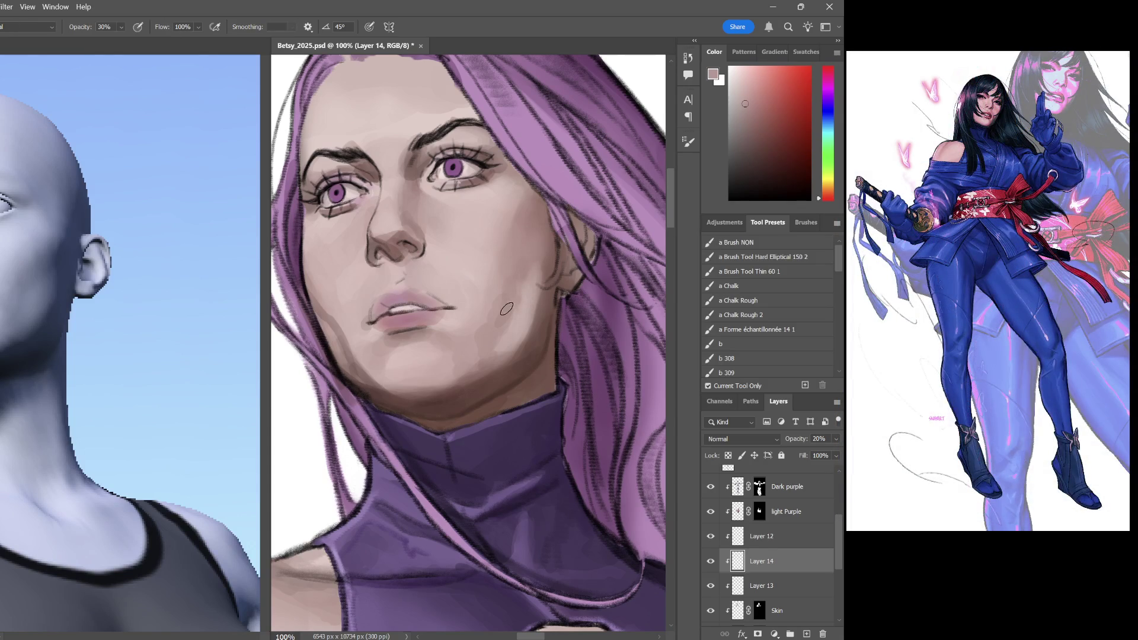
{"action": "key", "text": "6"}
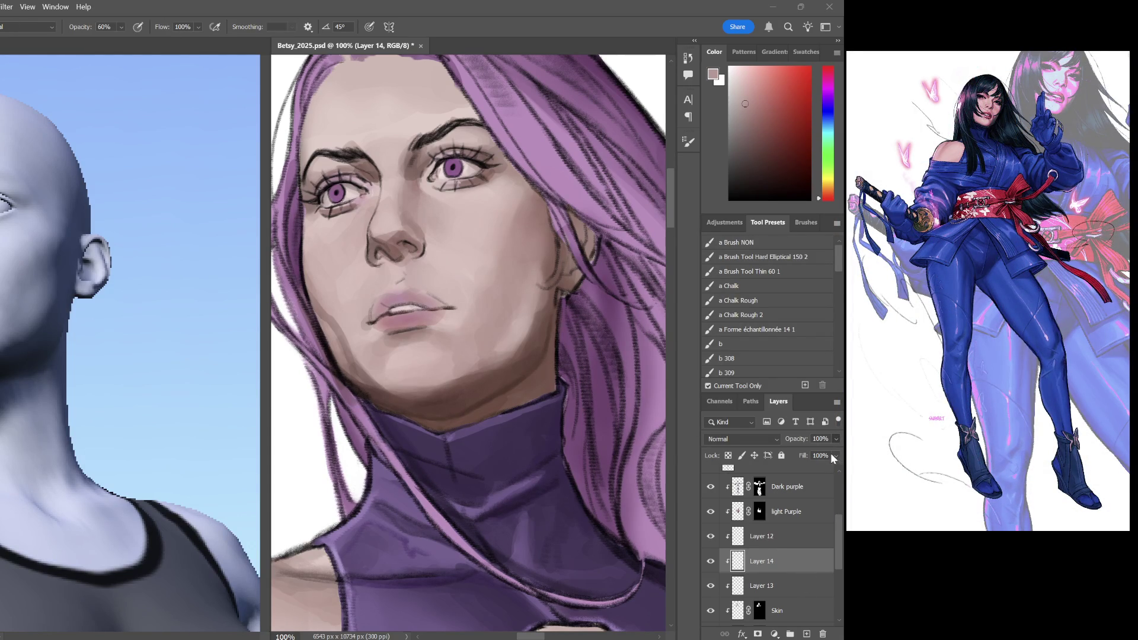
{"action": "key", "text": "2"}
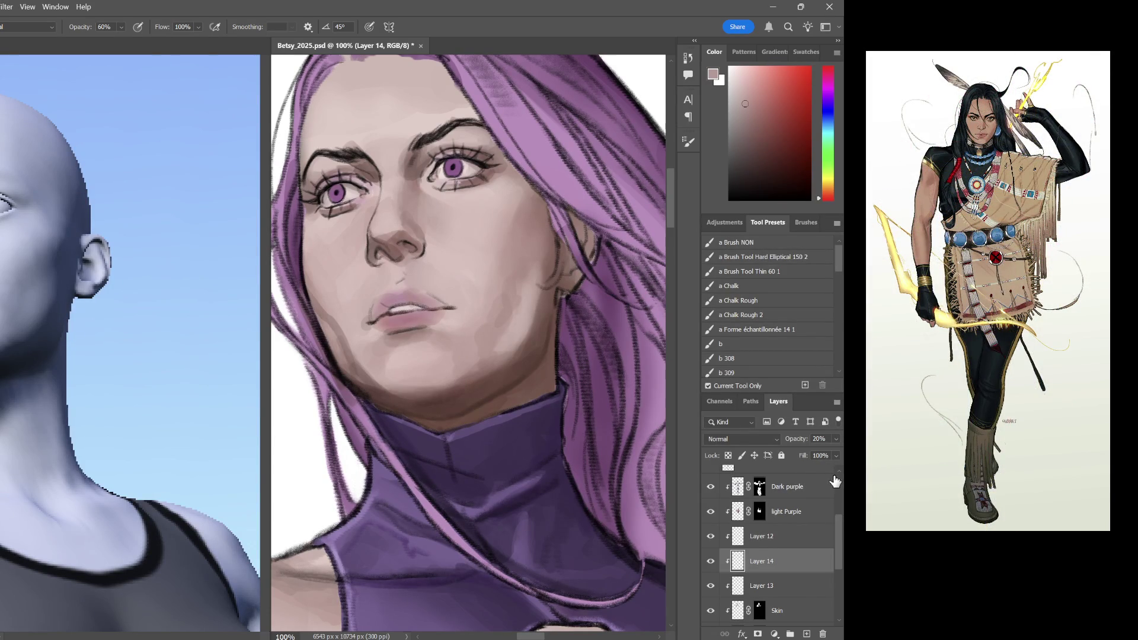
{"action": "key", "text": "0"}
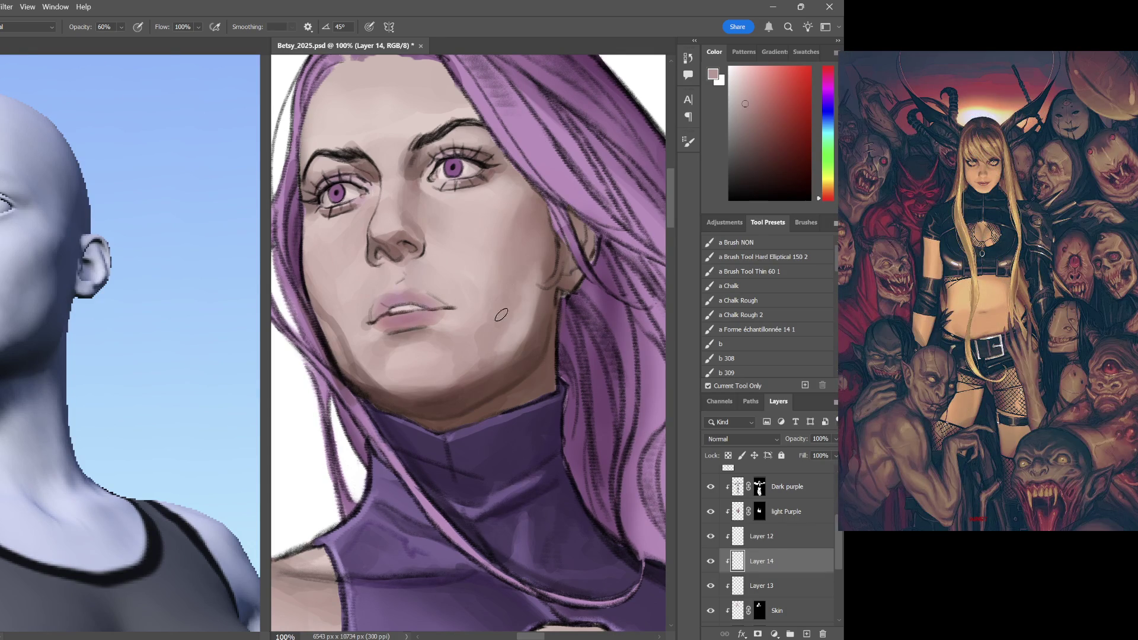
{"action": "left_click_drag", "start_coordinate": [538, 260], "coordinate": [520, 343]}
{"action": "left_click_drag", "start_coordinate": [531, 332], "coordinate": [541, 319]}
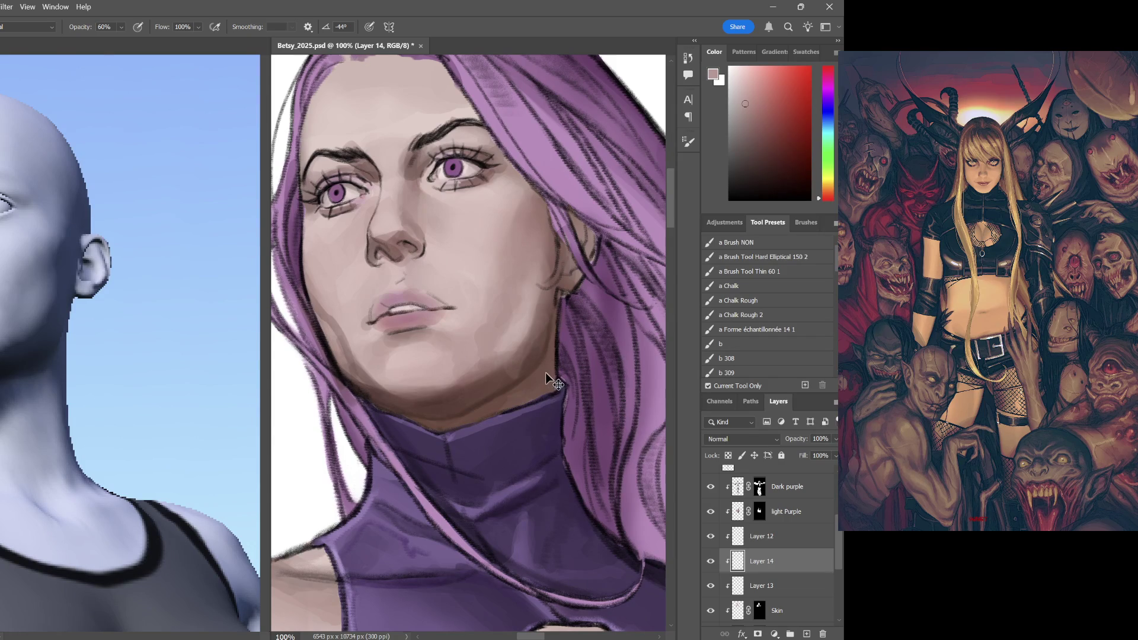
{"action": "key", "text": "i"}
Sample skin tones from the face at 30% opacity and test darker and lighter picker shades
{"action": "left_click", "coordinate": [499, 372]}
{"action": "key", "text": "b"}
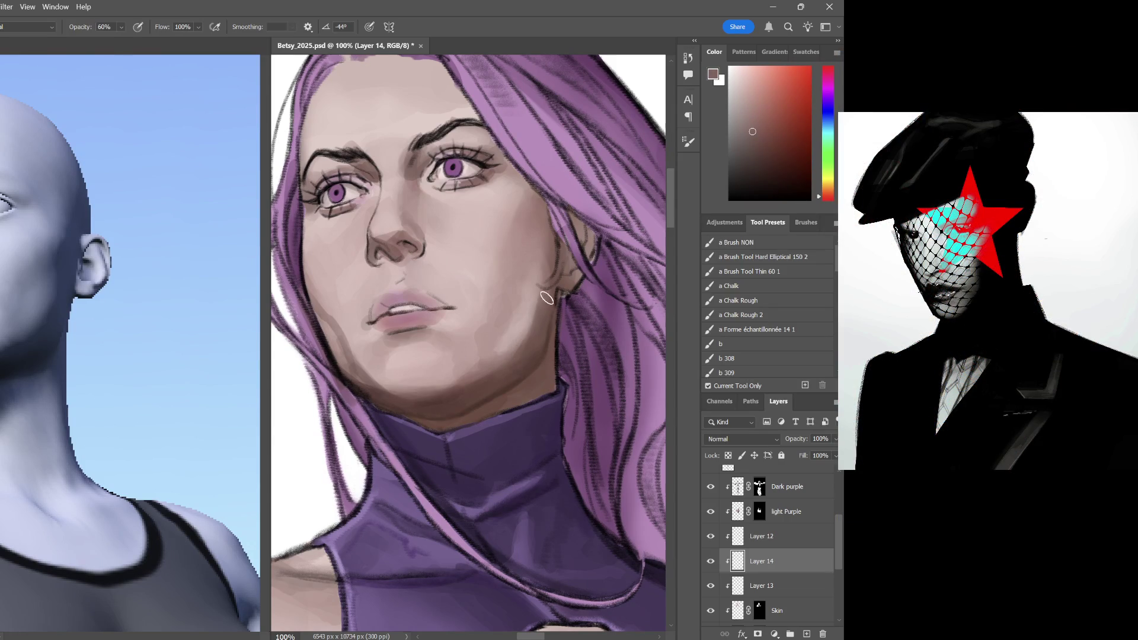
{"action": "left_click", "coordinate": [526, 332], "text": "alt"}
{"action": "left_click", "coordinate": [518, 303], "text": "alt"}
{"action": "key", "text": "3"}
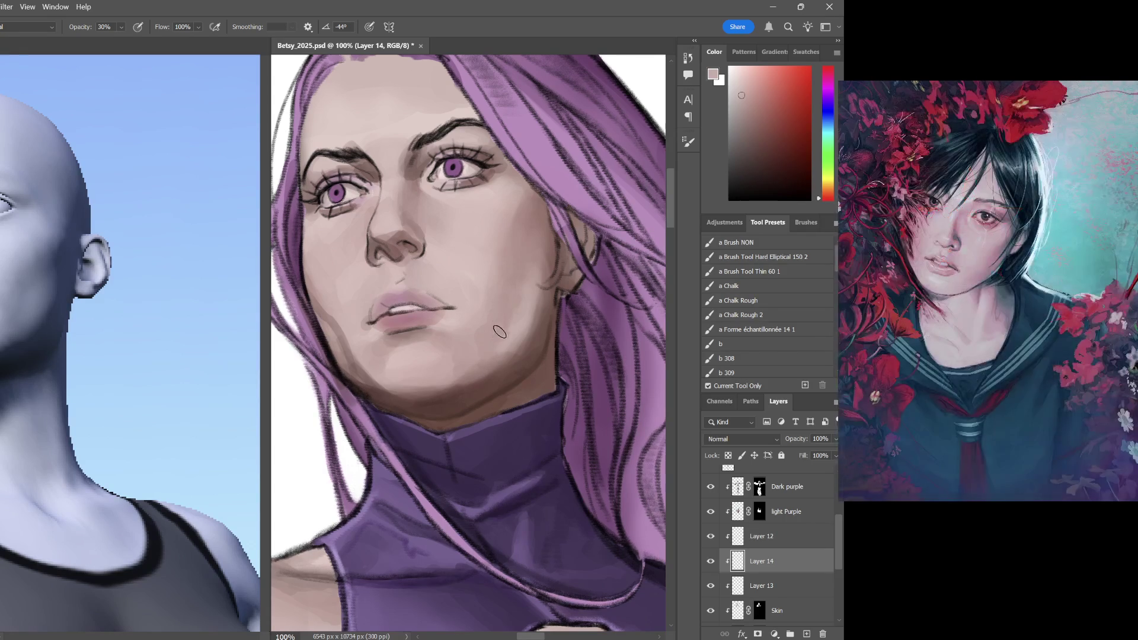
{"action": "left_click", "coordinate": [744, 117]}
{"action": "left_click", "coordinate": [752, 87]}
{"action": "left_click", "coordinate": [761, 150]}
{"action": "left_click", "coordinate": [383, 319], "text": "alt"}
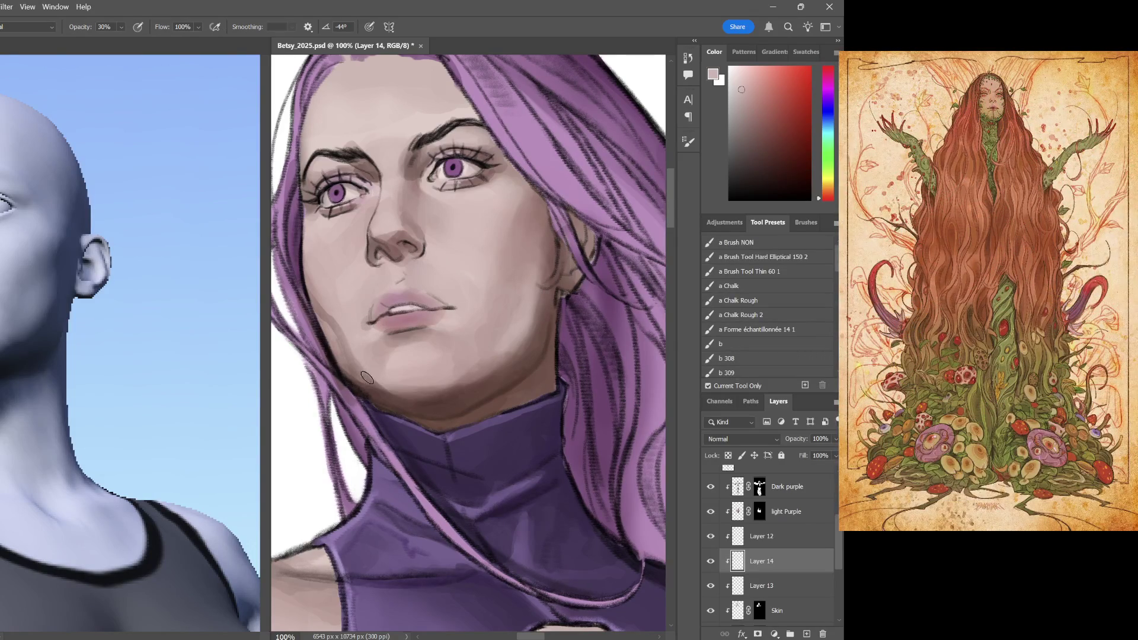
Settle on a lighter sampled skin tone and raise the brush opacity to 80% for highlights
{"action": "key", "text": "i"}
{"action": "key", "text": "b"}
{"action": "left_click", "coordinate": [353, 368], "text": "alt"}
{"action": "key", "text": "i"}
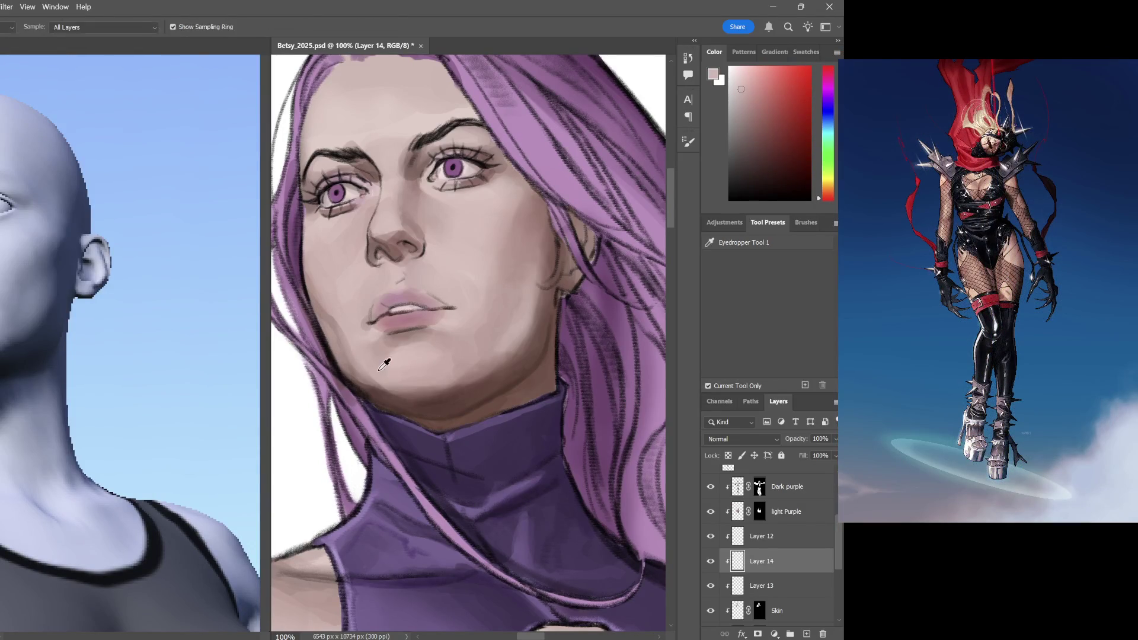
{"action": "key", "text": "b"}
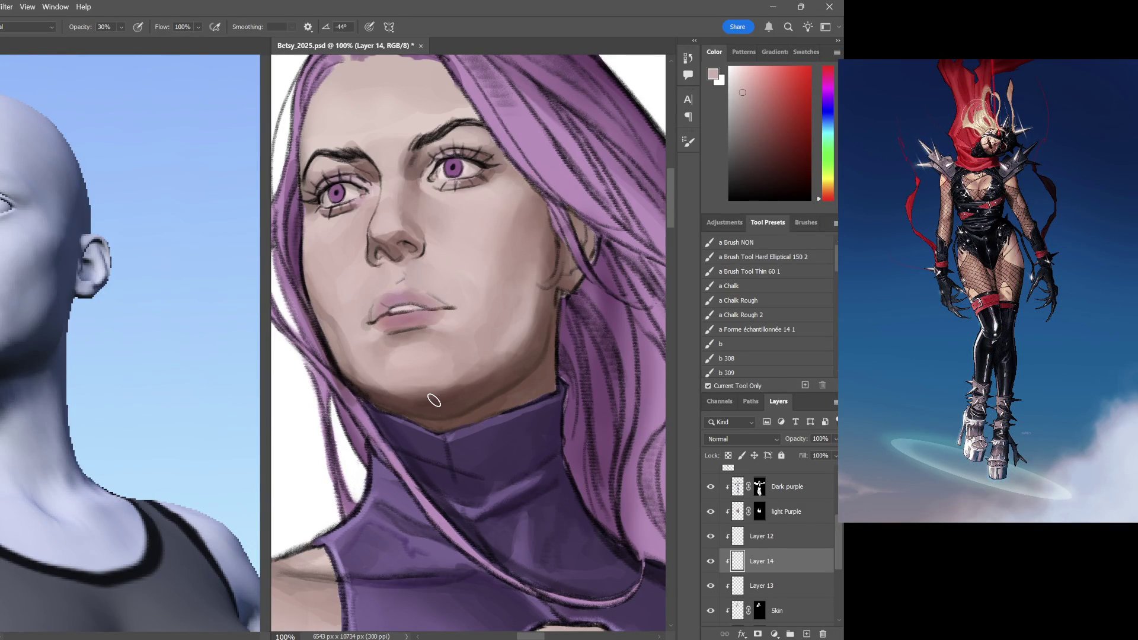
{"action": "left_click", "coordinate": [386, 378], "text": "alt"}
{"action": "left_click", "coordinate": [335, 322], "text": "alt"}
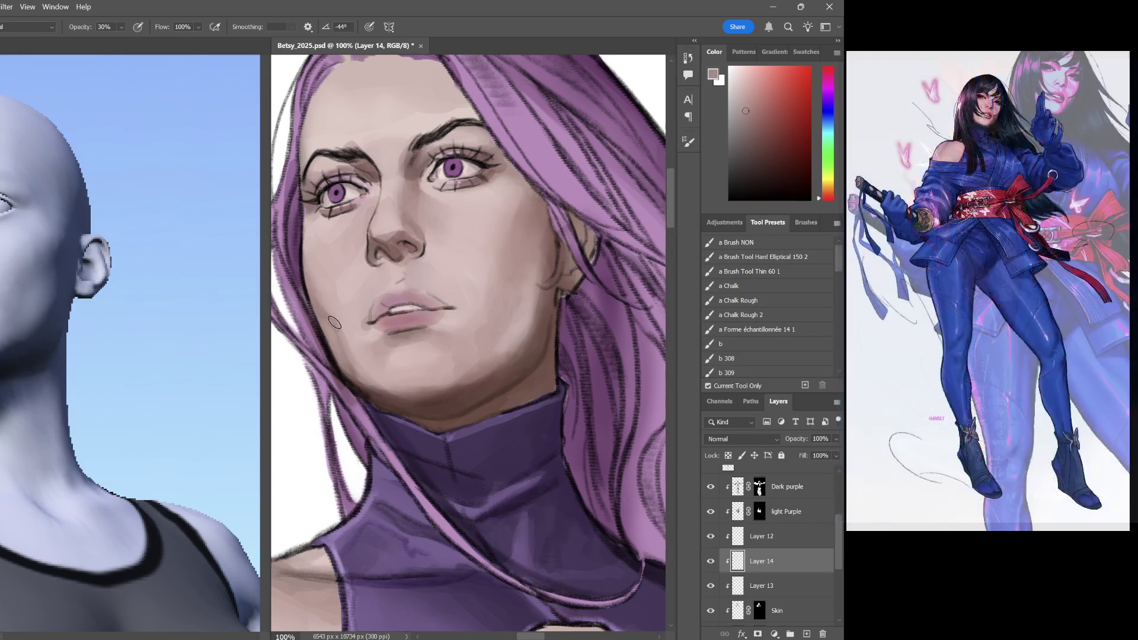
{"action": "left_click", "coordinate": [450, 357], "text": "alt"}
{"action": "left_click_drag", "start_coordinate": [742, 82], "coordinate": [735, 75]}
{"action": "key", "text": "8"}
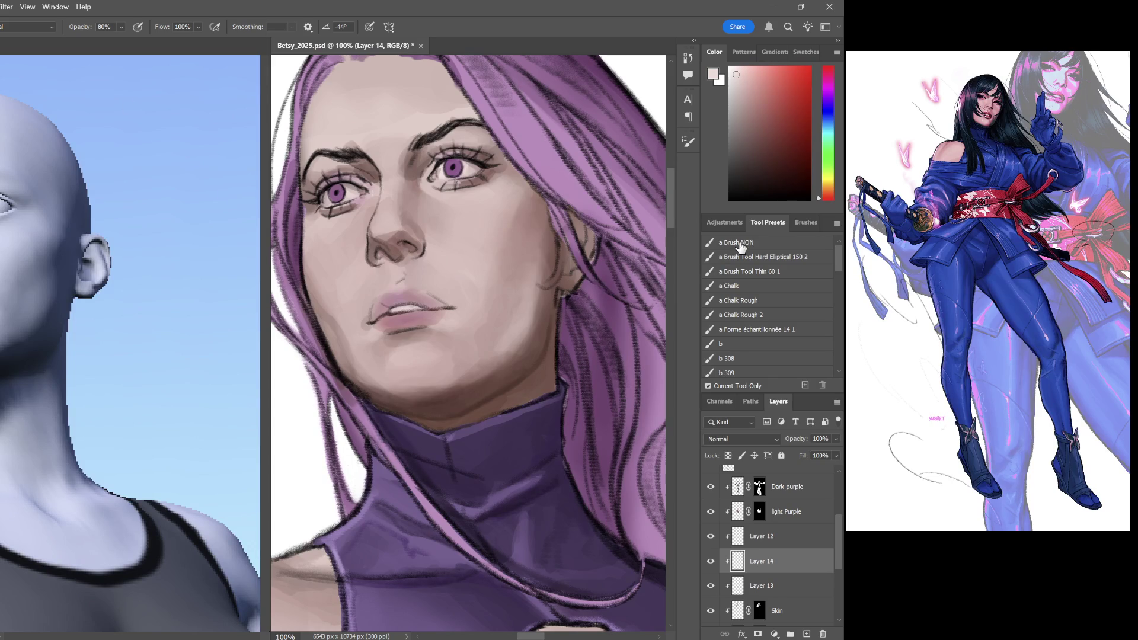
With a full-opacity brush, paint pale highlights under both eyes
{"action": "left_click", "coordinate": [733, 243]}
{"action": "left_click", "coordinate": [740, 75]}
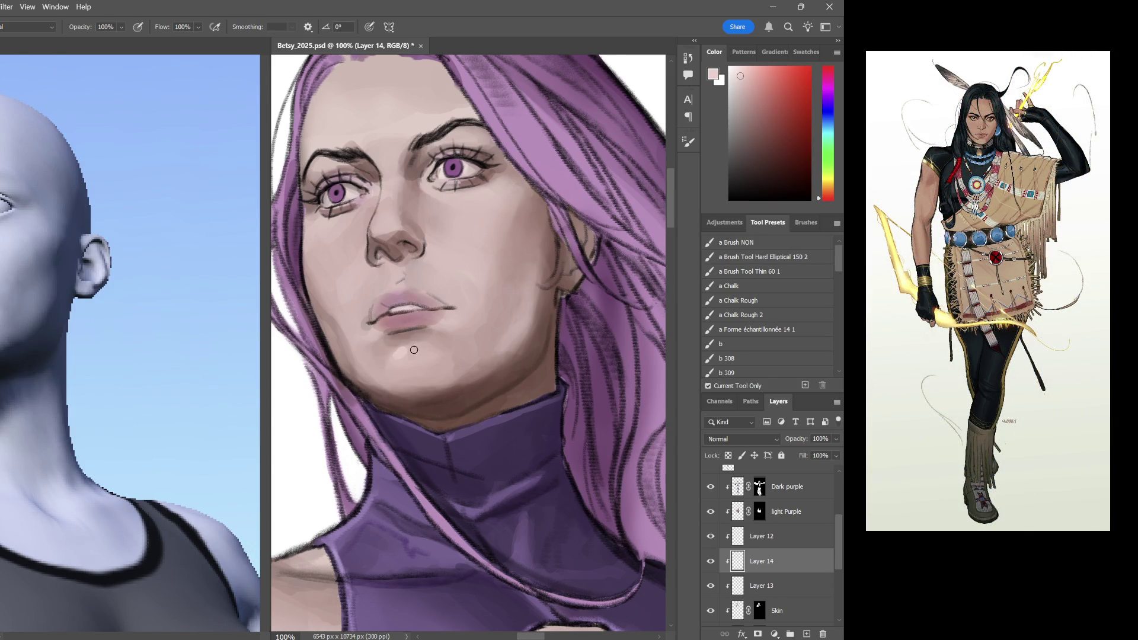
{"action": "left_click", "coordinate": [731, 82]}
{"action": "mouse_move", "coordinate": [451, 203]}
{"action": "left_mouse_down"}
{"action": "mouse_move", "coordinate": [481, 203]}
{"action": "mouse_move", "coordinate": [465, 239]}
{"action": "left_mouse_up"}
{"action": "left_click", "coordinate": [333, 234]}
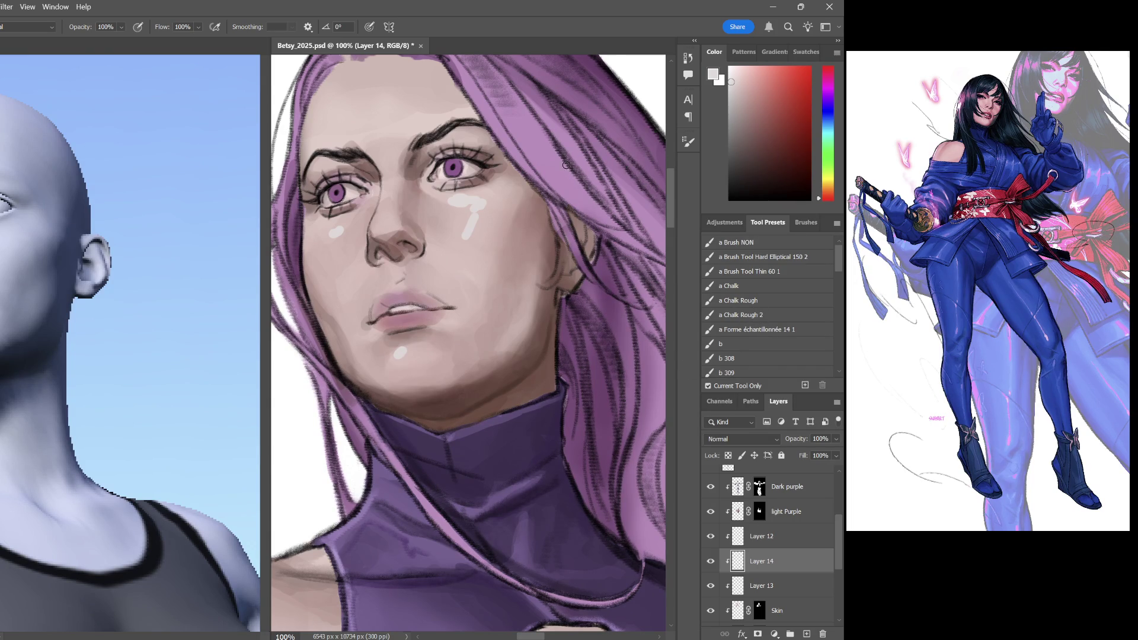
Trial a dark jaw stroke and a light neck stroke, undoing each
{"action": "left_click", "coordinate": [764, 165]}
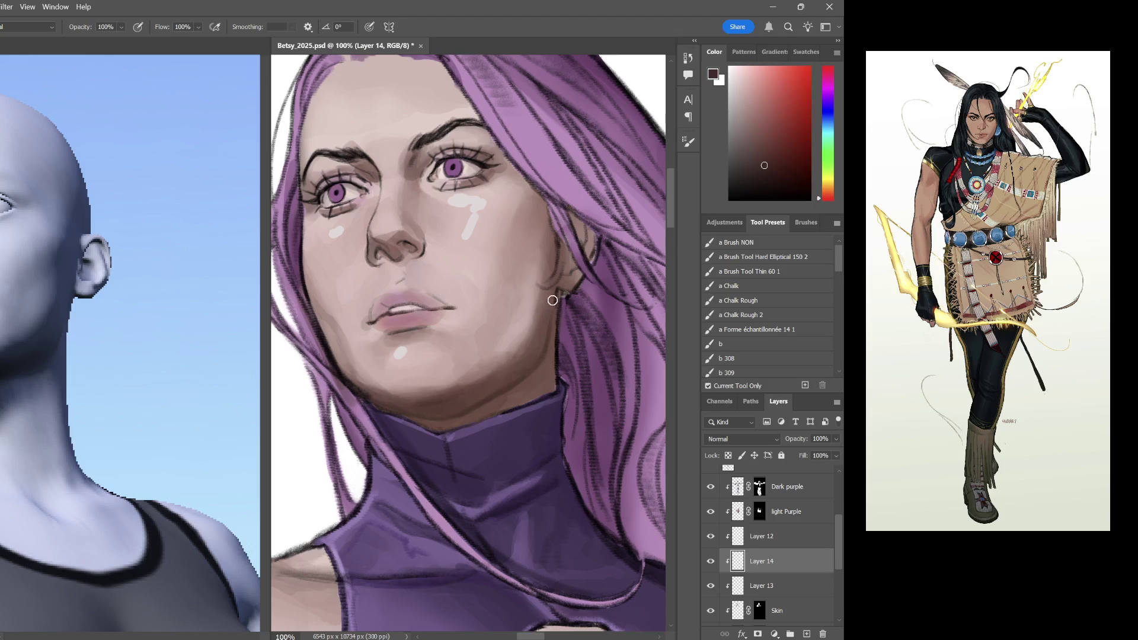
{"action": "left_click_drag", "start_coordinate": [569, 227], "coordinate": [524, 379]}
{"action": "key", "text": "ctrl+z"}
{"action": "left_click", "coordinate": [638, 238], "text": "alt"}
{"action": "left_click_drag", "start_coordinate": [492, 386], "coordinate": [510, 382]}
{"action": "key", "text": "ctrl+z"}
Paint a darker shadow along the jaw below the ear and zoom out on the figure
{"action": "left_click", "coordinate": [760, 141]}
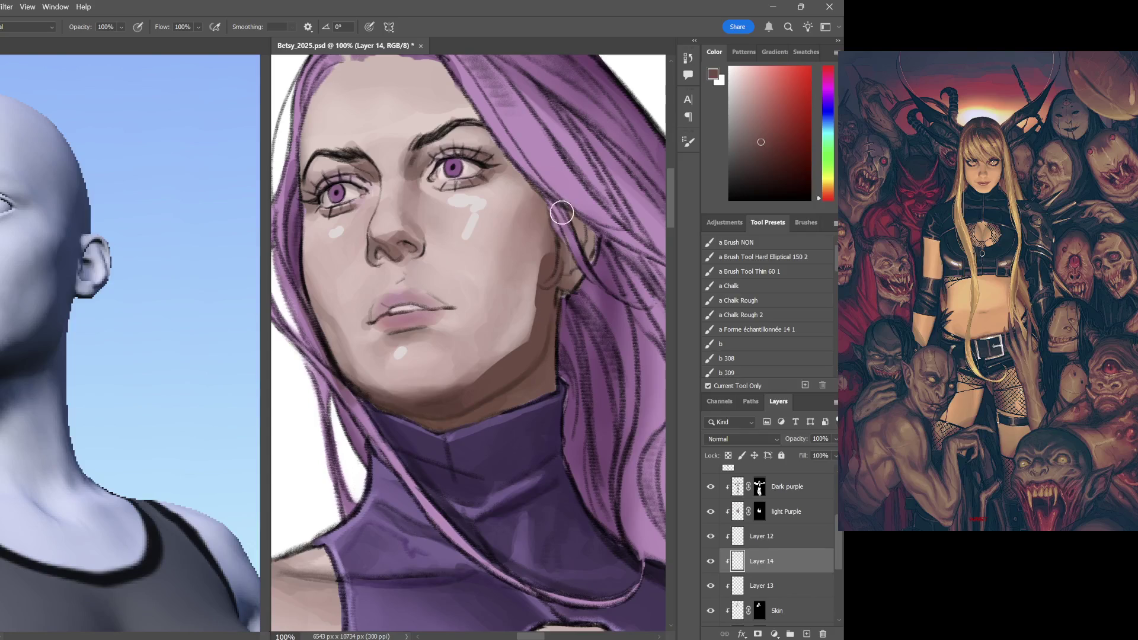
{"action": "left_click_drag", "start_coordinate": [555, 231], "coordinate": [546, 306]}
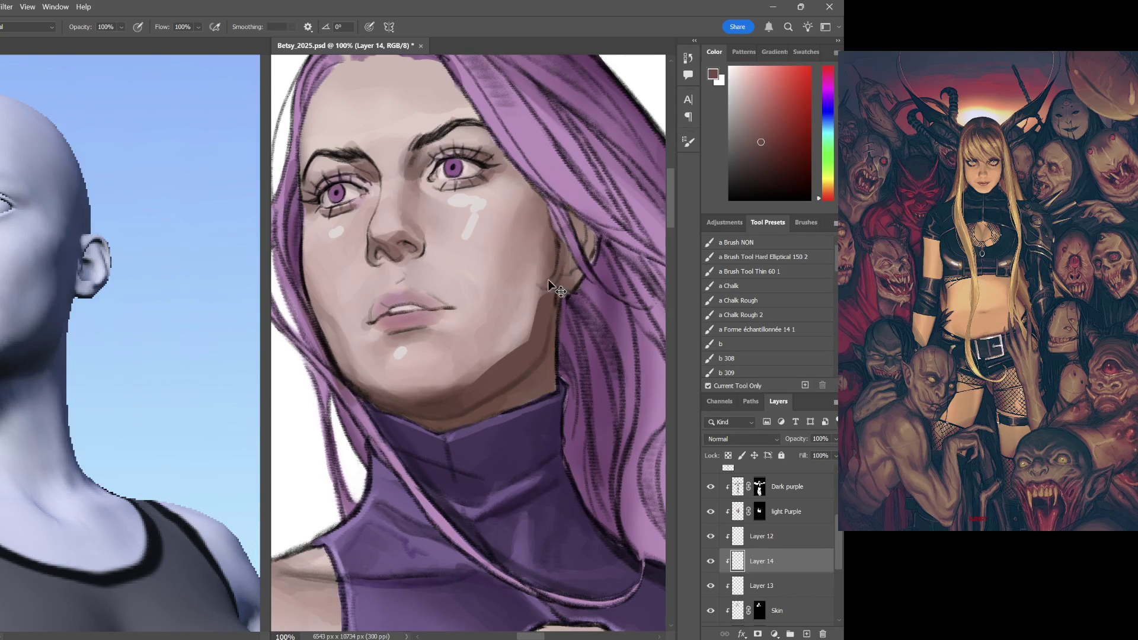
{"action": "key", "text": "ctrl+minus"}
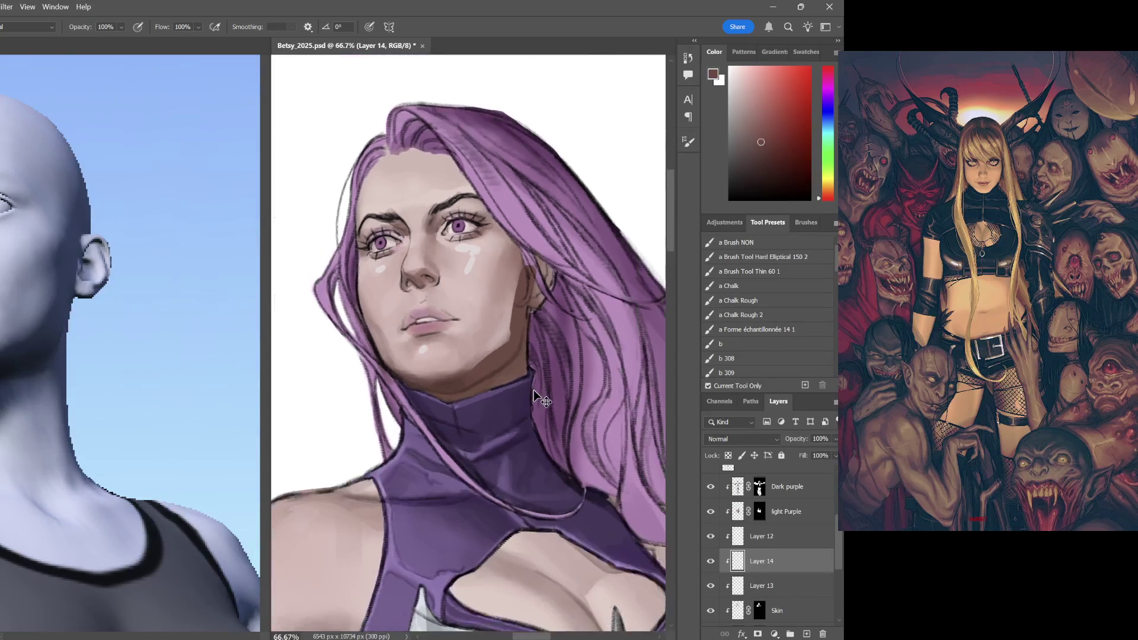
{"action": "key", "text": "ctrl+minus"}
{"action": "key", "text": "ctrl+minus"}
{"action": "key", "text": "ctrl+plus"}
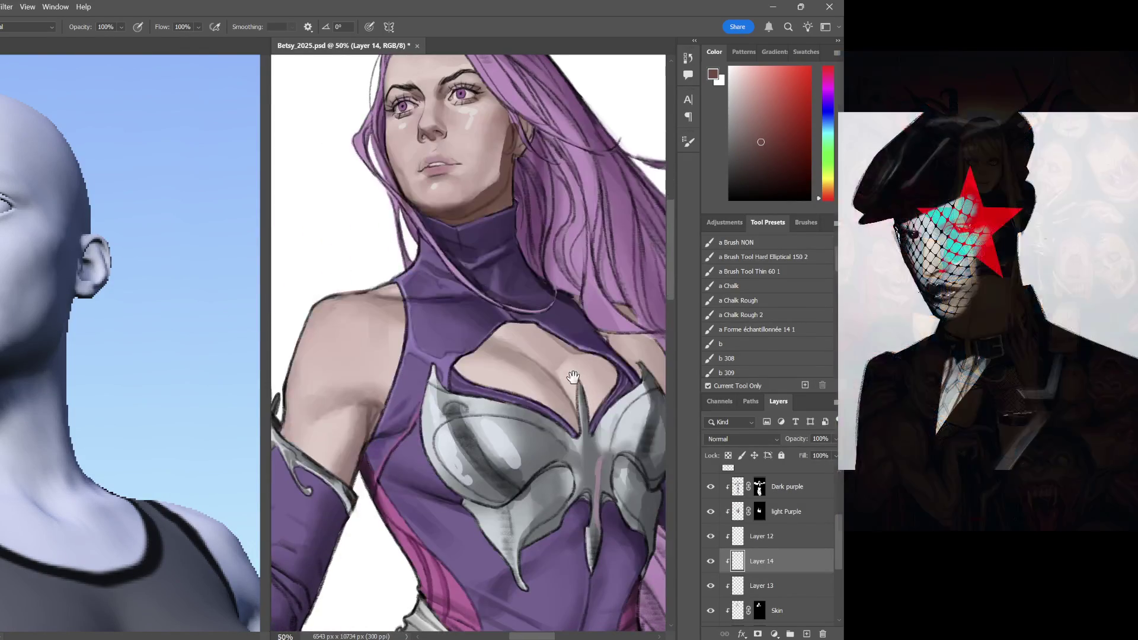
{"action": "left_click_drag", "start_coordinate": [451, 364], "coordinate": [390, 62]}
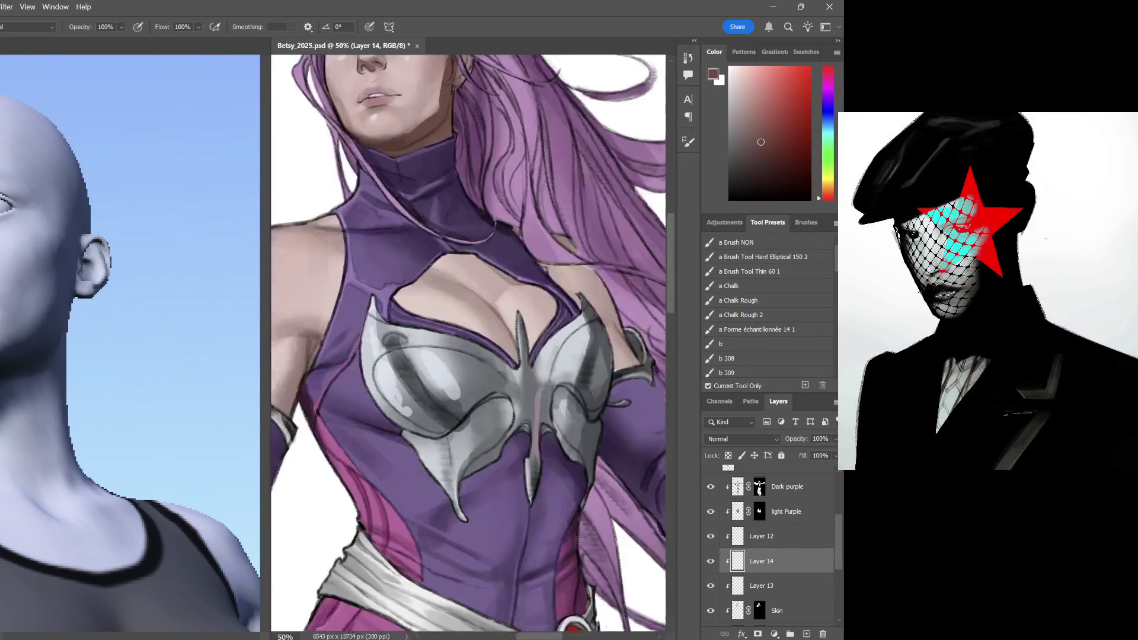
{"action": "mouse_move", "coordinate": [532, 289]}
{"action": "left_mouse_down"}
{"action": "mouse_move", "coordinate": [571, 362]}
{"action": "mouse_move", "coordinate": [570, 313]}
{"action": "mouse_move", "coordinate": [498, 307]}
{"action": "mouse_move", "coordinate": [445, 392]}
{"action": "left_mouse_up"}
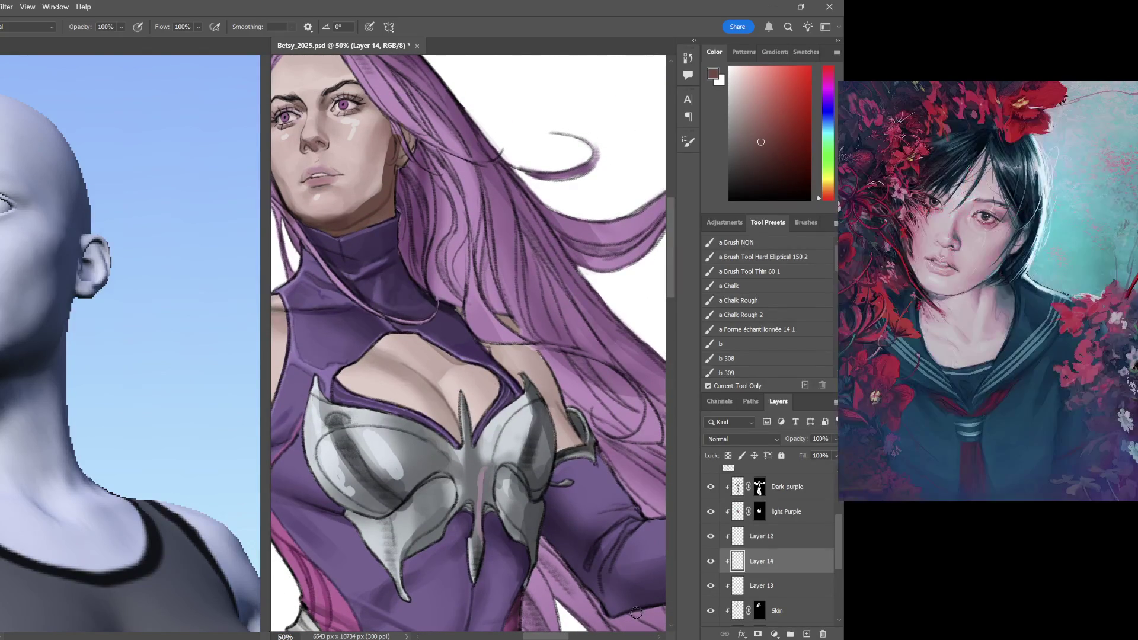
{"action": "left_click_drag", "start_coordinate": [635, 614], "coordinate": [602, 358]}
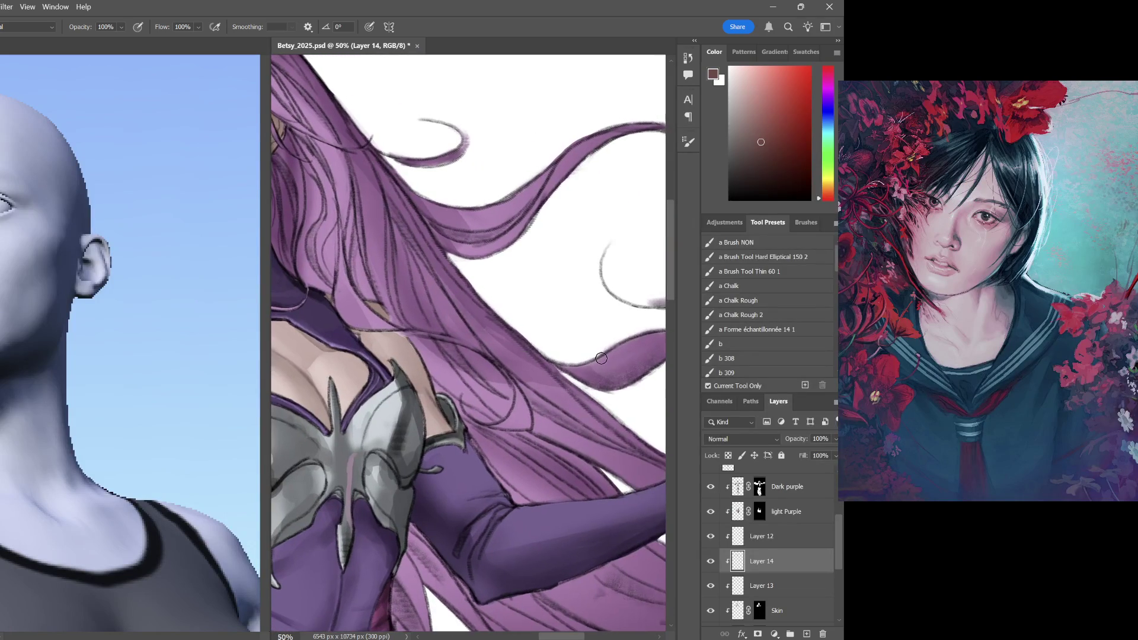
{"action": "scroll", "coordinate": [797, 498], "scroll_direction": "up", "scroll_amount": 2}
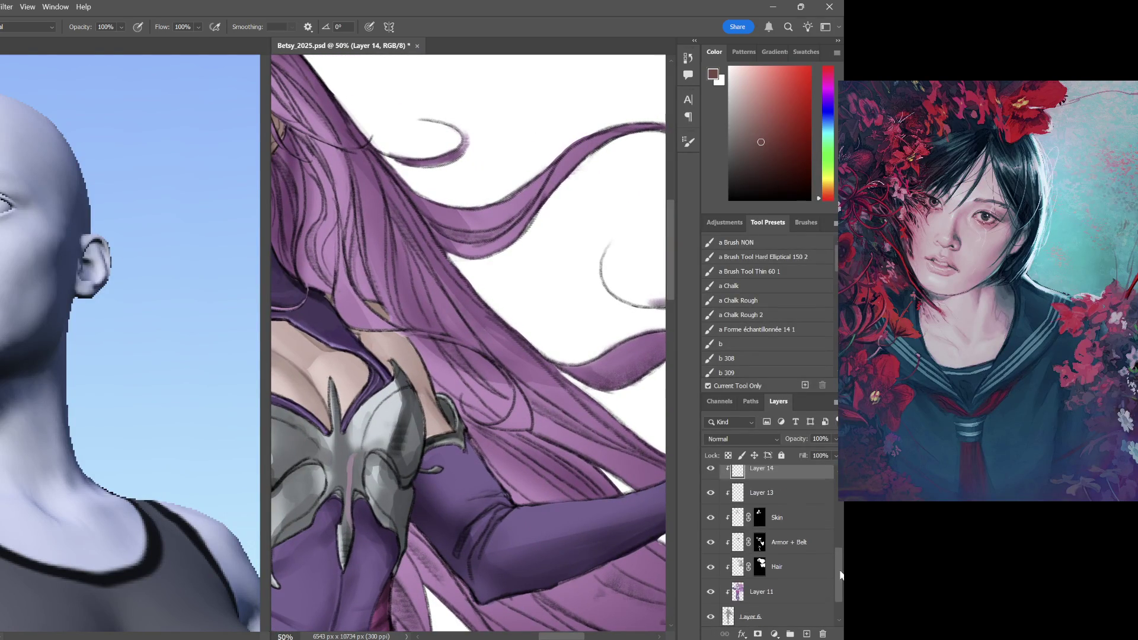
Activate the Dark purple layer and sample the sleeve's dark purple
{"action": "left_click", "coordinate": [794, 492]}
{"action": "left_click_drag", "start_coordinate": [487, 478], "coordinate": [483, 448]}
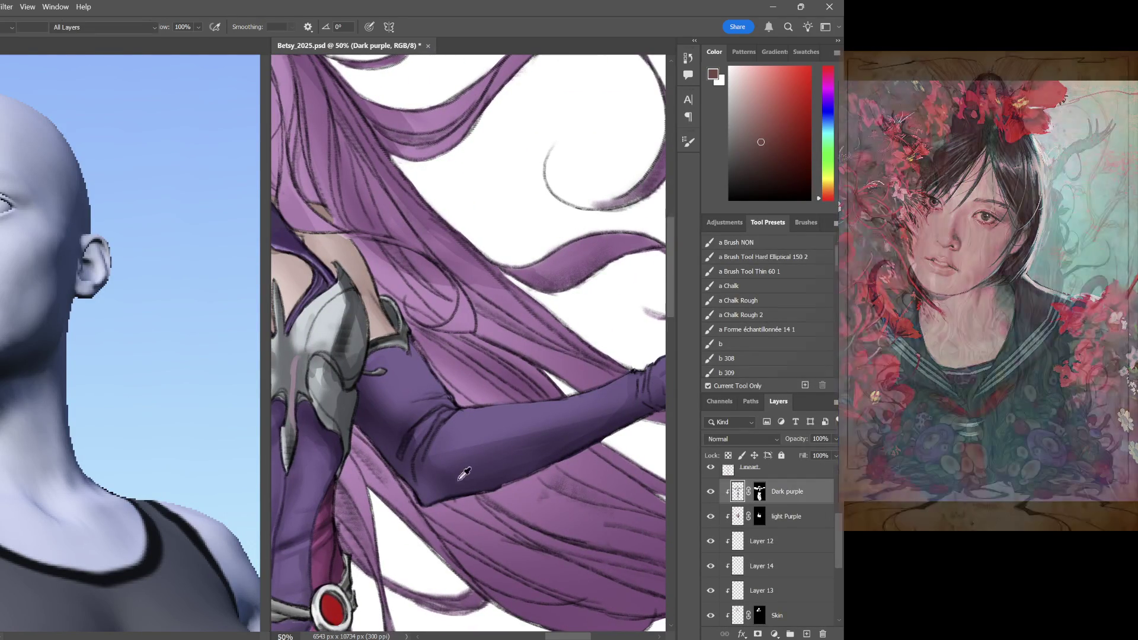
{"action": "left_click", "coordinate": [426, 469], "text": "alt"}
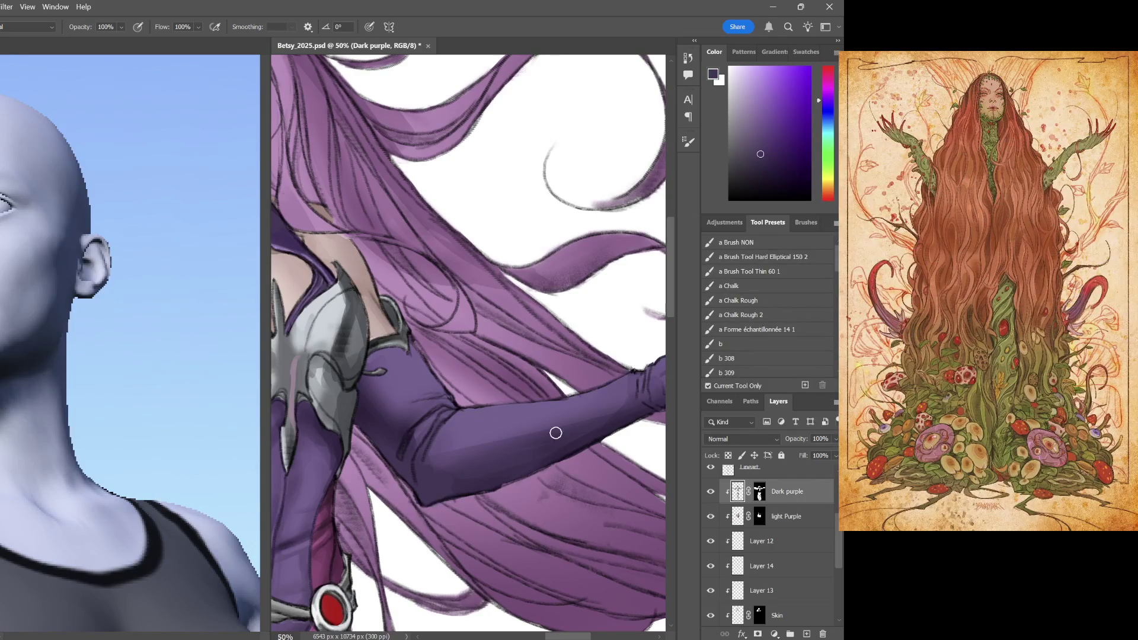
{"action": "left_click", "coordinate": [794, 258]}
{"action": "left_click", "coordinate": [805, 222]}
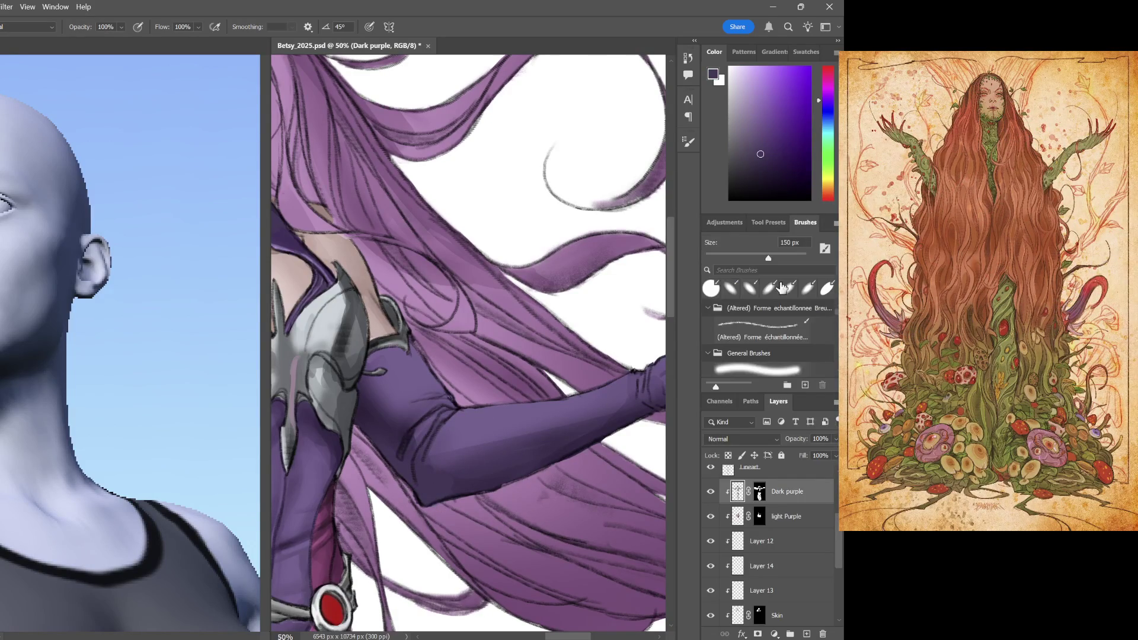
Load the Forme échantillonnée textured brush at 200 px with a darker sleeve purple
{"action": "left_click", "coordinate": [774, 330]}
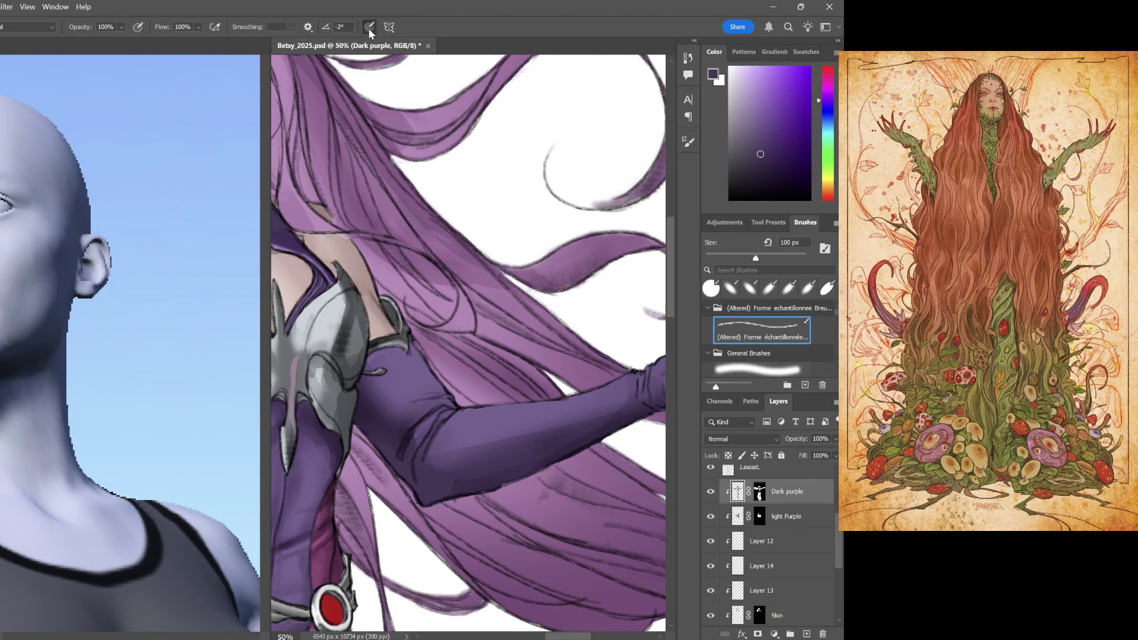
{"action": "key", "text": "bracketright"}
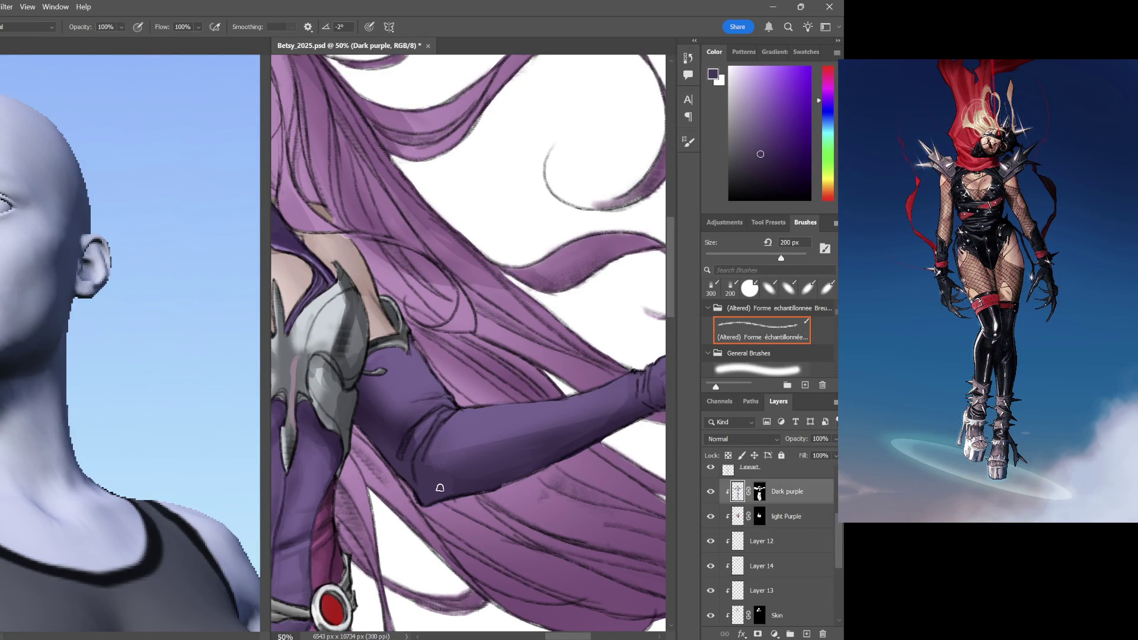
{"action": "left_click", "coordinate": [568, 365], "text": "alt"}
{"action": "left_click_drag", "start_coordinate": [416, 460], "coordinate": [433, 420]}
{"action": "left_click_drag", "start_coordinate": [475, 423], "coordinate": [525, 414]}
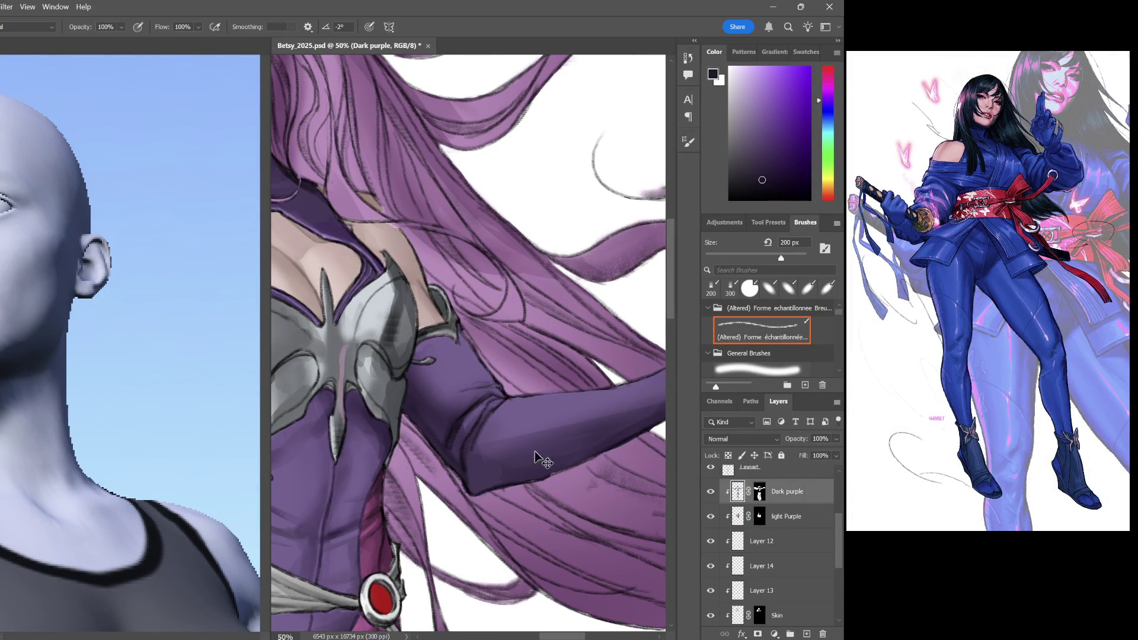
{"action": "left_click_drag", "start_coordinate": [840, 541], "coordinate": [840, 514]}
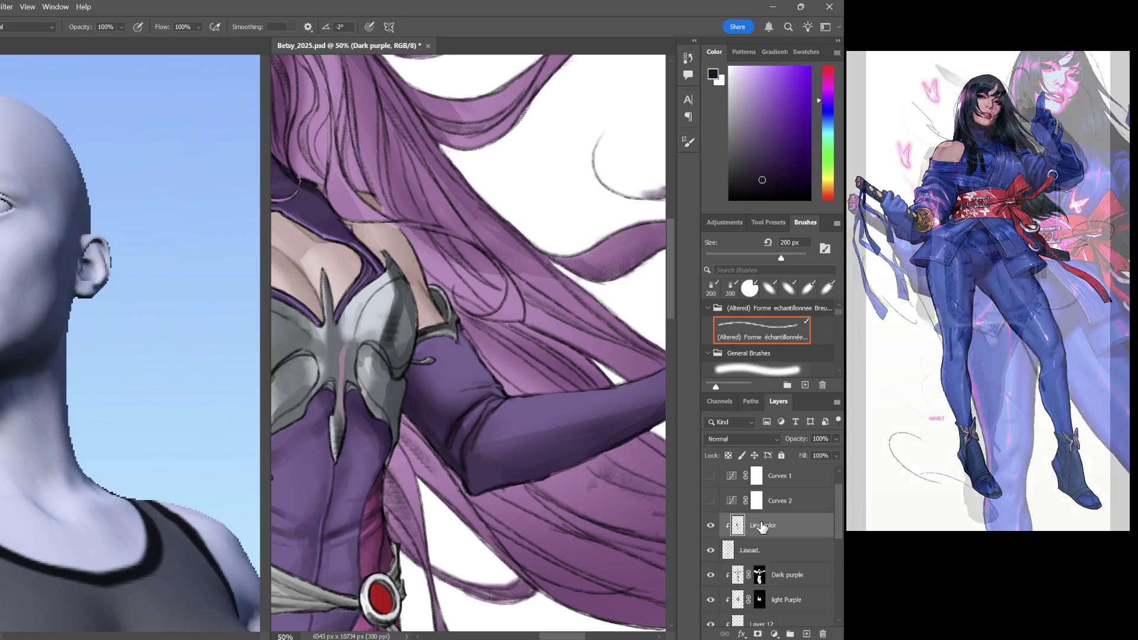
Nudge the foreground colour on the Line color layer, then return to the Dark purple layer
{"action": "left_click", "coordinate": [791, 525]}
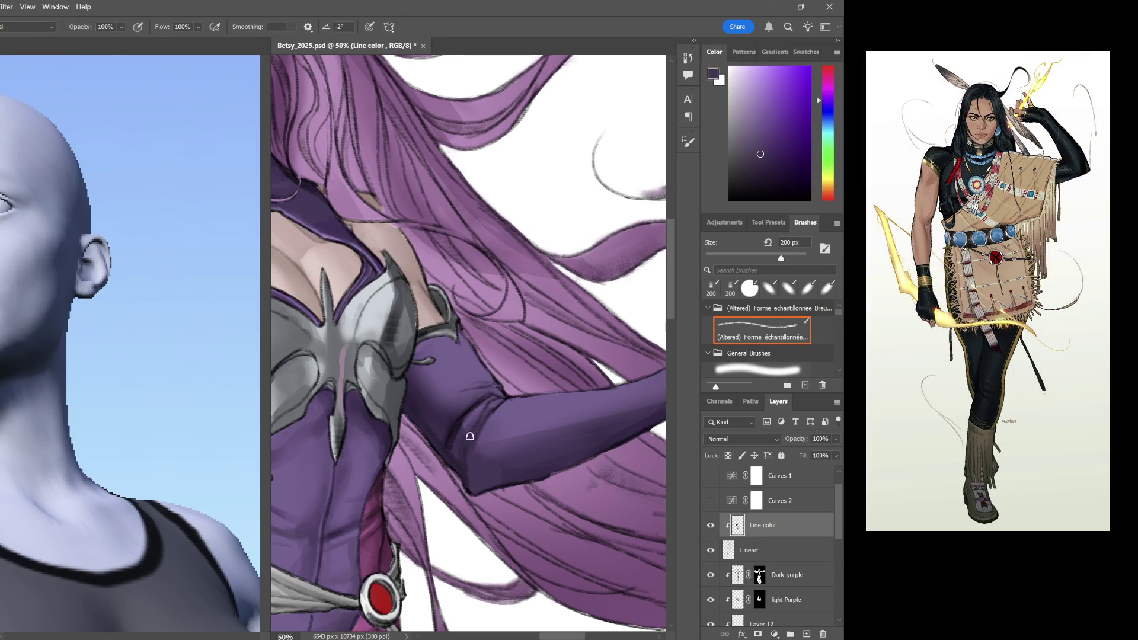
{"action": "left_click", "coordinate": [765, 167]}
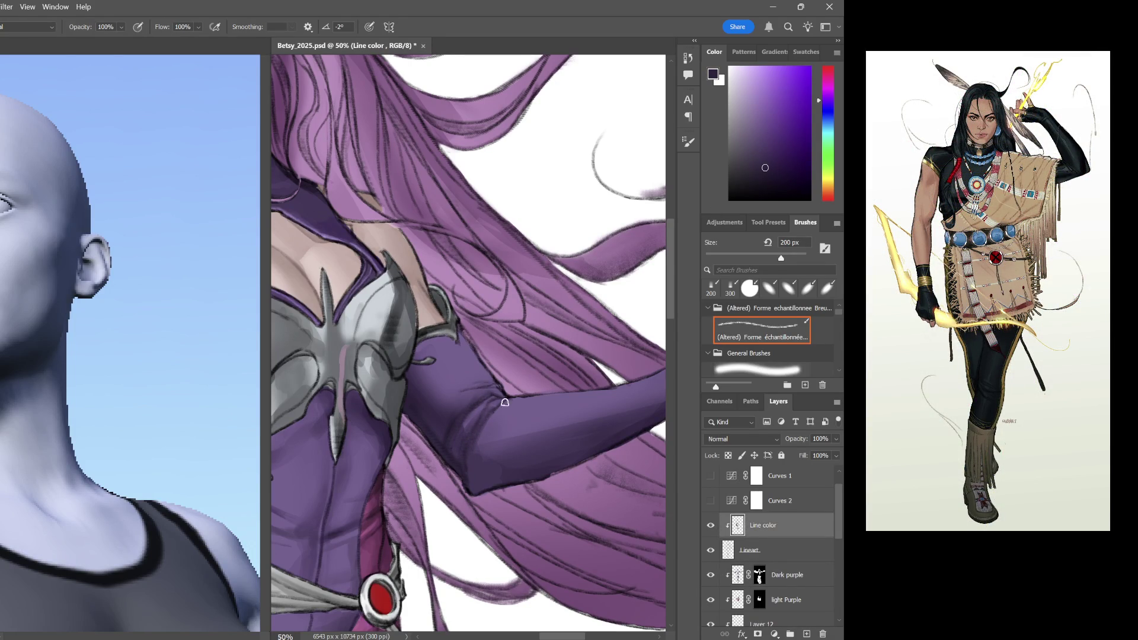
{"action": "left_click", "coordinate": [800, 573]}
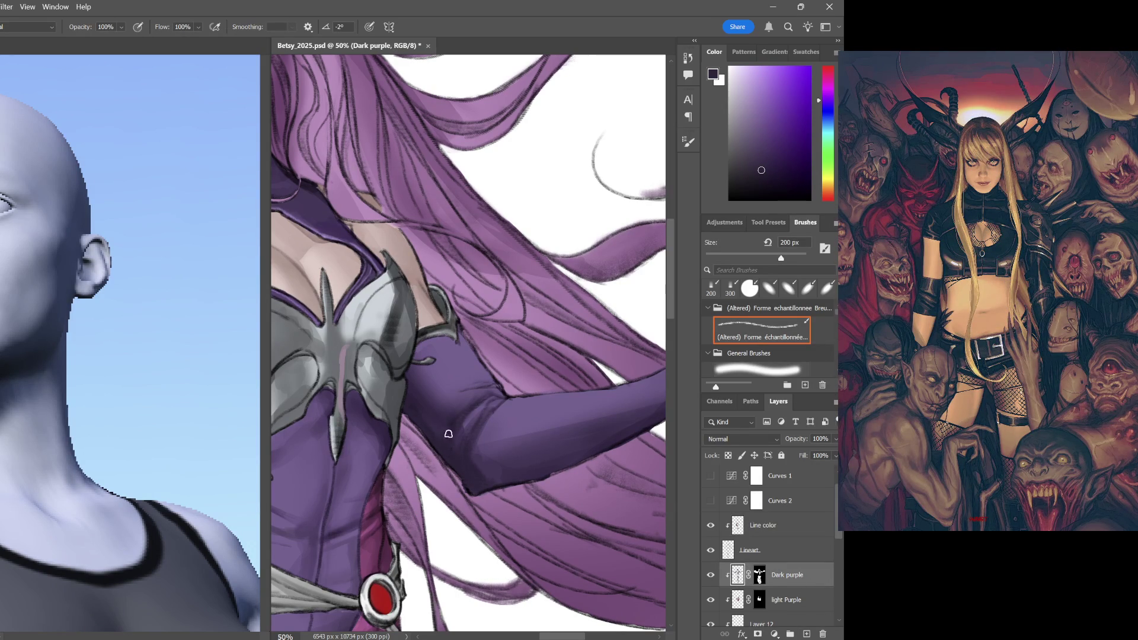
Sample a very dark purple from the sleeve and ready a 250 px softer angled brush
{"action": "left_click", "coordinate": [472, 422], "text": "alt"}
{"action": "left_click", "coordinate": [445, 456], "text": "alt"}
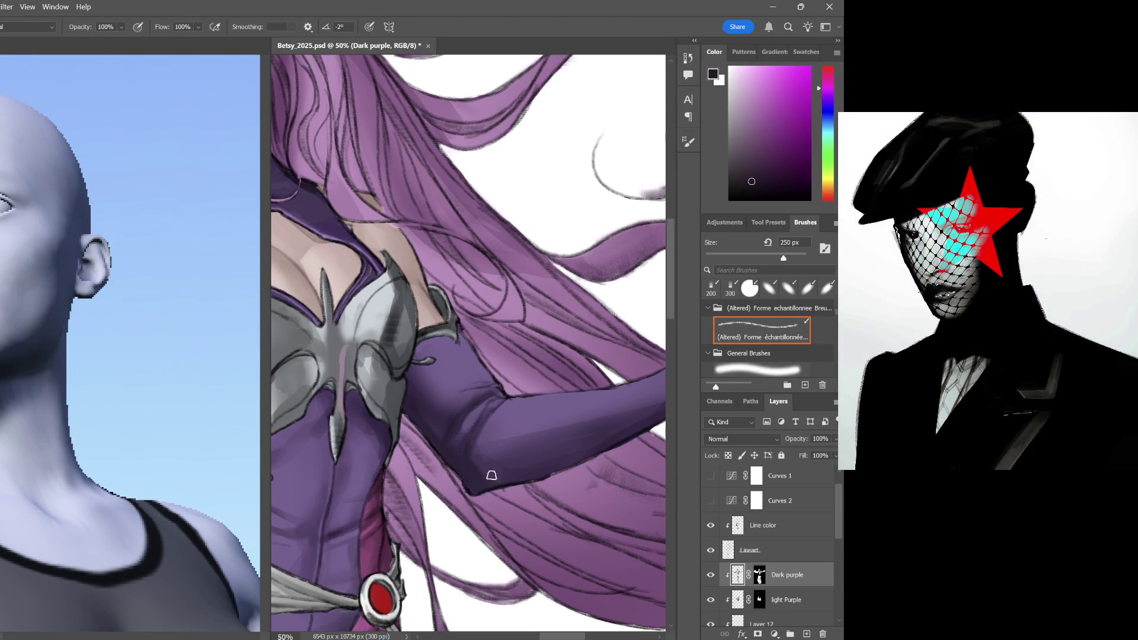
{"action": "left_click_drag", "start_coordinate": [602, 479], "coordinate": [508, 470]}
{"action": "key", "text": "bracketright"}
{"action": "left_click", "coordinate": [767, 290]}
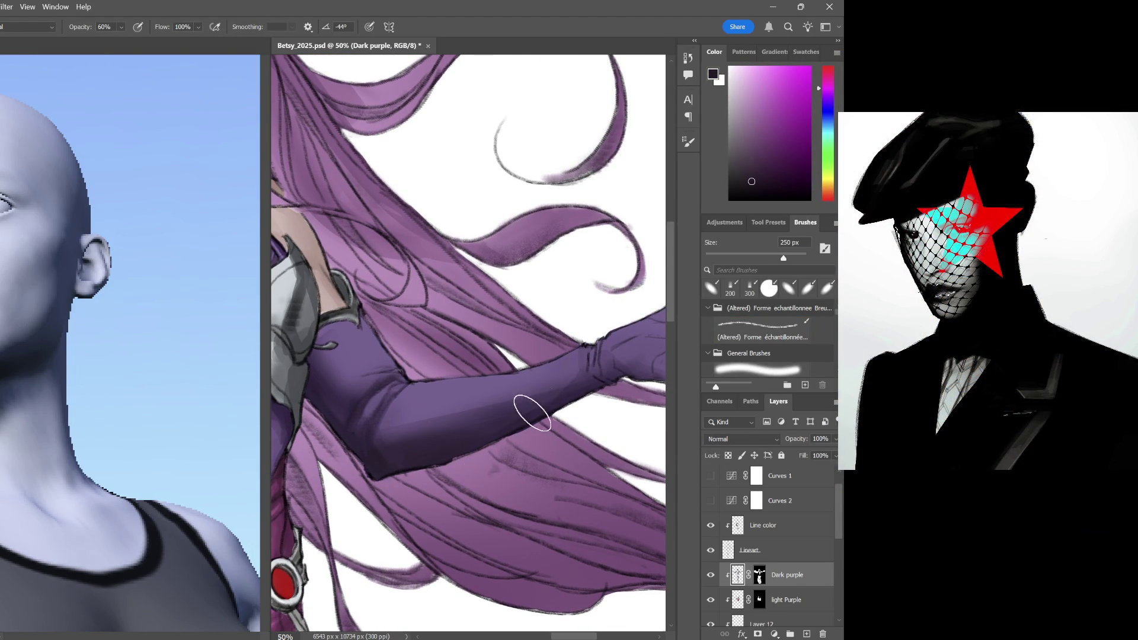
With a shrunken brush, darken the gloved fingertip's edge against the 3D hand reference
{"action": "left_click_drag", "start_coordinate": [604, 430], "coordinate": [483, 437]}
{"action": "key", "text": "bracketleft"}
{"action": "key", "text": "bracketleft"}
{"action": "key", "text": "bracketleft"}
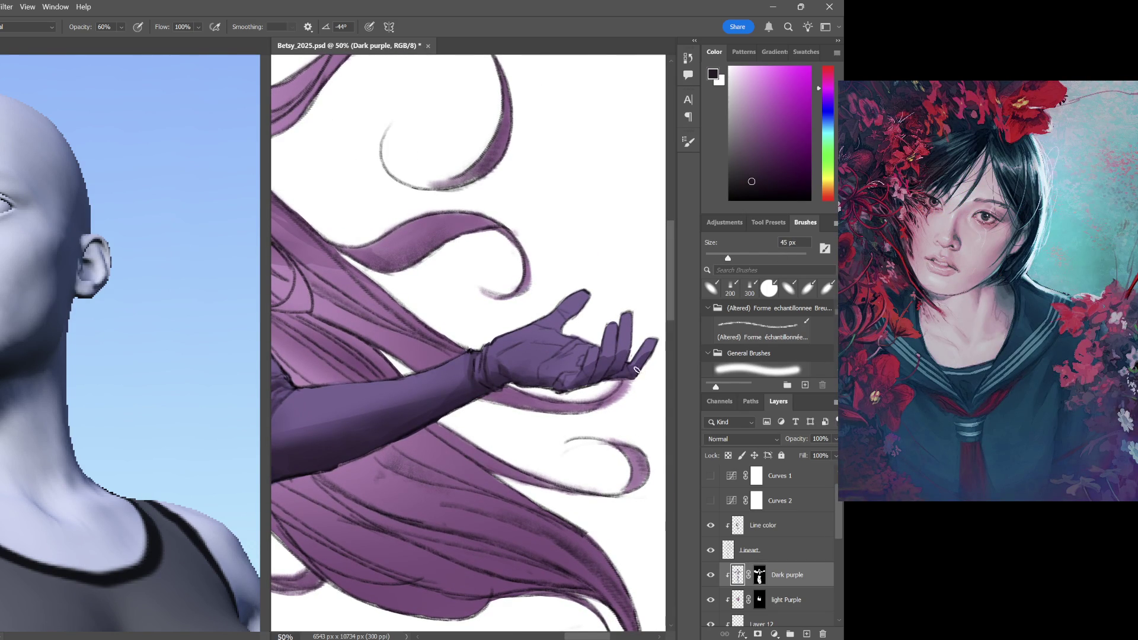
{"action": "left_click_drag", "start_coordinate": [145, 466], "coordinate": [84, 433]}
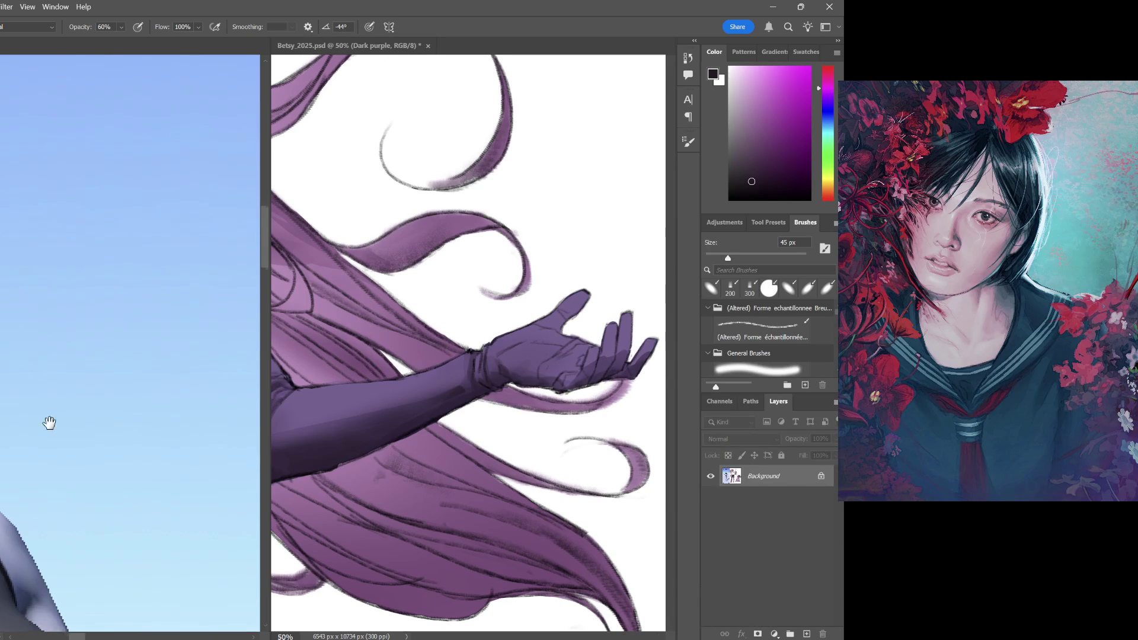
{"action": "left_click", "coordinate": [593, 382]}
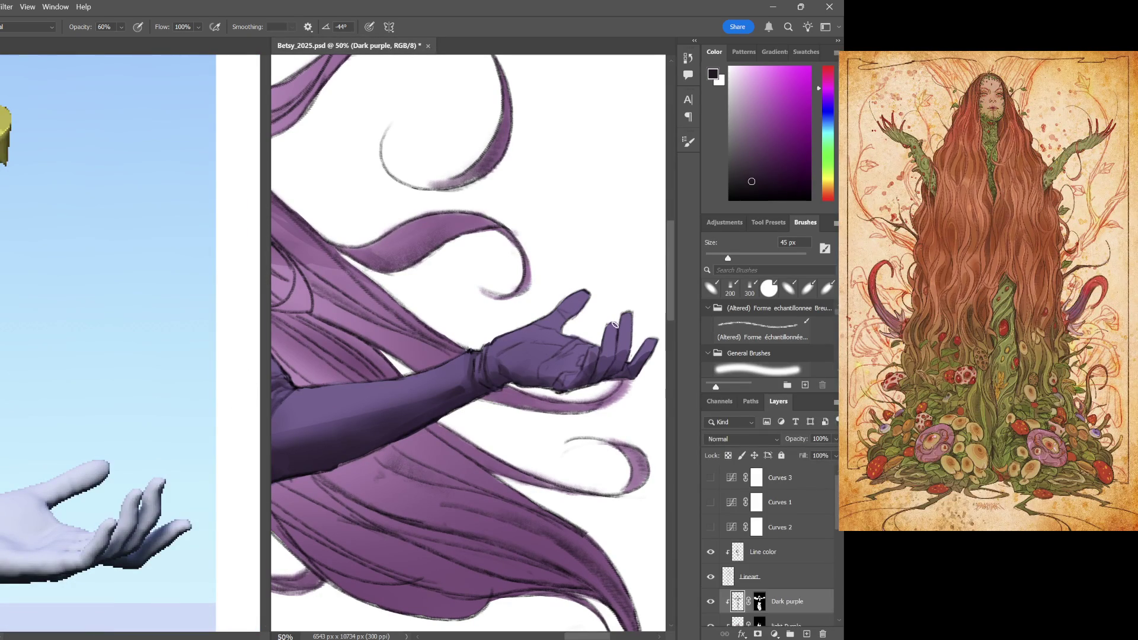
{"action": "left_click_drag", "start_coordinate": [627, 328], "coordinate": [628, 313]}
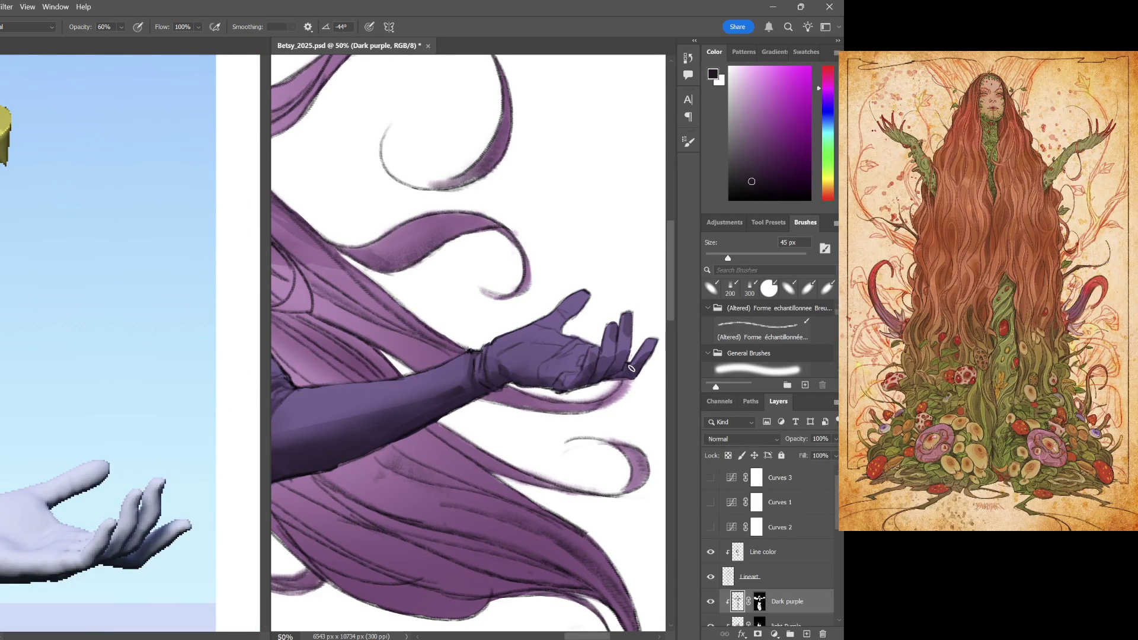
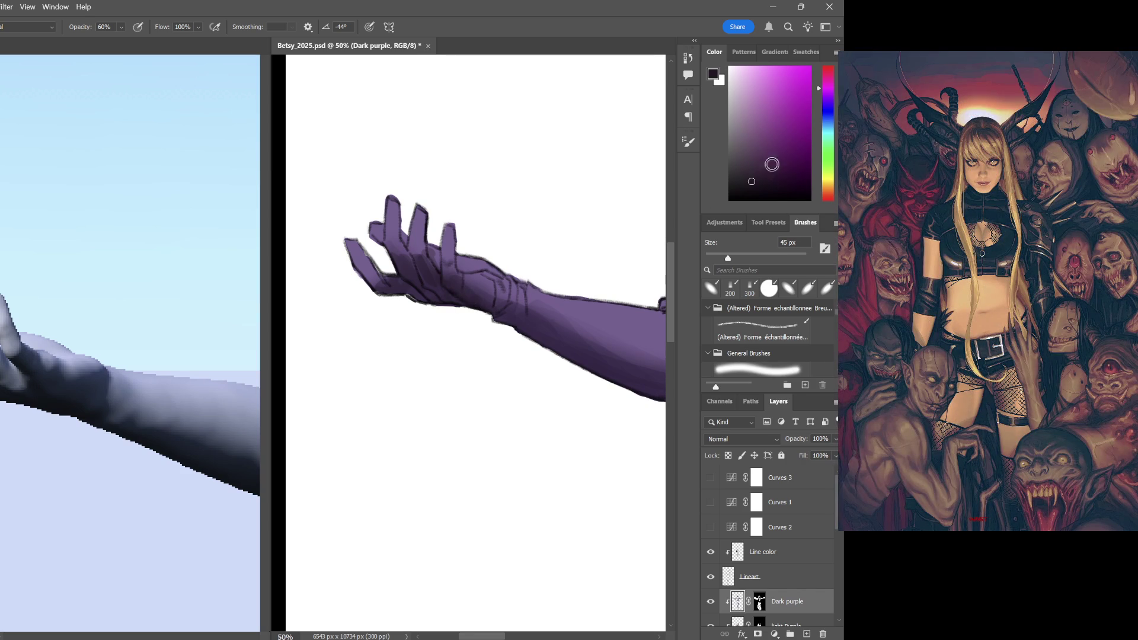
Shade the purple glove with a sampled hand colour and make Layer 14 active
{"action": "left_click", "coordinate": [459, 314], "text": "alt"}
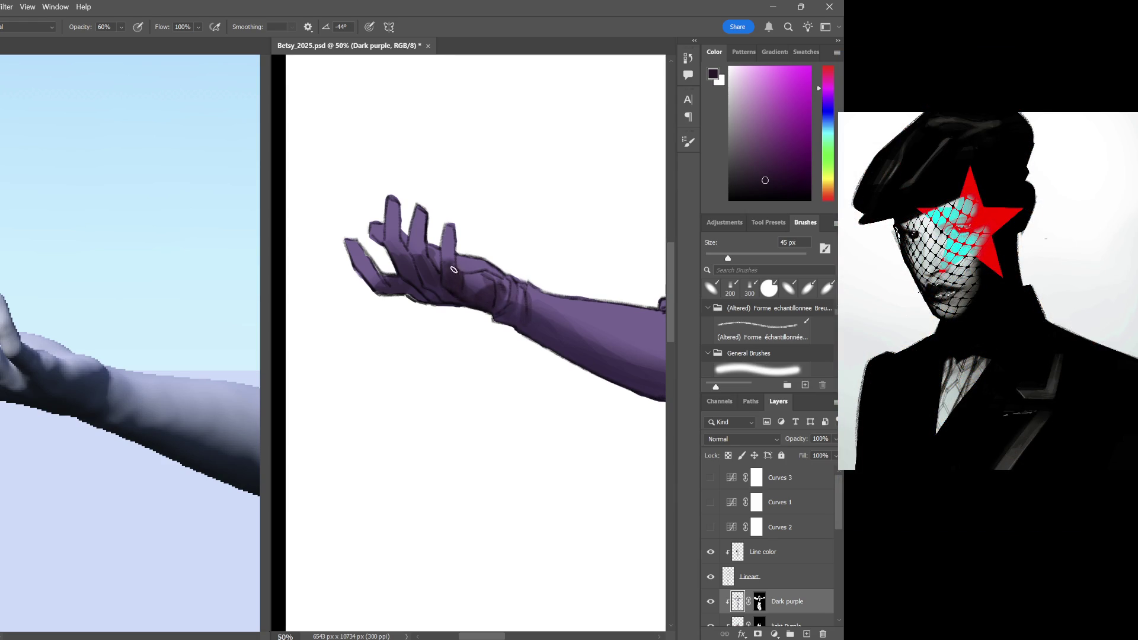
{"action": "left_click_drag", "start_coordinate": [485, 301], "coordinate": [89, 374]}
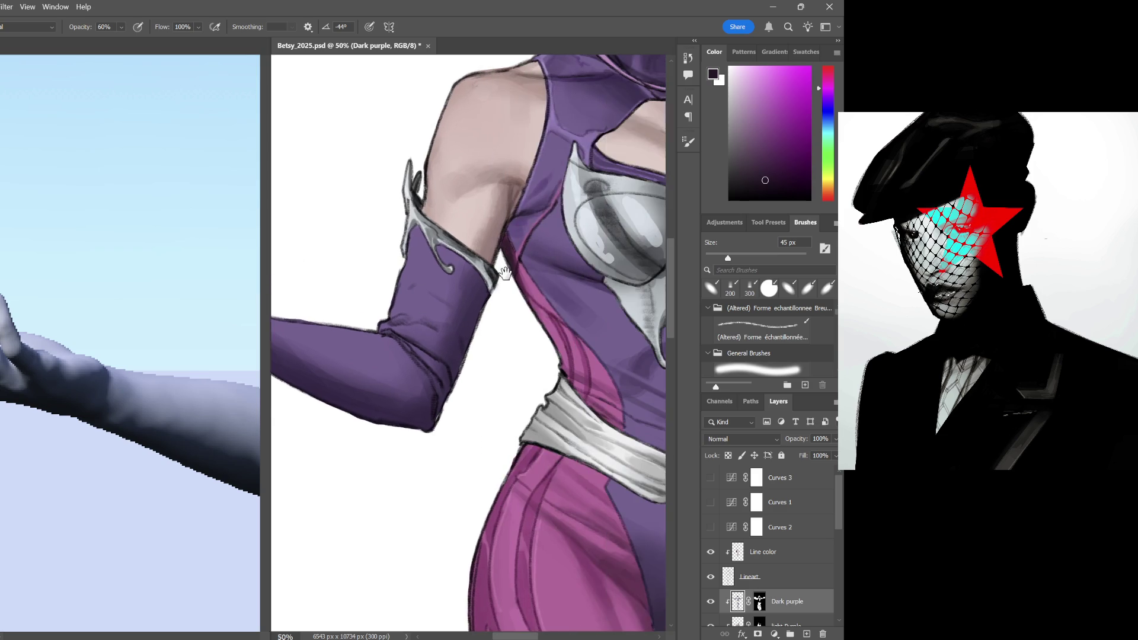
{"action": "scroll", "coordinate": [462, 263], "scroll_direction": "down", "scroll_amount": 2}
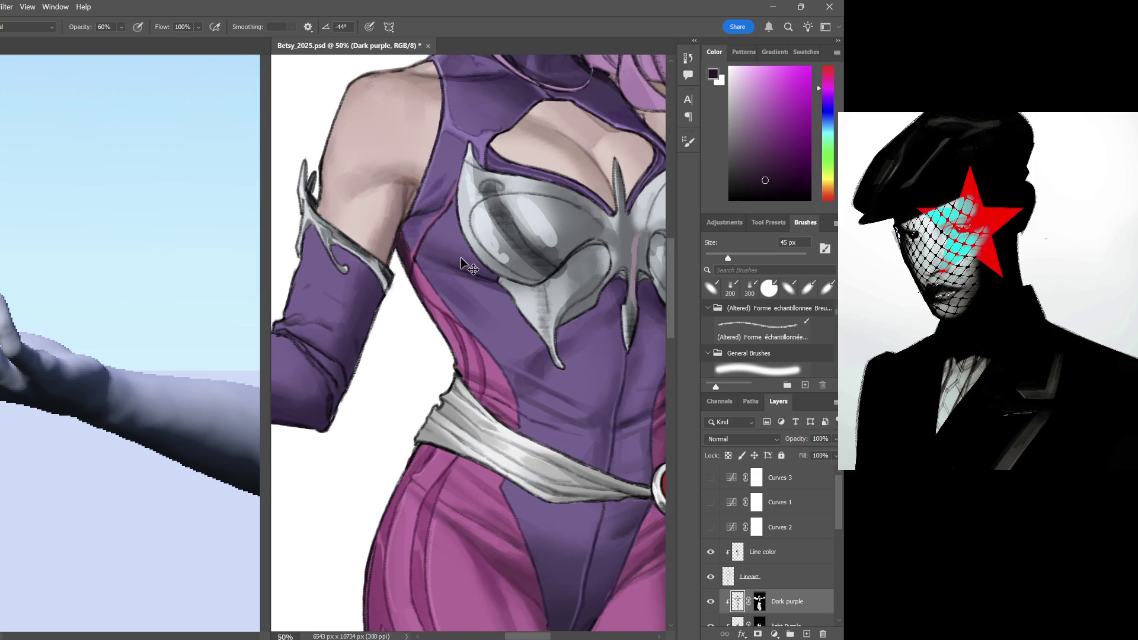
{"action": "scroll", "coordinate": [461, 263], "scroll_direction": "down", "scroll_amount": 3}
{"action": "scroll", "coordinate": [461, 261], "scroll_direction": "up", "scroll_amount": 3}
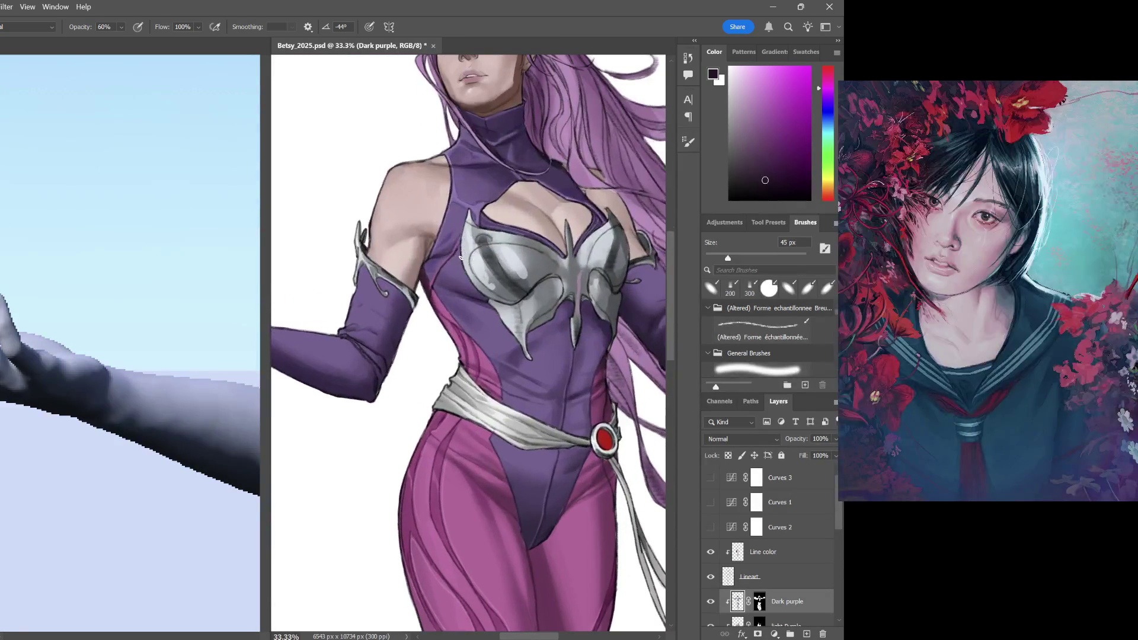
{"action": "scroll", "coordinate": [646, 441], "scroll_direction": "up", "scroll_amount": 3}
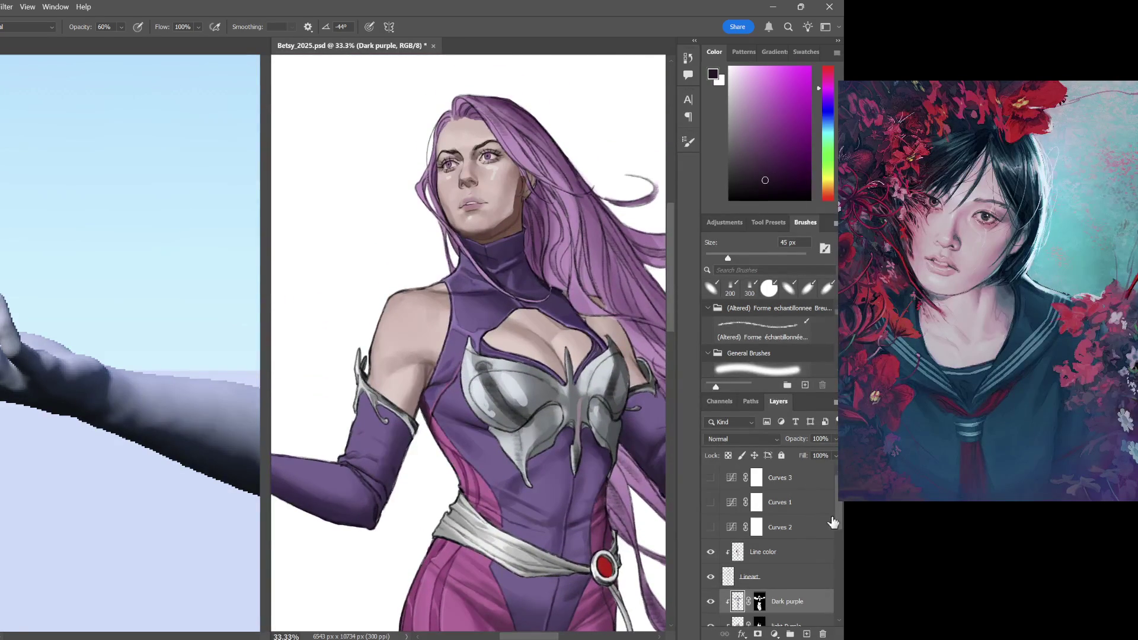
{"action": "scroll", "coordinate": [842, 509], "scroll_direction": "down", "scroll_amount": 2}
{"action": "scroll", "coordinate": [805, 578], "scroll_direction": "down", "scroll_amount": 2}
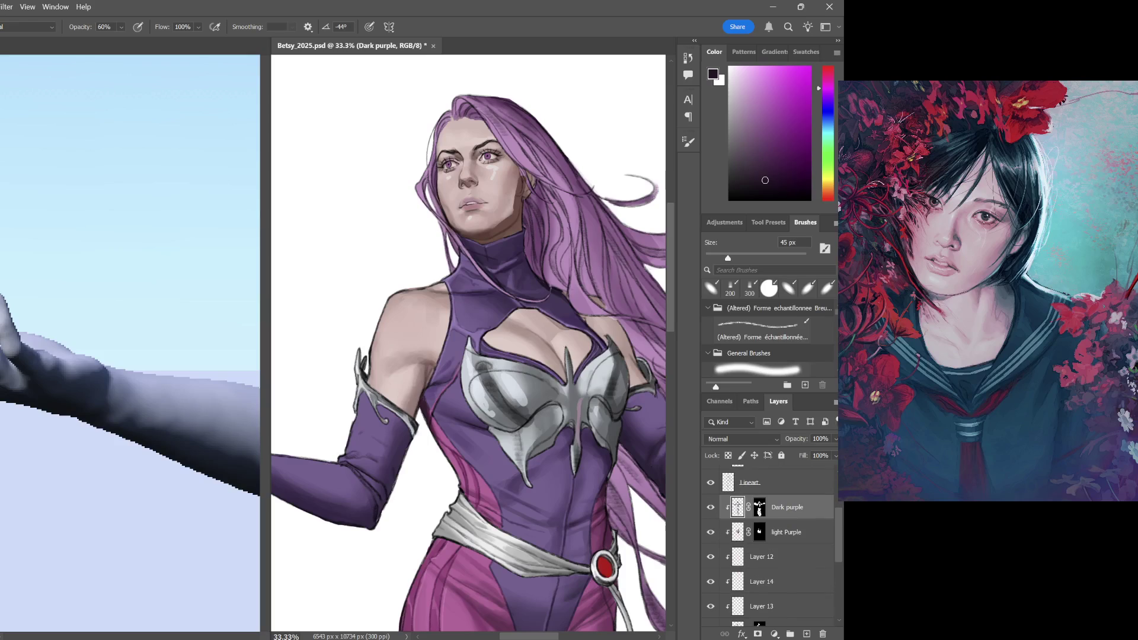
{"action": "left_click", "coordinate": [780, 608]}
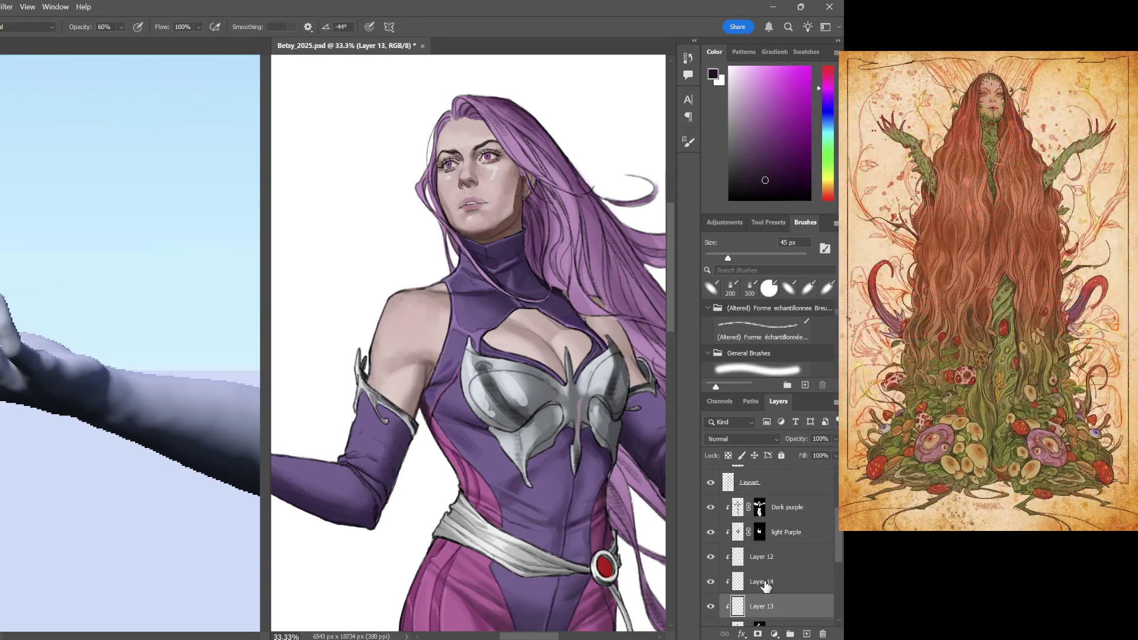
{"action": "left_click", "coordinate": [764, 587]}
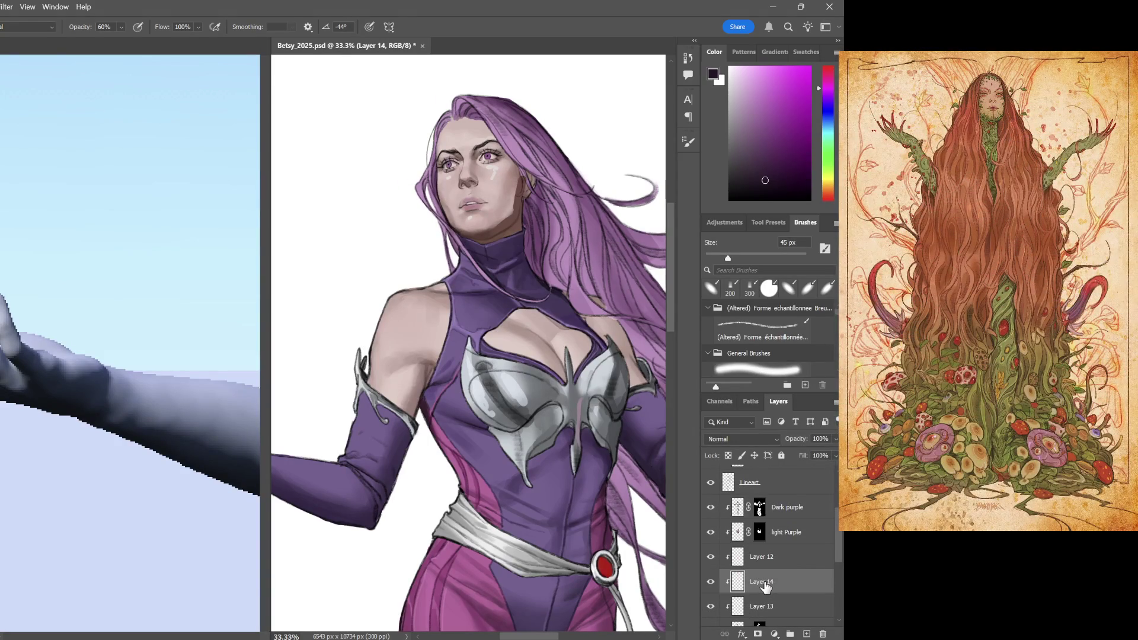
Paint sampled skin tone along the ear and jaw, erasing stray edges
{"action": "key", "text": "ctrl+plus"}
{"action": "left_click_drag", "start_coordinate": [610, 234], "coordinate": [574, 316]}
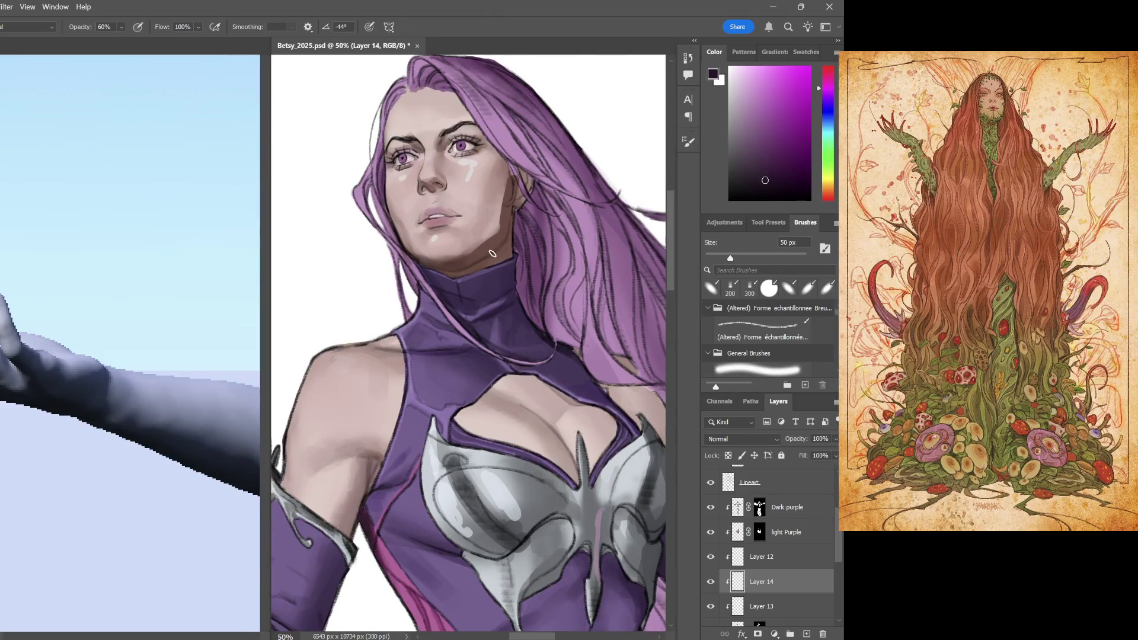
{"action": "left_click", "coordinate": [480, 257], "text": "alt"}
{"action": "key", "text": "bracketright"}
{"action": "key", "text": "bracketright"}
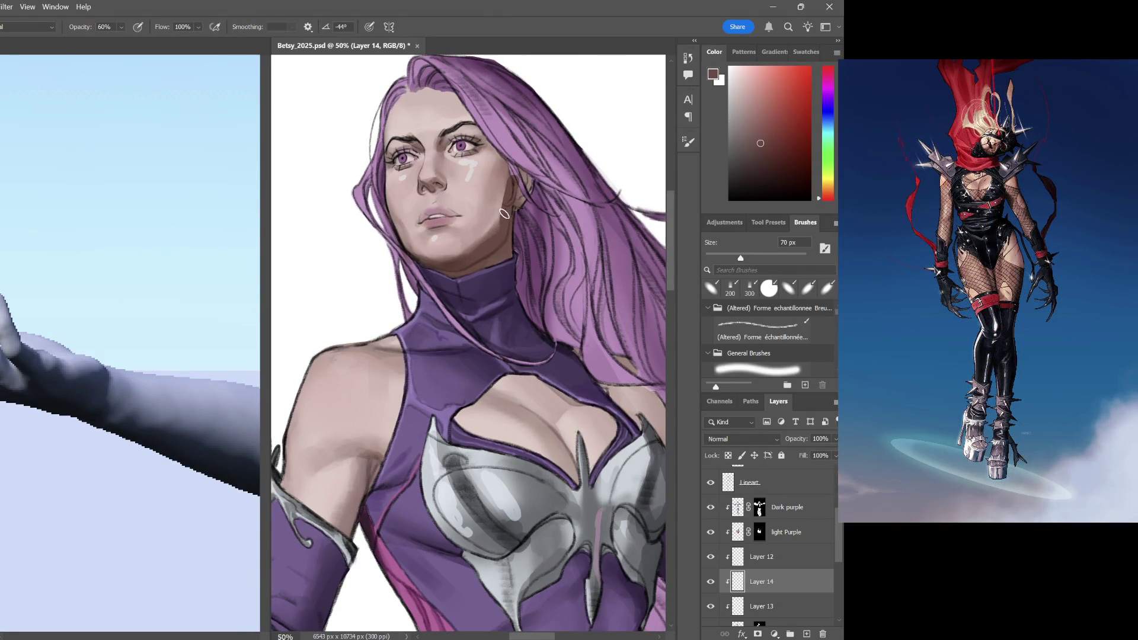
{"action": "left_click_drag", "start_coordinate": [505, 175], "coordinate": [505, 227]}
{"action": "key", "text": "e"}
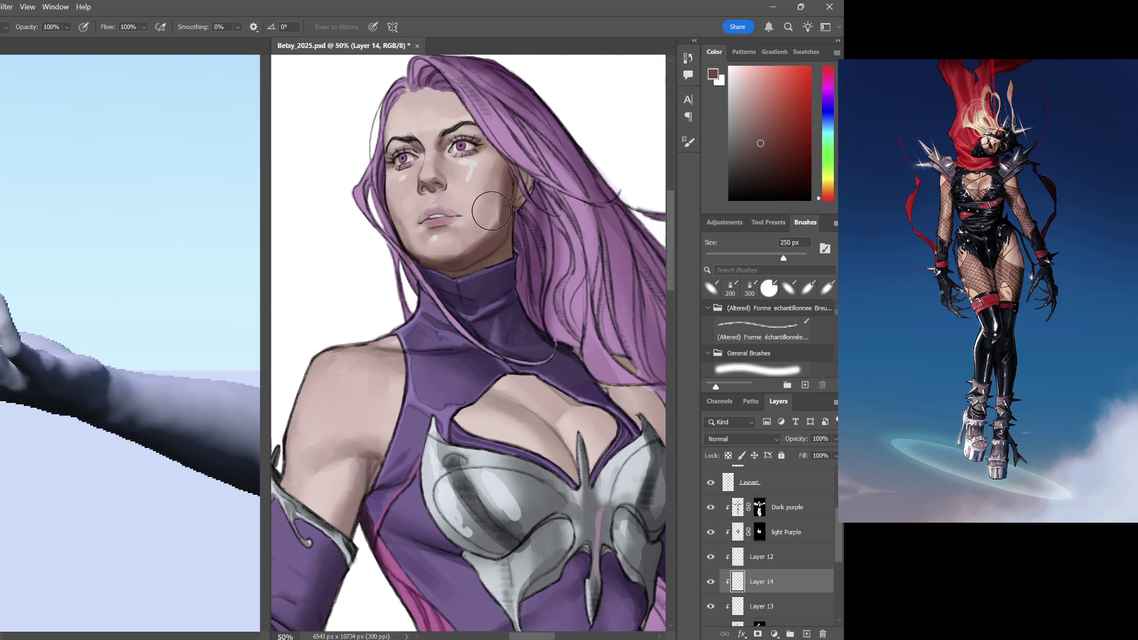
{"action": "key", "text": "bracketleft"}
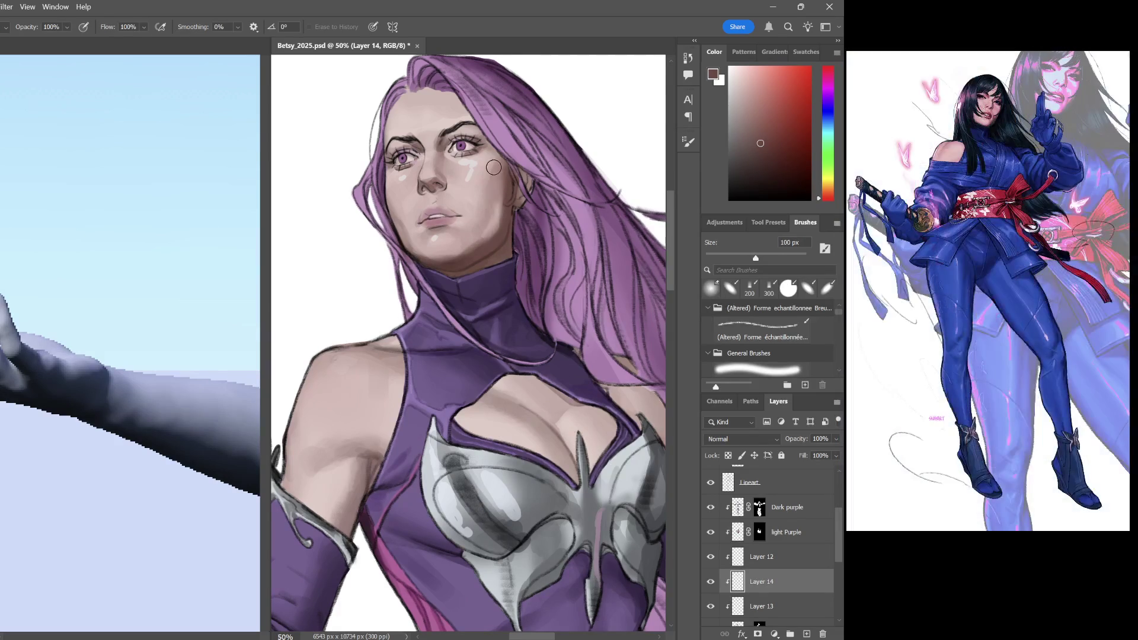
{"action": "key", "text": "b"}
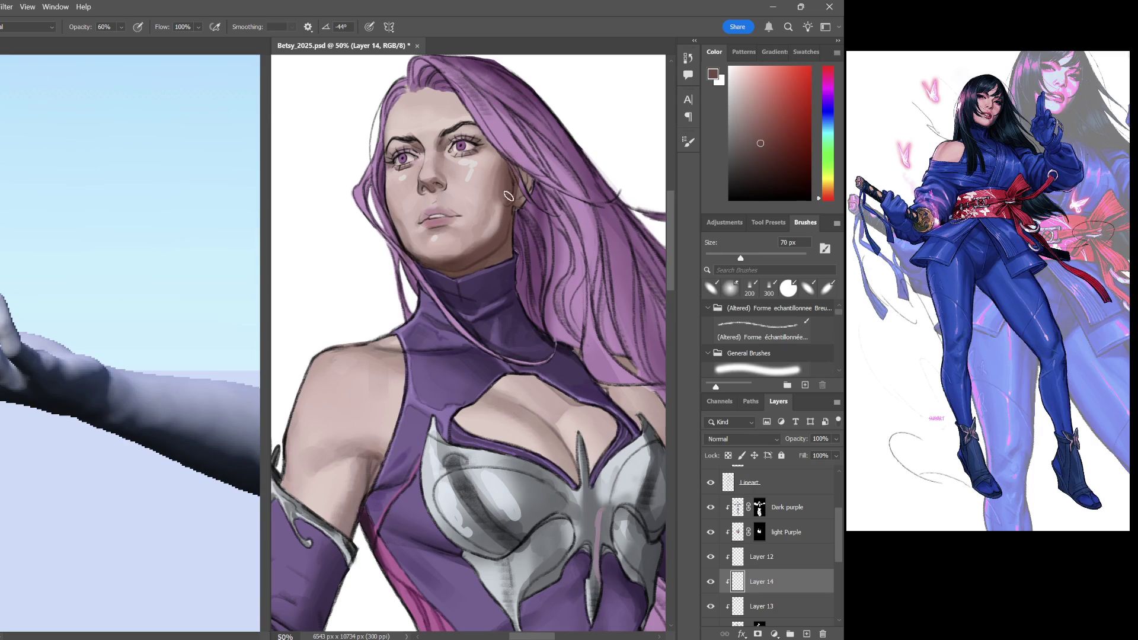
Resample light, pinkish and dark reddish-brown tones to refine the face shading
{"action": "left_click", "coordinate": [479, 162], "text": "alt"}
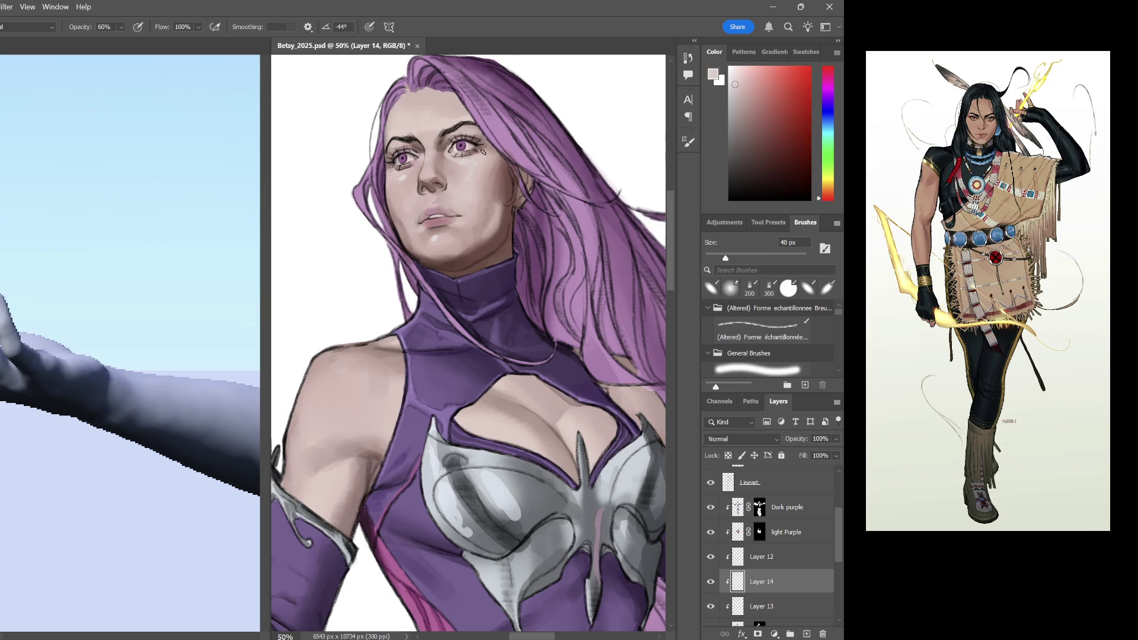
{"action": "left_click", "coordinate": [410, 169], "text": "alt"}
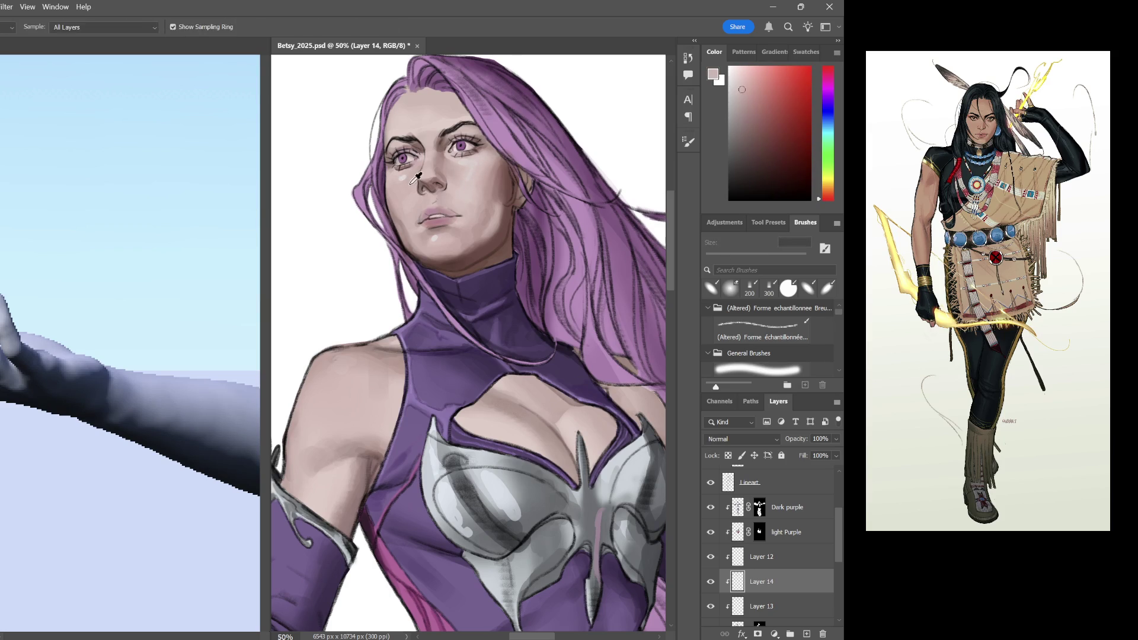
{"action": "left_click", "coordinate": [395, 178], "text": "alt"}
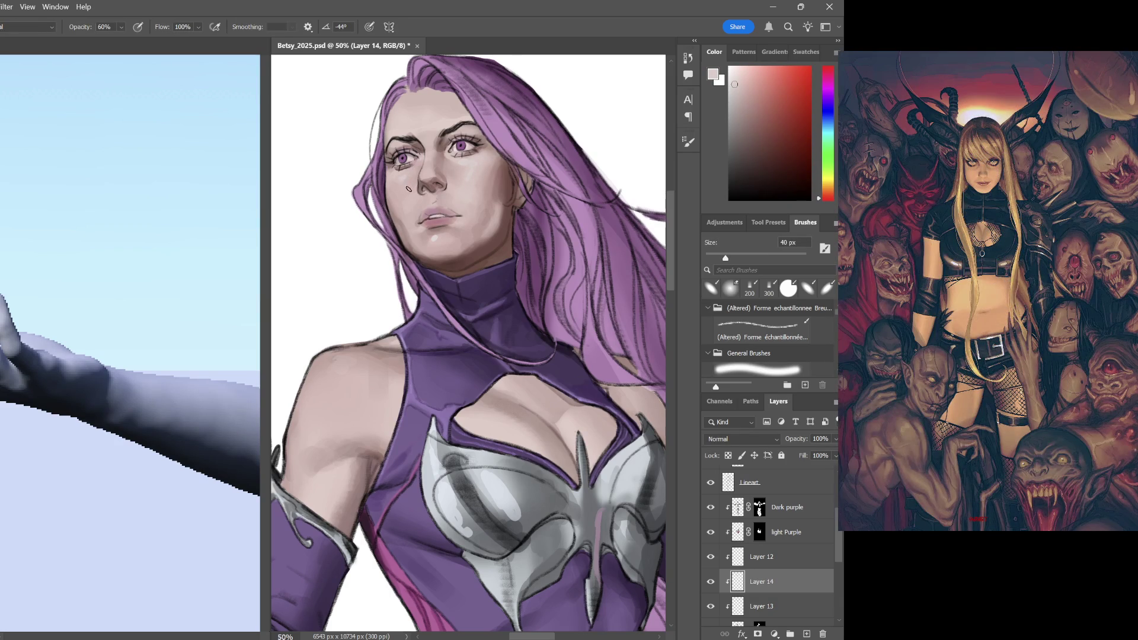
{"action": "left_click", "coordinate": [757, 147]}
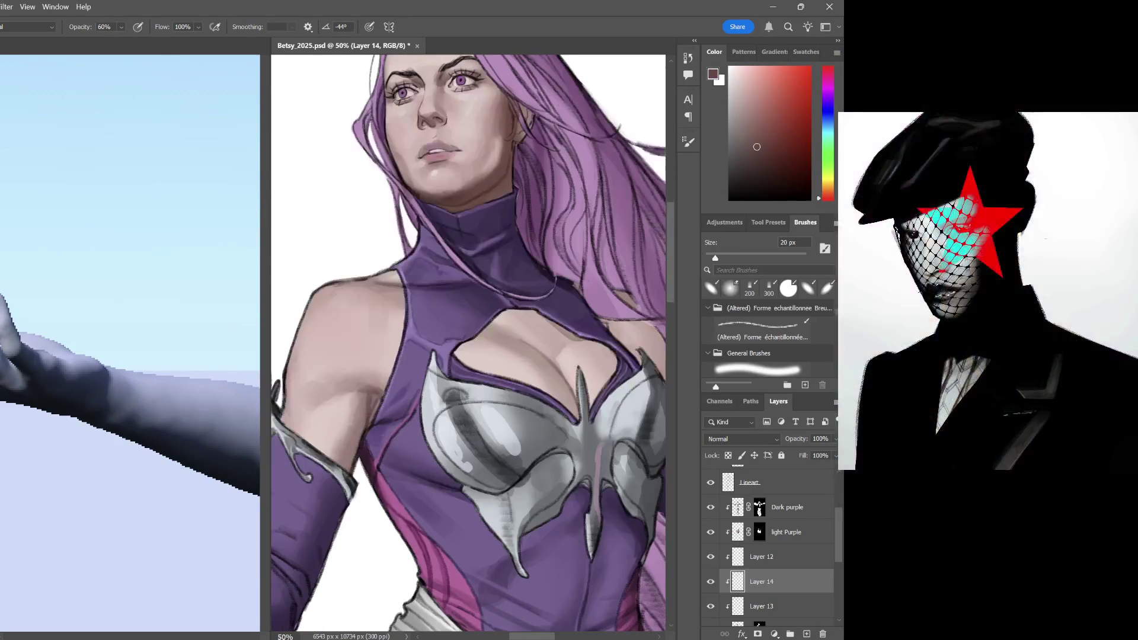
{"action": "scroll", "coordinate": [462, 262], "scroll_direction": "up", "scroll_amount": 1}
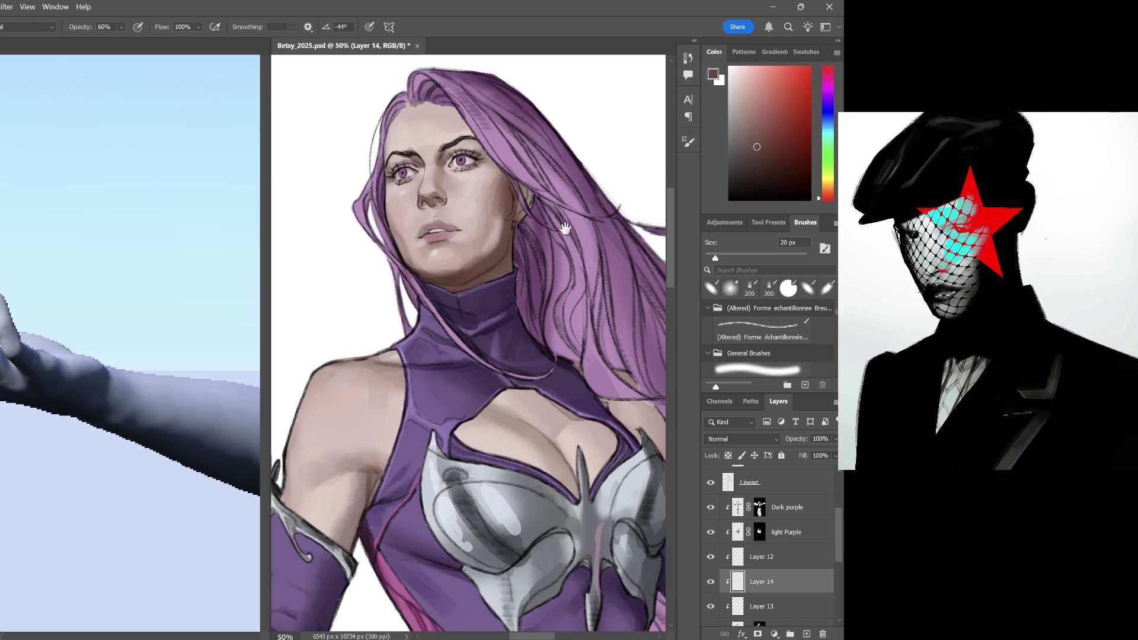
{"action": "scroll", "coordinate": [557, 208], "scroll_direction": "up", "scroll_amount": 3}
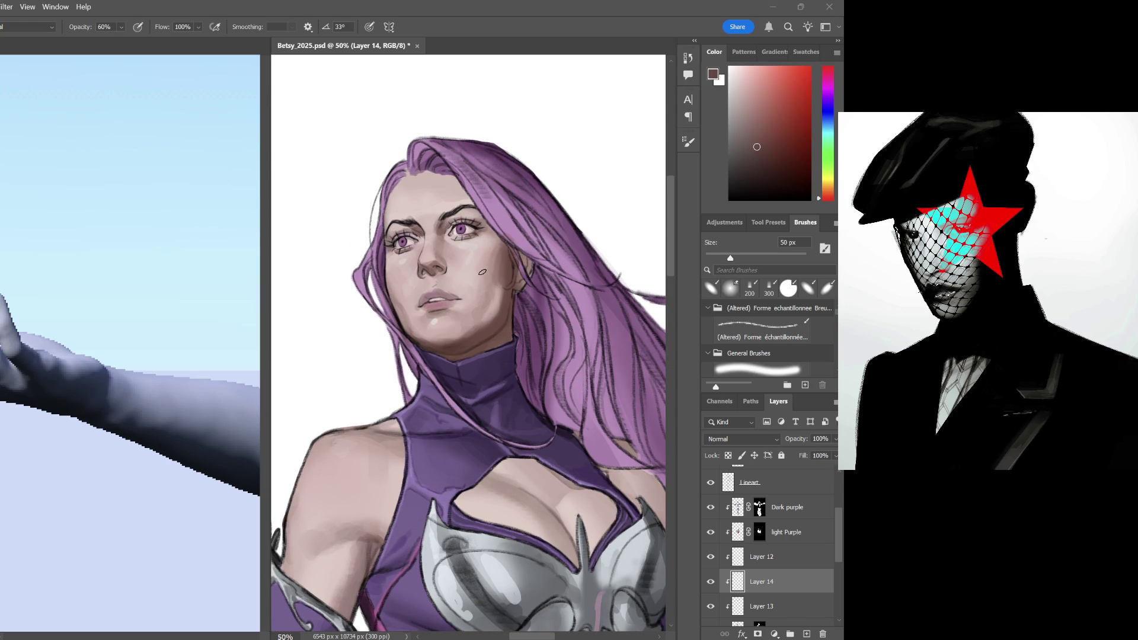
{"action": "left_click", "coordinate": [508, 268], "text": "alt"}
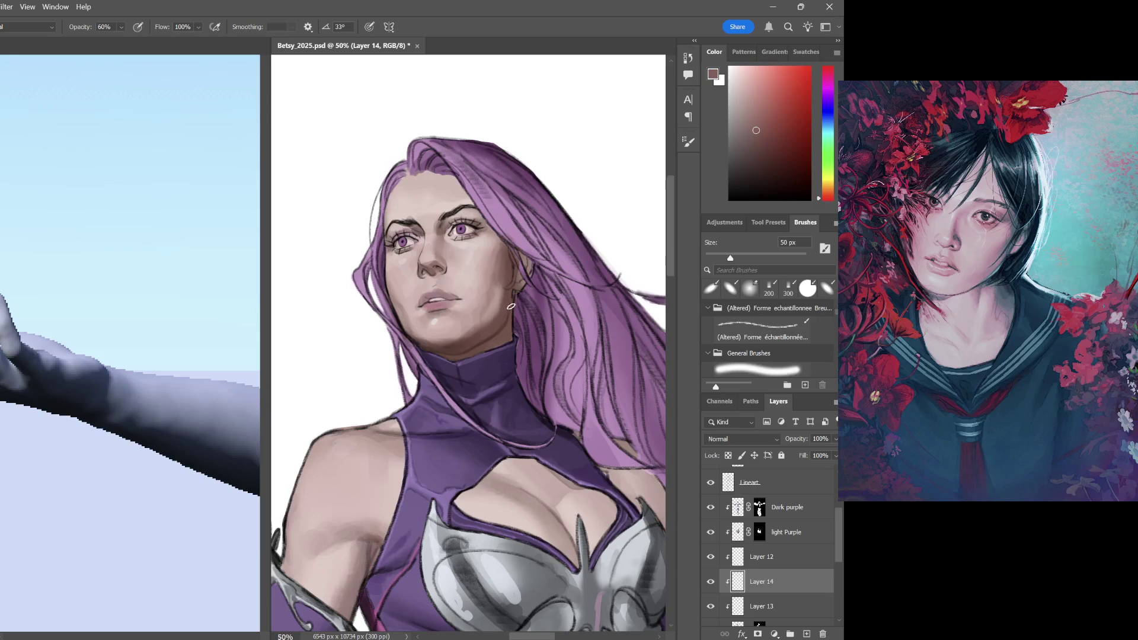
{"action": "left_click", "coordinate": [492, 270], "text": "alt"}
Repaint the forehead hairline, undo those strokes, and switch to the 3D reference figure
{"action": "key", "text": "ctrl+plus"}
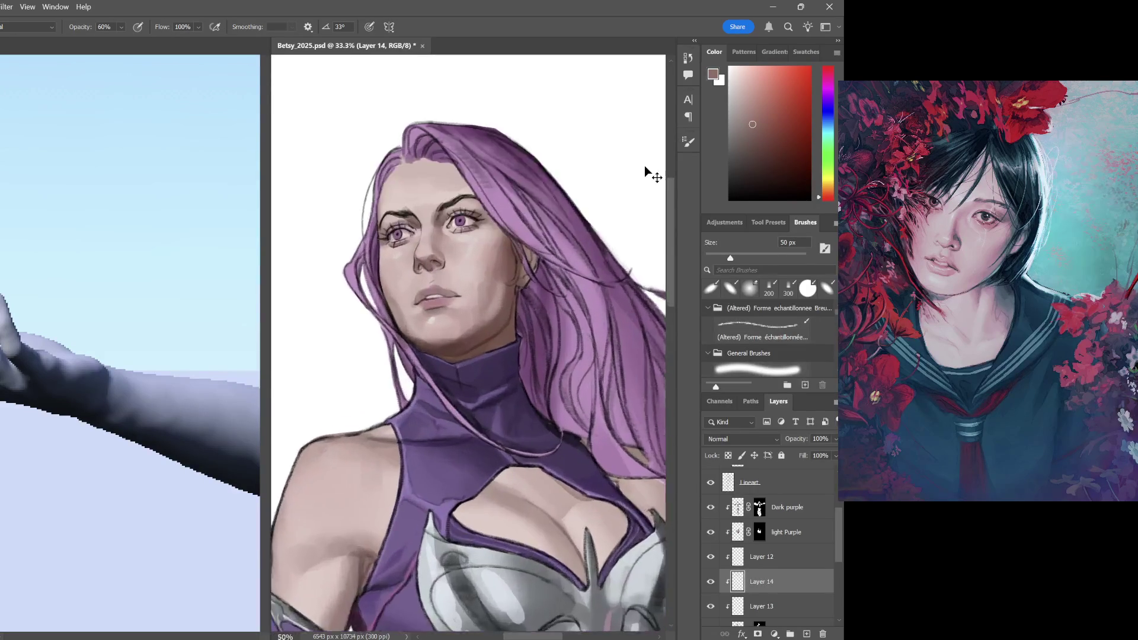
{"action": "left_click", "coordinate": [540, 196], "text": "alt"}
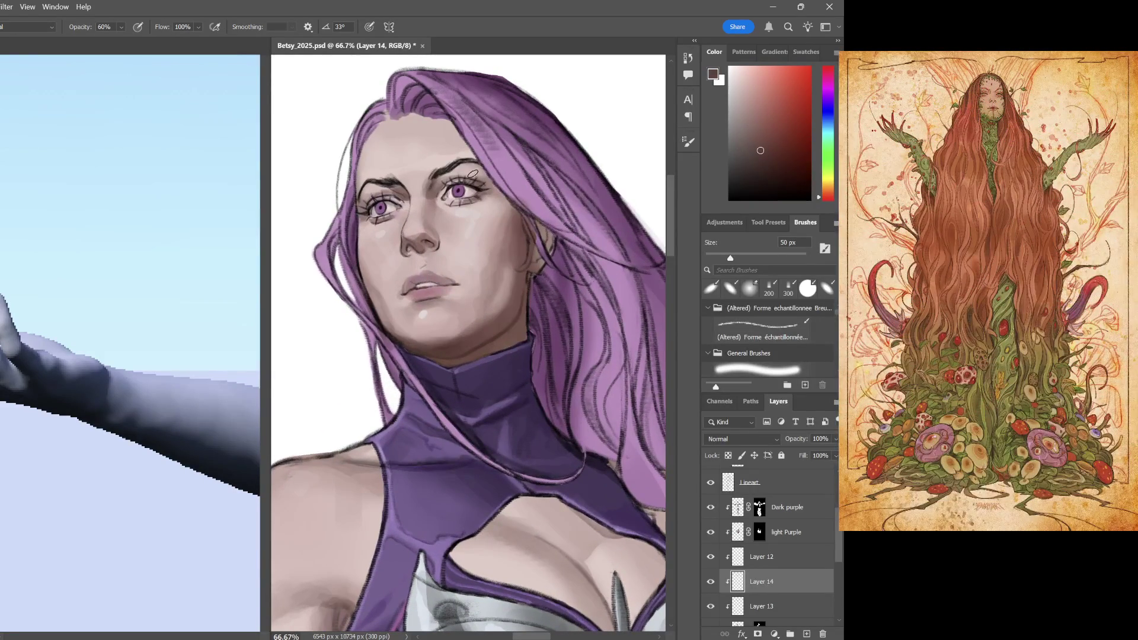
{"action": "left_click_drag", "start_coordinate": [453, 121], "coordinate": [516, 217]}
{"action": "left_click_drag", "start_coordinate": [450, 111], "coordinate": [520, 213]}
{"action": "mouse_move", "coordinate": [467, 133]}
{"action": "left_mouse_down"}
{"action": "mouse_move", "coordinate": [477, 164]}
{"action": "mouse_move", "coordinate": [525, 213]}
{"action": "left_mouse_up"}
{"action": "left_click_drag", "start_coordinate": [449, 115], "coordinate": [523, 215]}
{"action": "key", "text": "ctrl+z"}
{"action": "key", "text": "ctrl+z"}
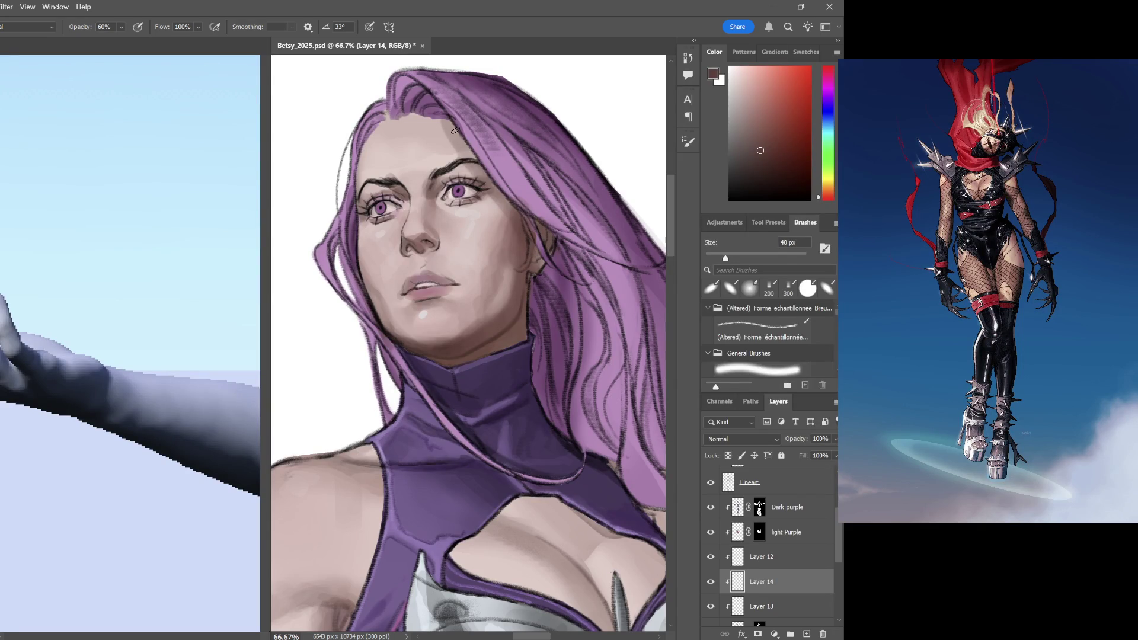
{"action": "scroll", "coordinate": [543, 321], "scroll_direction": "down", "scroll_amount": 5}
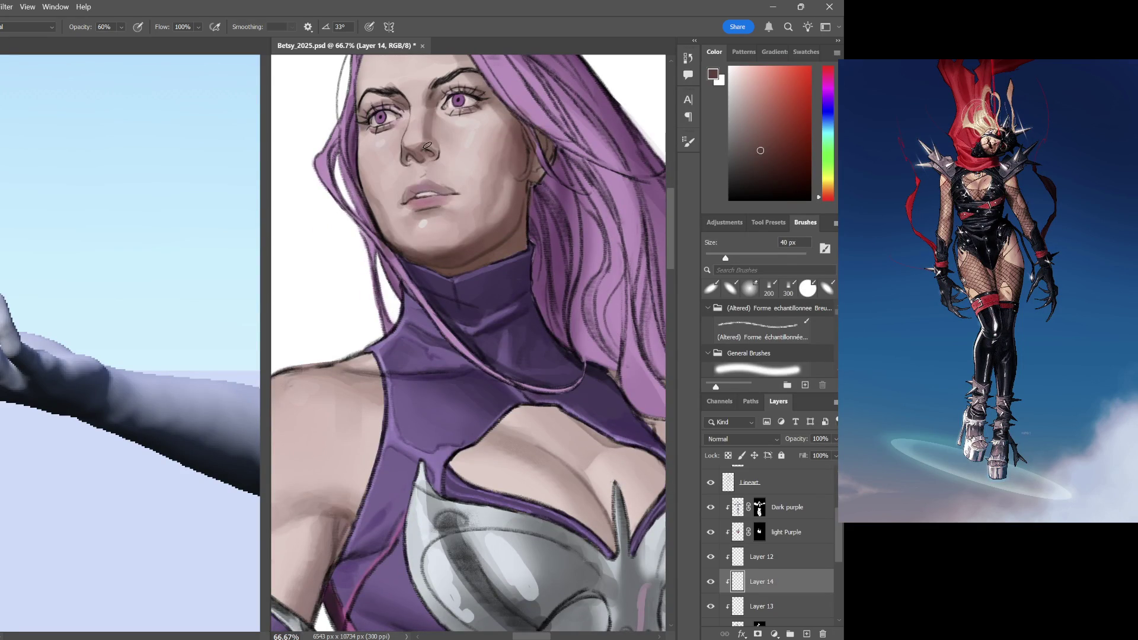
{"action": "scroll", "coordinate": [472, 231], "scroll_direction": "up", "scroll_amount": 1}
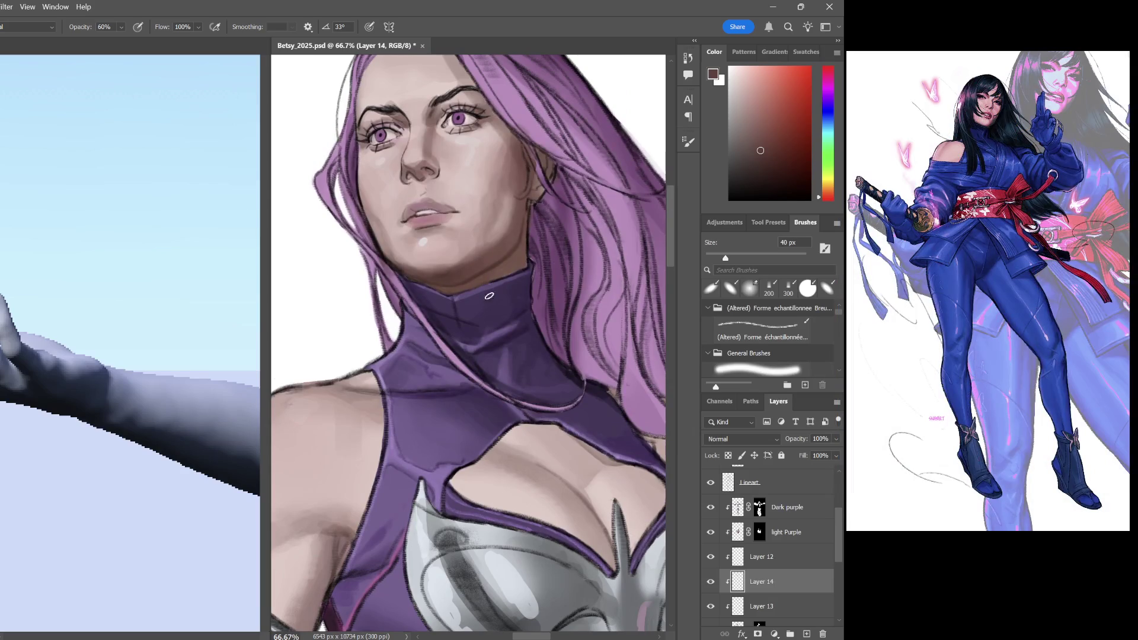
{"action": "scroll", "coordinate": [488, 295], "scroll_direction": "right", "scroll_amount": 2}
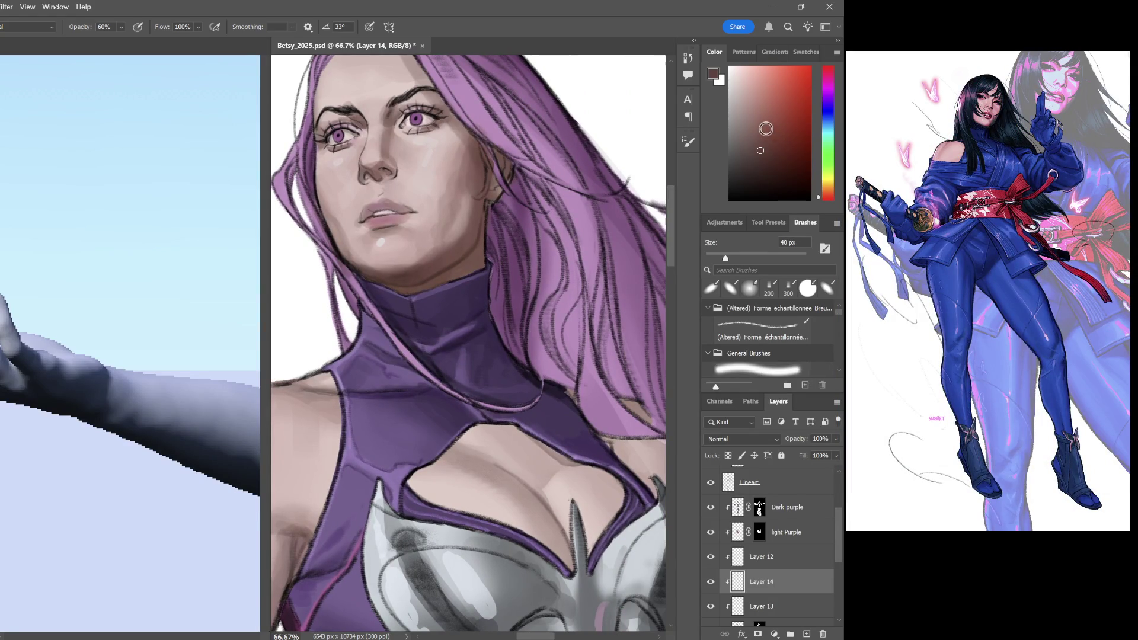
{"action": "left_click", "coordinate": [178, 327]}
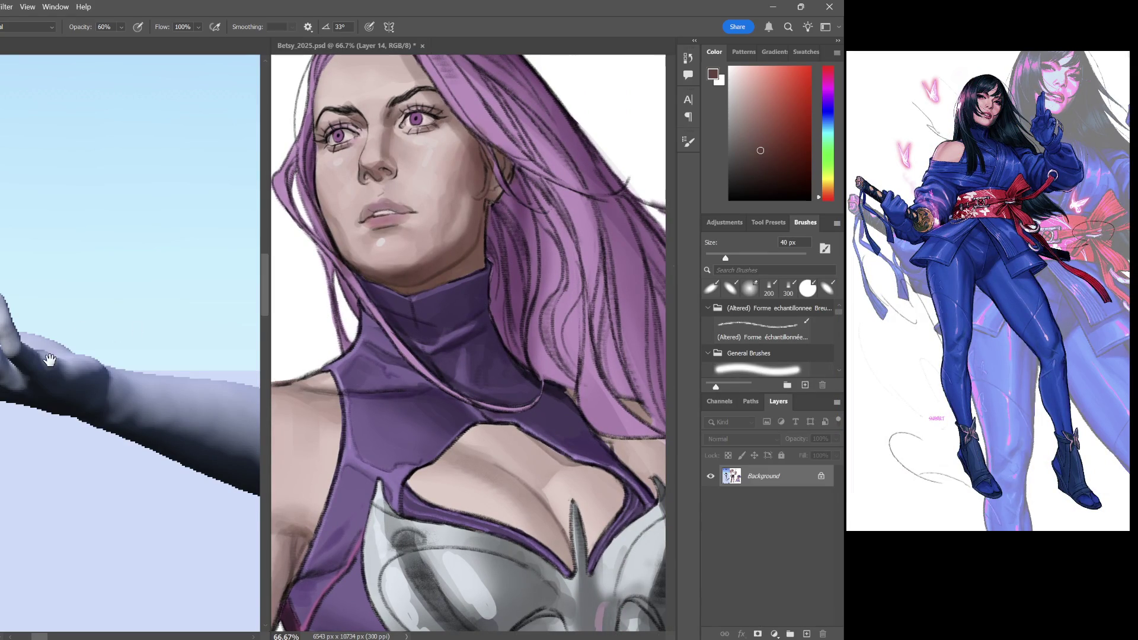
Add a darker stroke beside the nose and sample lighter and darker cheek tones for broad skin strokes
{"action": "left_click_drag", "start_coordinate": [58, 382], "coordinate": [133, 307]}
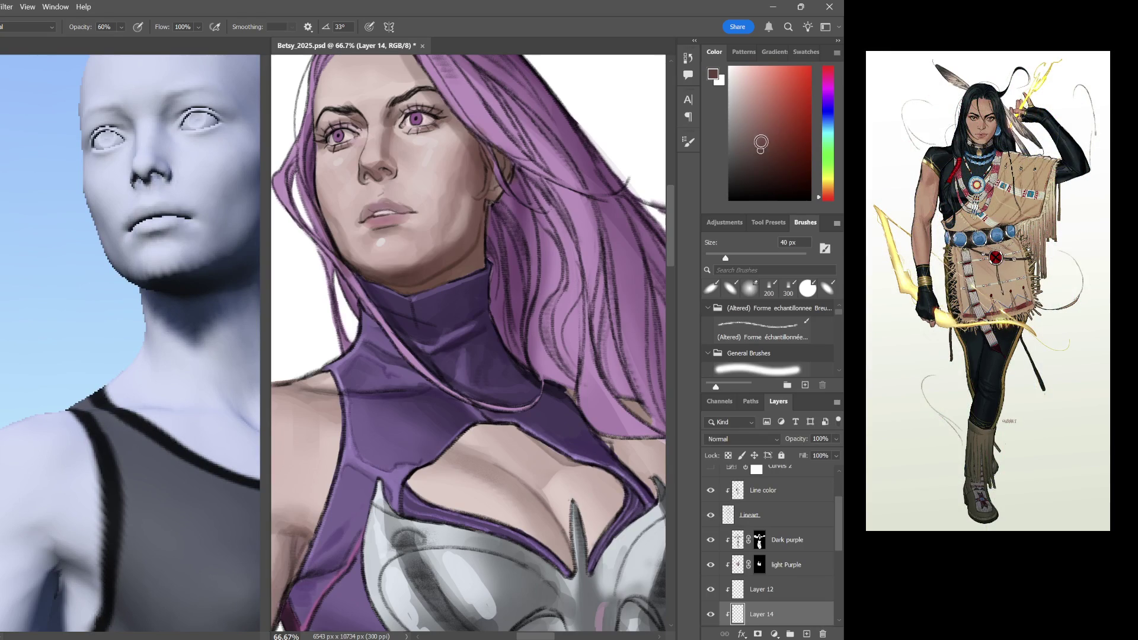
{"action": "left_click", "coordinate": [753, 121]}
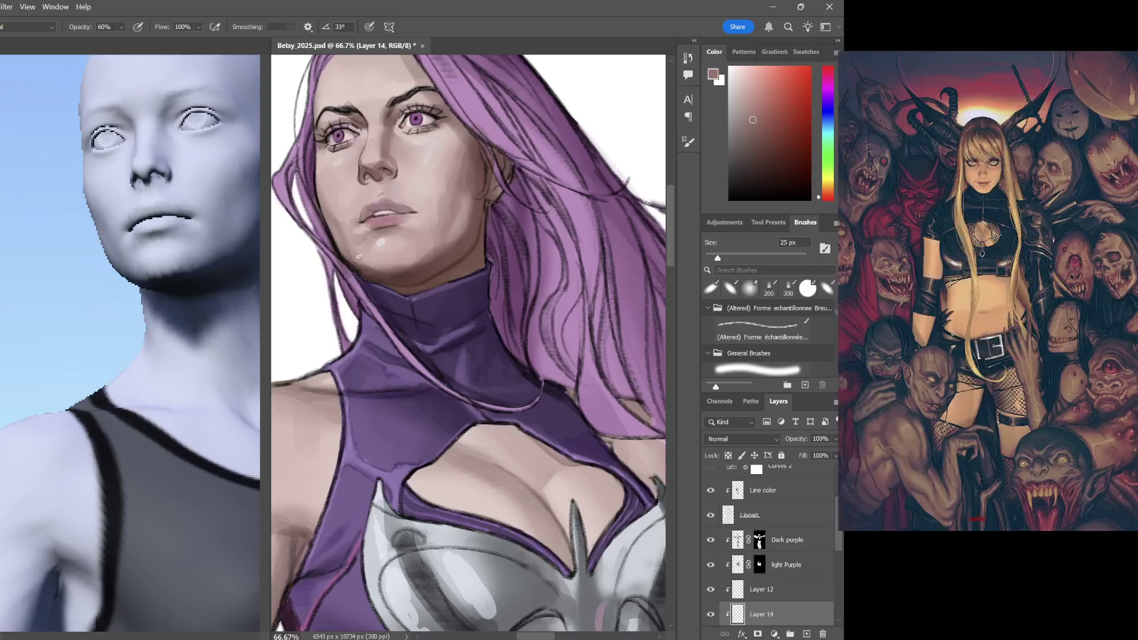
{"action": "scroll", "coordinate": [504, 281], "scroll_direction": "up", "scroll_amount": 2}
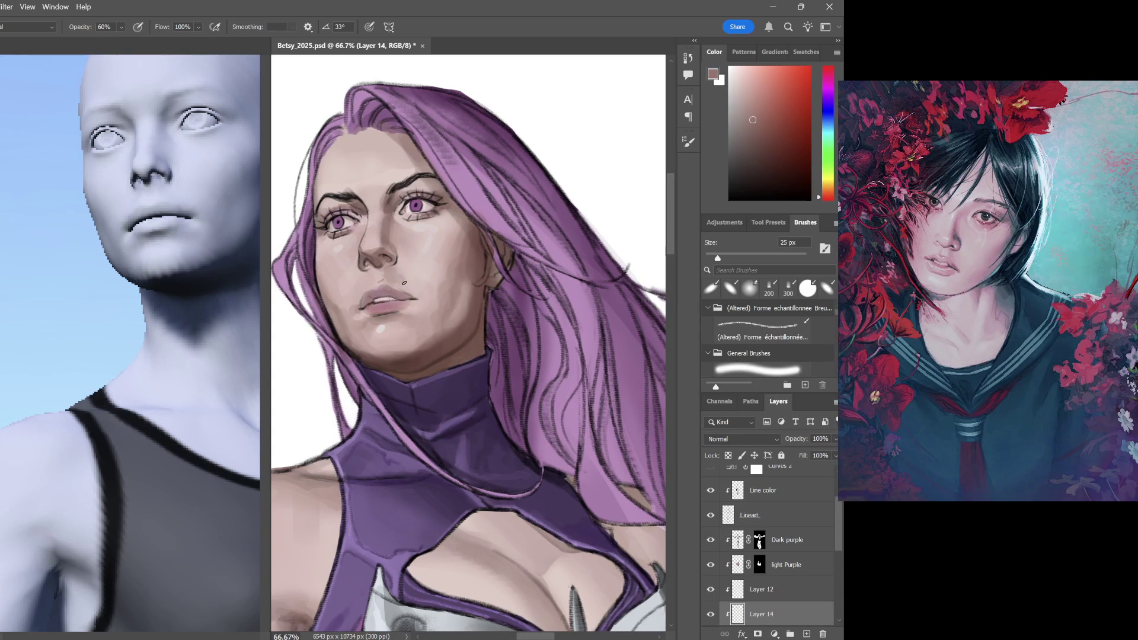
{"action": "mouse_move", "coordinate": [399, 277]}
{"action": "left_mouse_down"}
{"action": "mouse_move", "coordinate": [413, 275]}
{"action": "mouse_move", "coordinate": [393, 269]}
{"action": "left_mouse_up"}
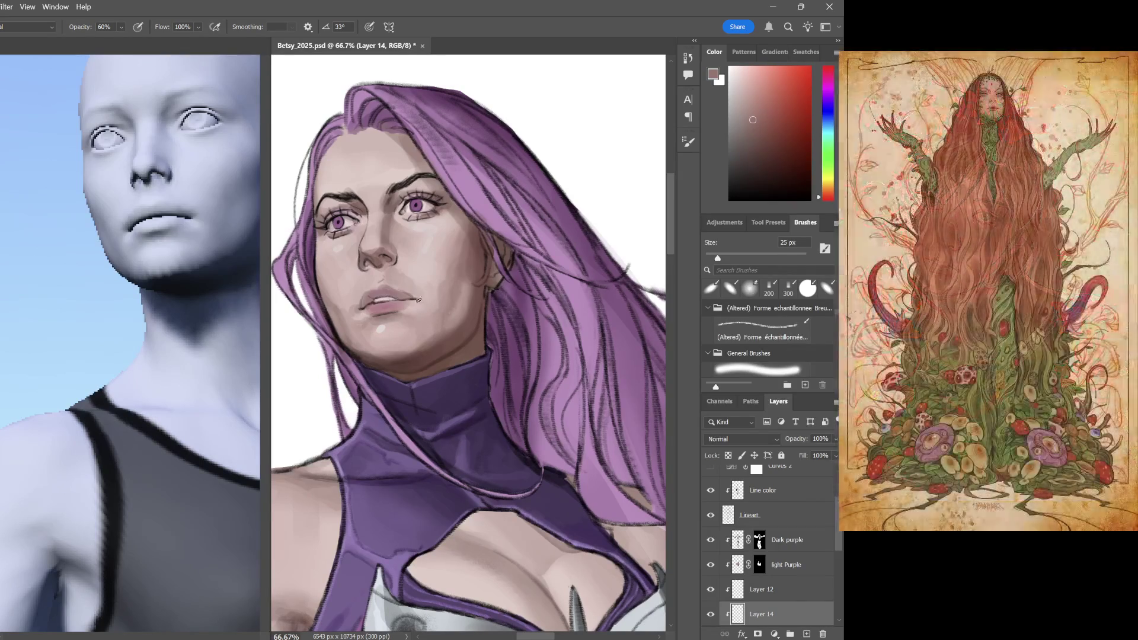
{"action": "scroll", "coordinate": [513, 346], "scroll_direction": "down", "scroll_amount": 3}
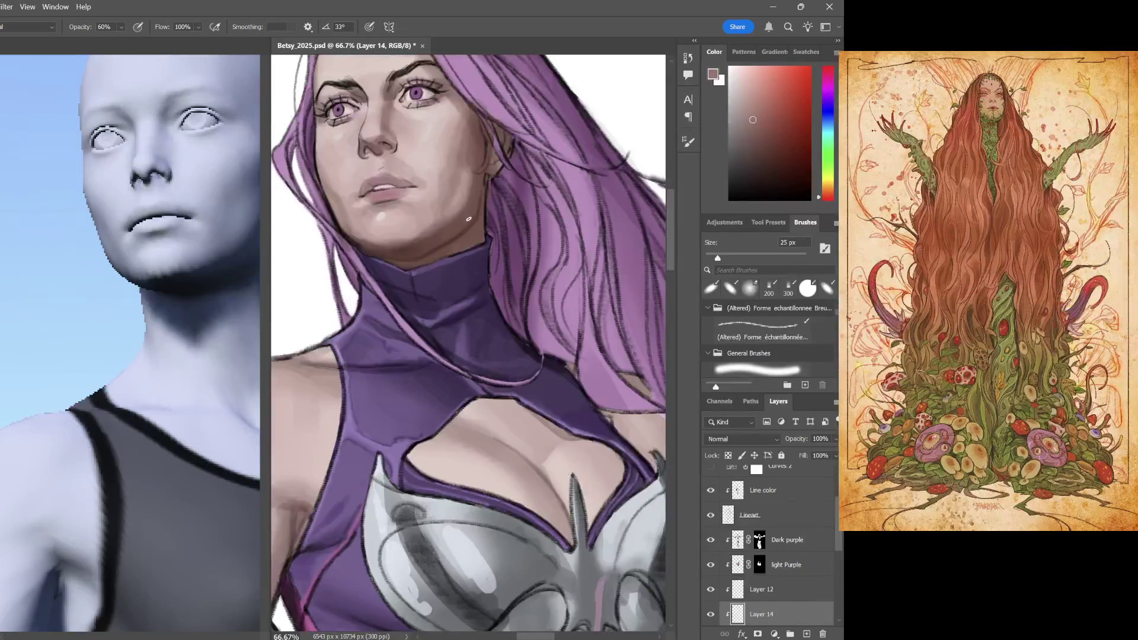
{"action": "scroll", "coordinate": [425, 210], "scroll_direction": "up", "scroll_amount": 2}
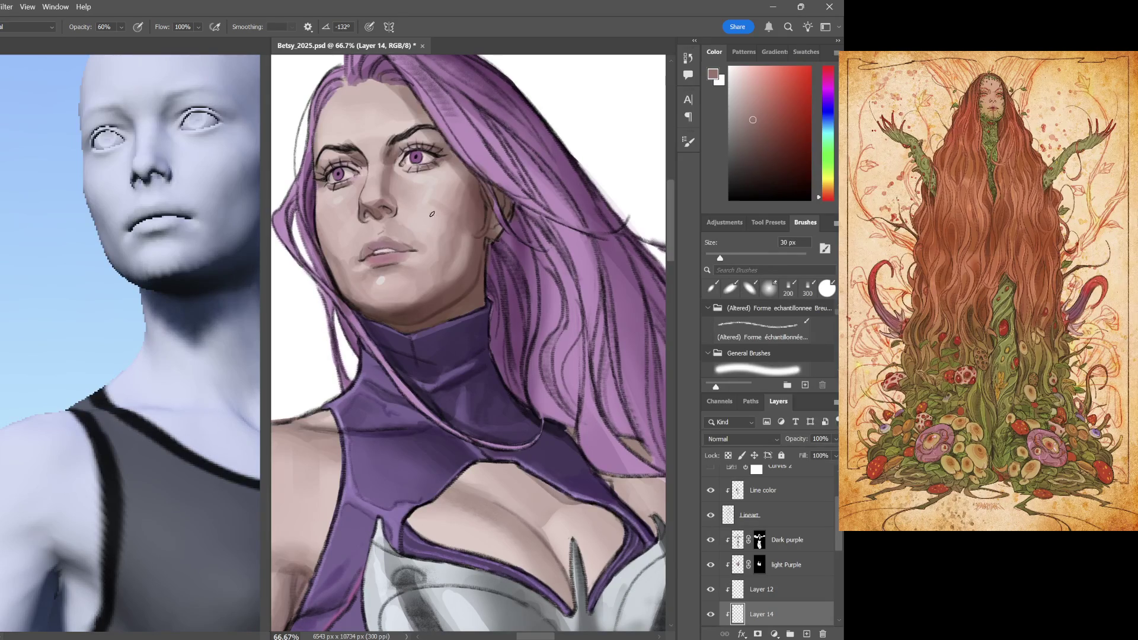
{"action": "key", "text": "bracketright"}
{"action": "key", "text": "bracketright"}
{"action": "key", "text": "bracketright"}
{"action": "left_click", "coordinate": [438, 197], "text": "alt"}
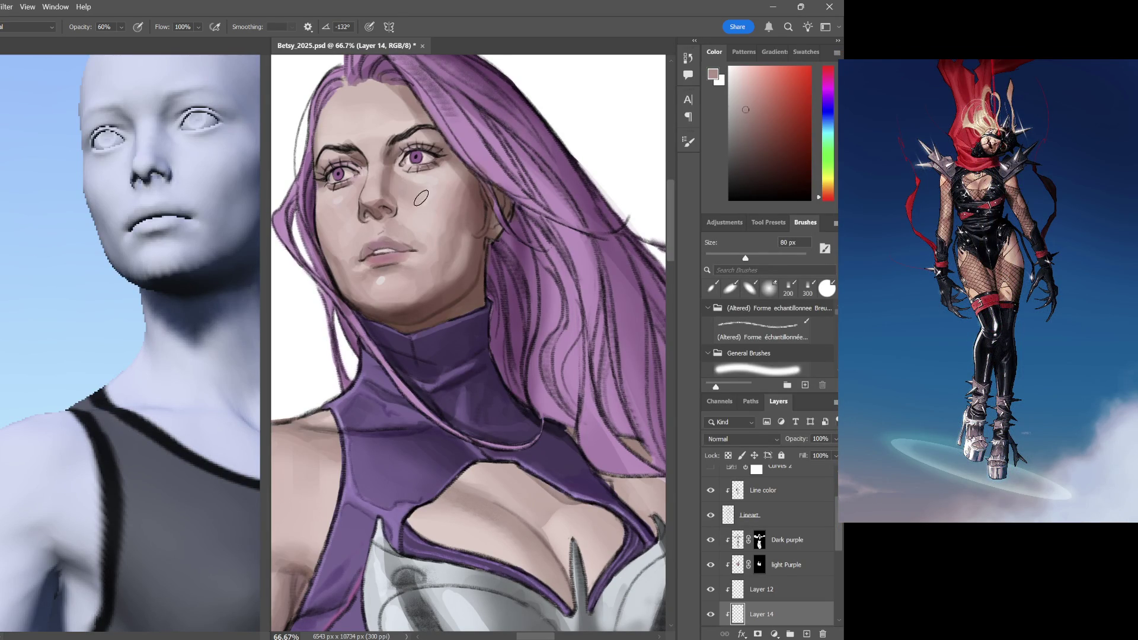
{"action": "left_click", "coordinate": [455, 216], "text": "alt"}
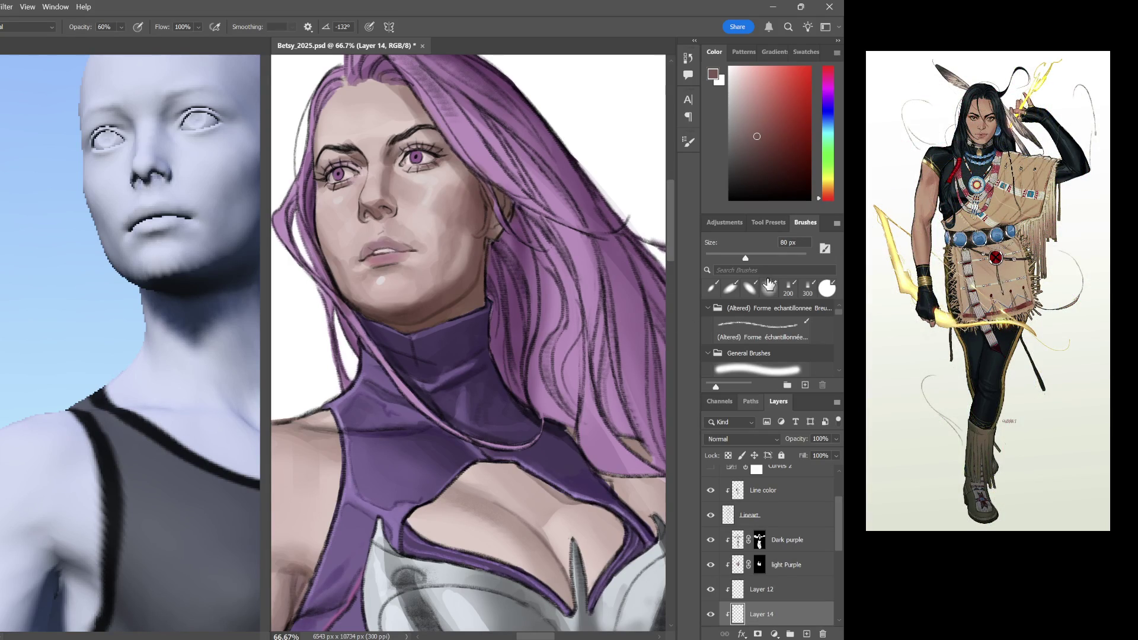
{"action": "left_click", "coordinate": [769, 288]}
Airbrush sampled skin tones over the cheek and jaw at about half opacity
{"action": "left_click", "coordinate": [781, 224]}
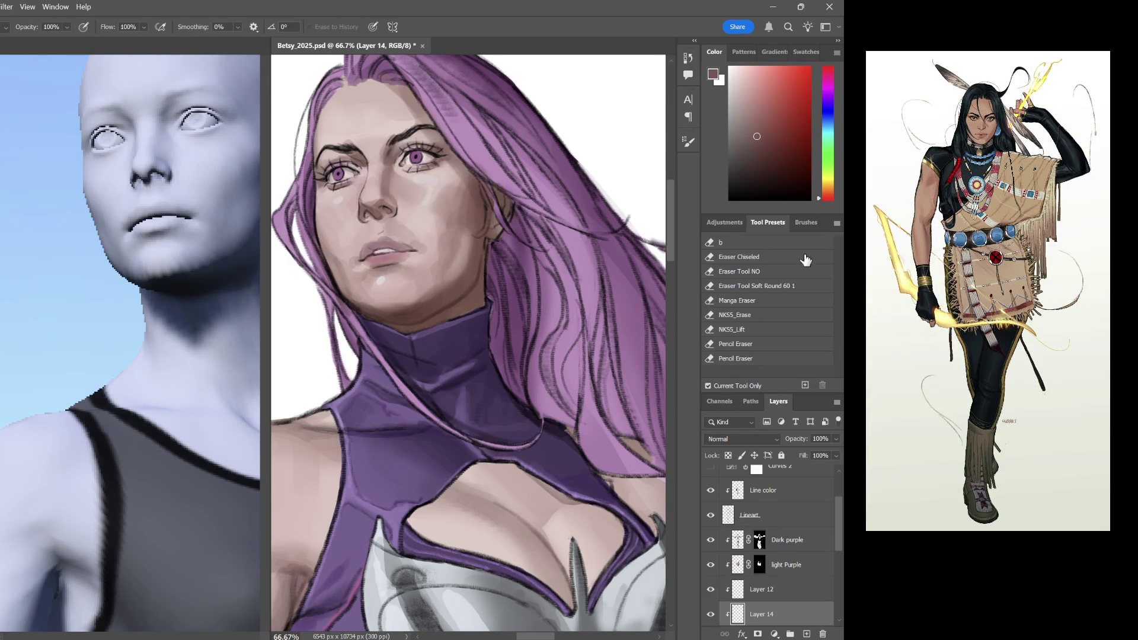
{"action": "key", "text": "b"}
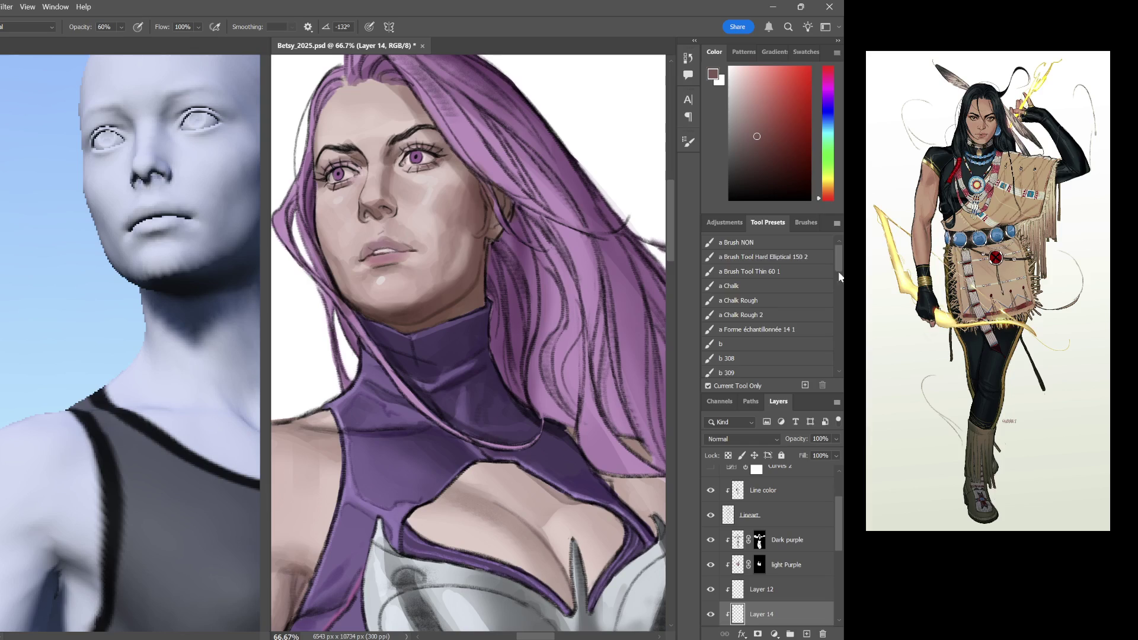
{"action": "left_click", "coordinate": [743, 260]}
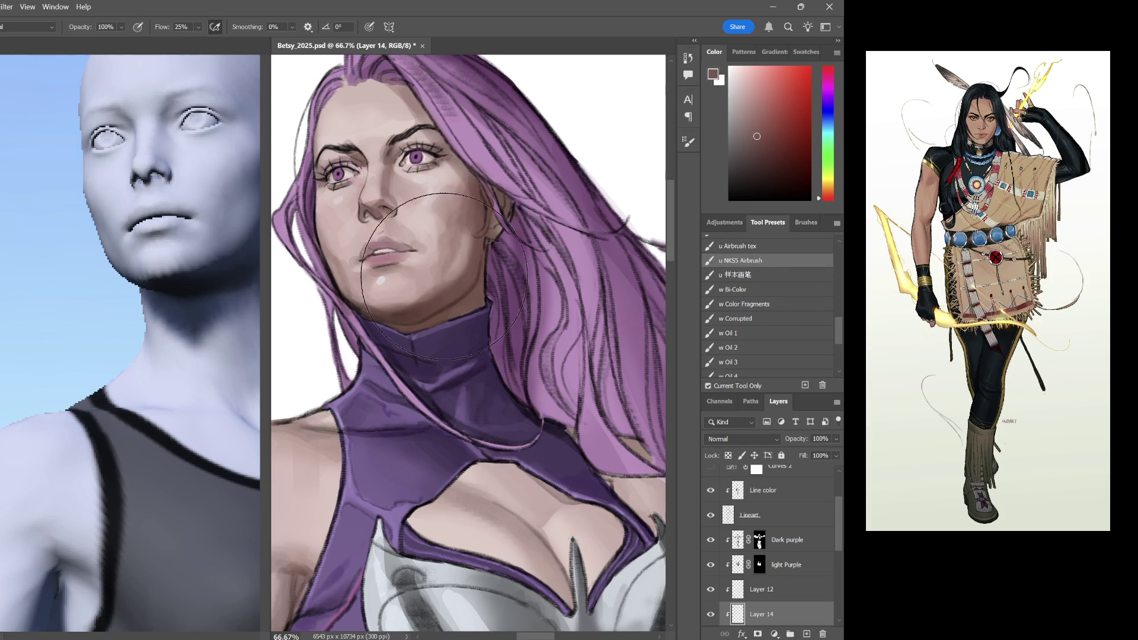
{"action": "key", "text": "bracketleft"}
{"action": "key", "text": "bracketleft"}
{"action": "key", "text": "bracketleft"}
{"action": "left_click", "coordinate": [426, 227], "text": "alt"}
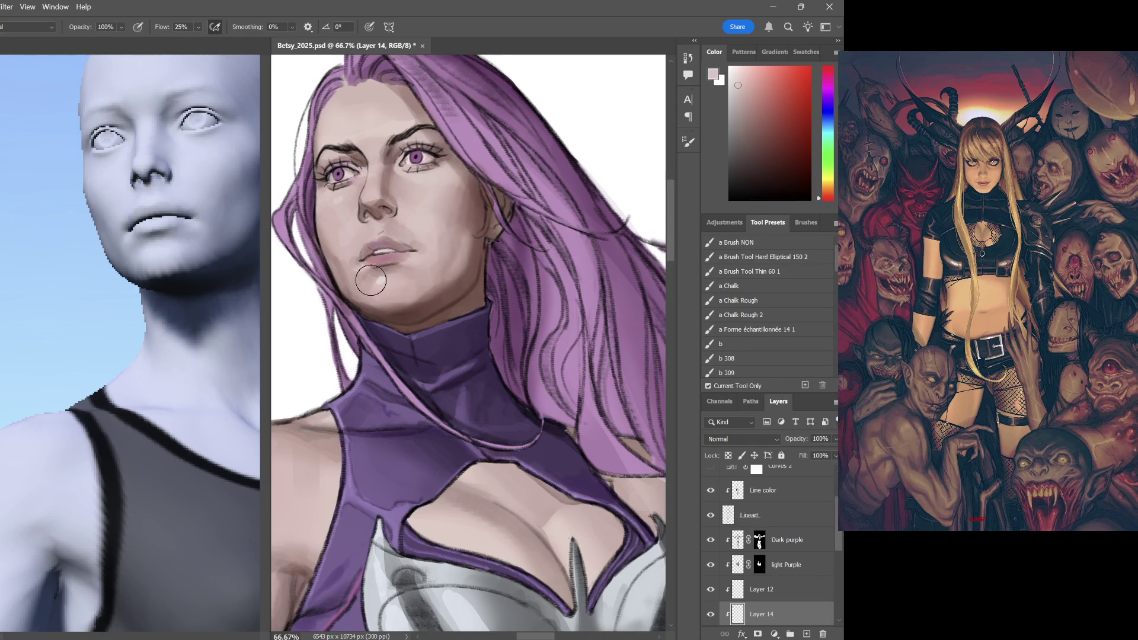
{"action": "left_click", "coordinate": [481, 210], "text": "alt"}
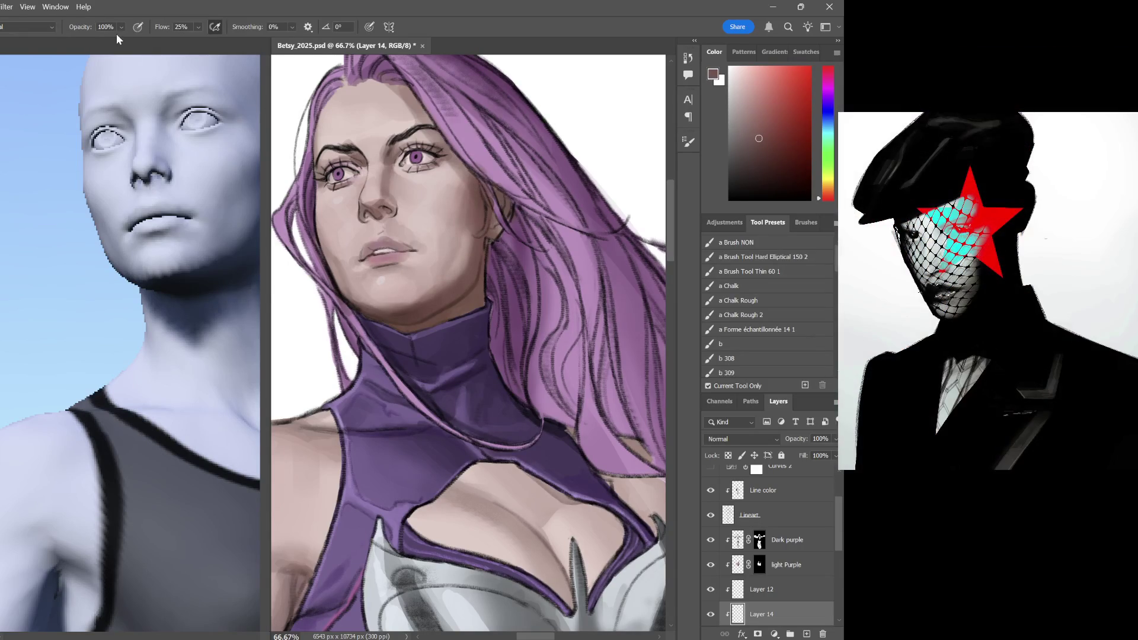
{"action": "key", "text": "5"}
{"action": "key", "text": "1"}
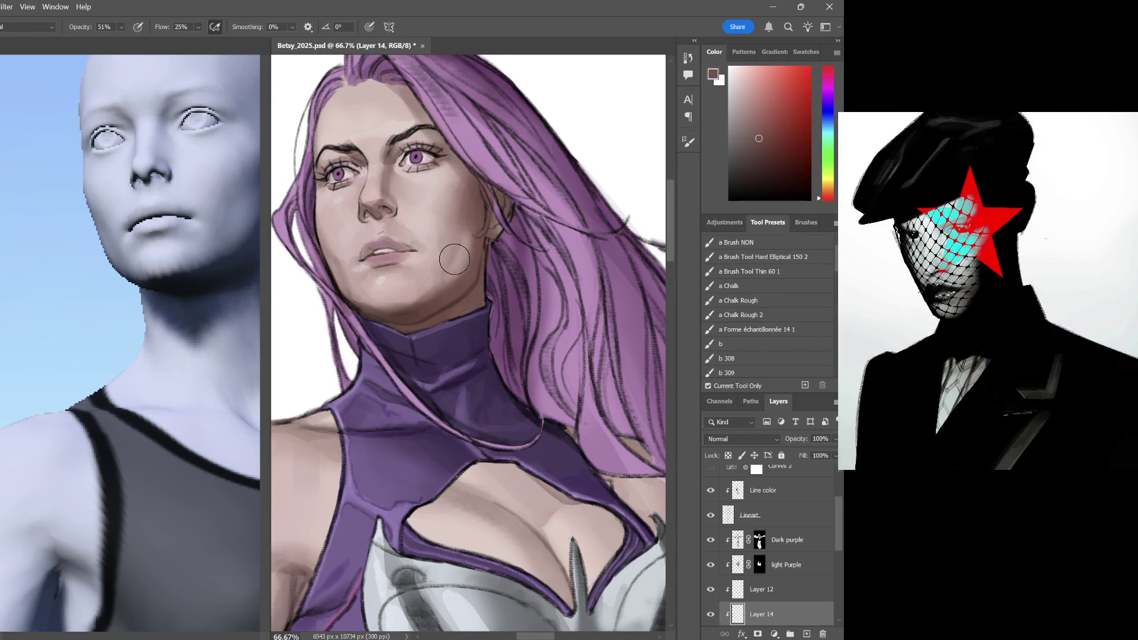
{"action": "left_click", "coordinate": [411, 265], "text": "alt"}
{"action": "left_click", "coordinate": [364, 275], "text": "alt"}
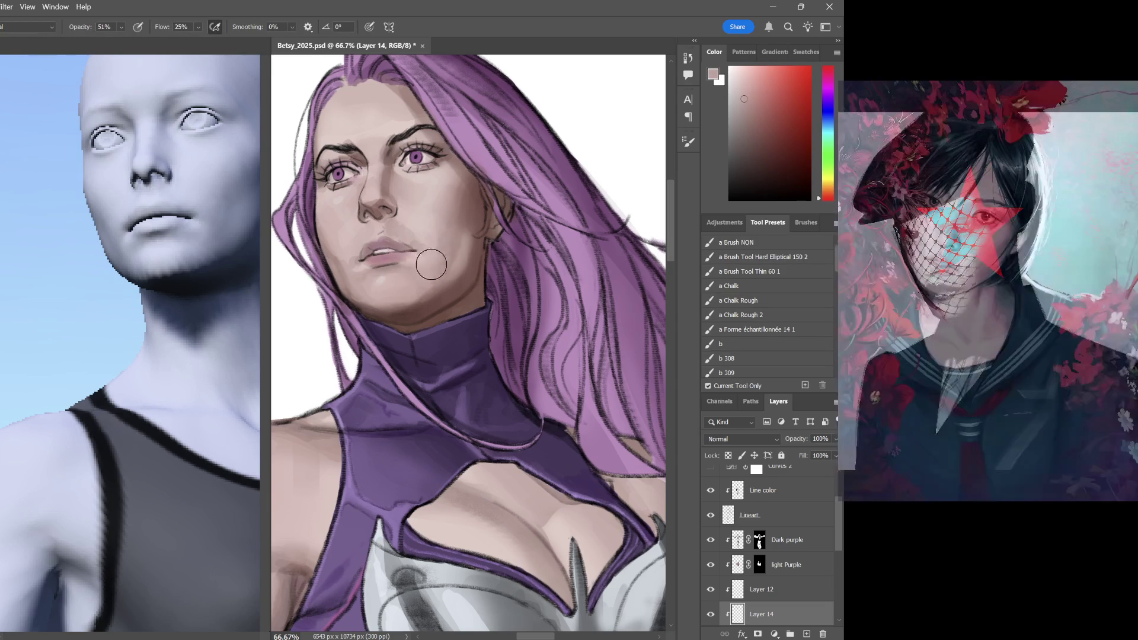
{"action": "left_click", "coordinate": [336, 266], "text": "alt"}
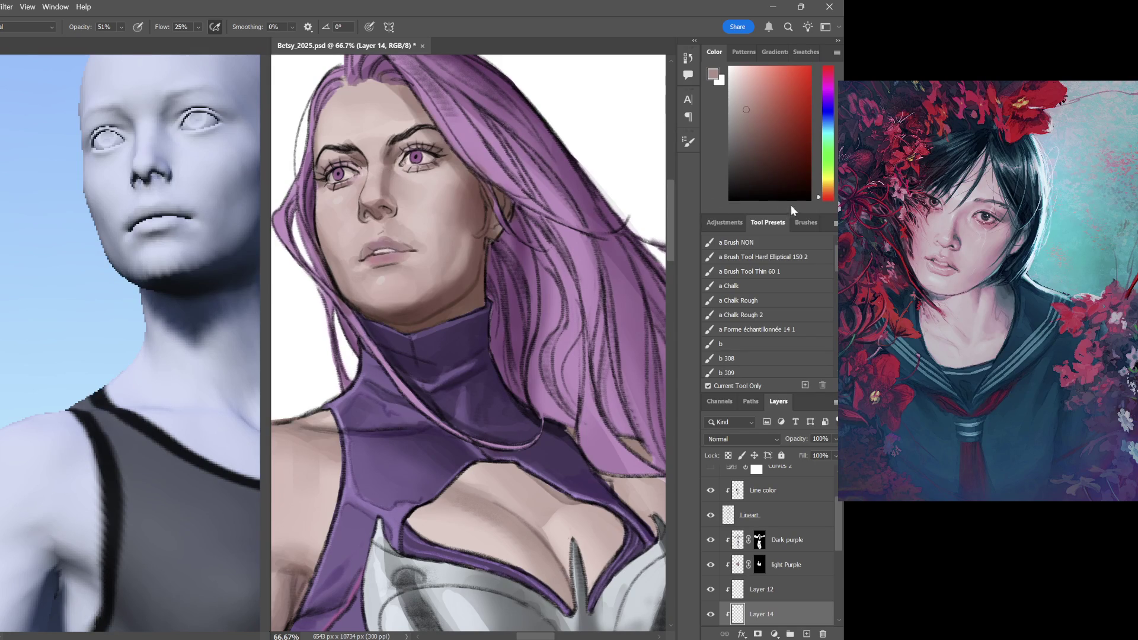
With a small hard brush and greyer browns, lighten the inner eye corner, then hide Curves 1
{"action": "left_click", "coordinate": [786, 259]}
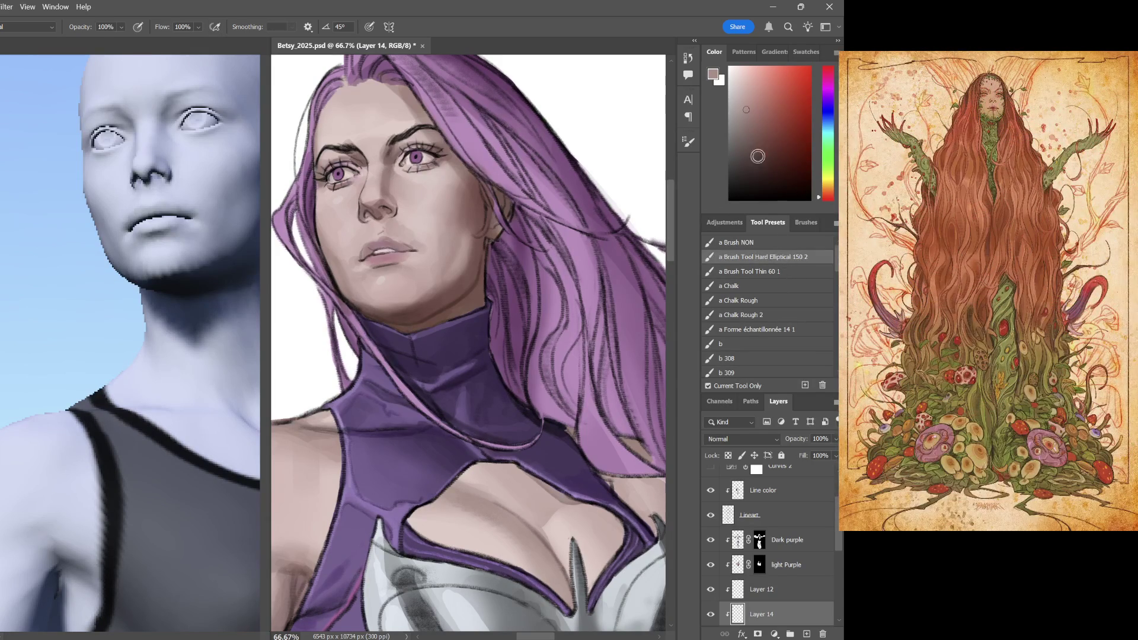
{"action": "left_click", "coordinate": [753, 138]}
{"action": "key", "text": "bracketleft"}
{"action": "key", "text": "bracketleft"}
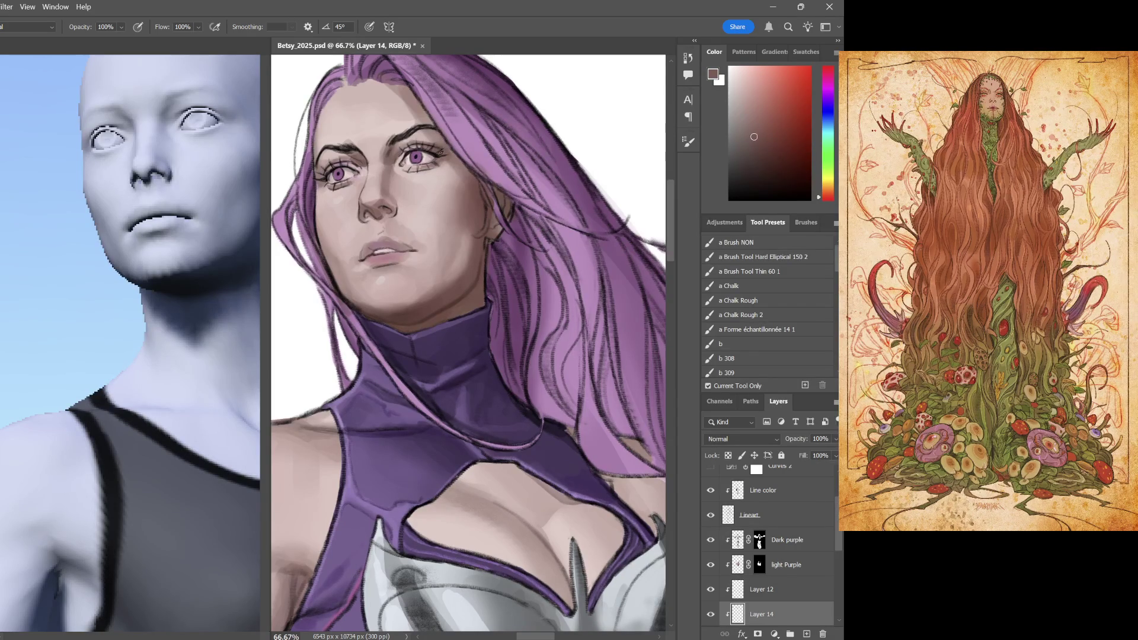
{"action": "left_click", "coordinate": [753, 150]}
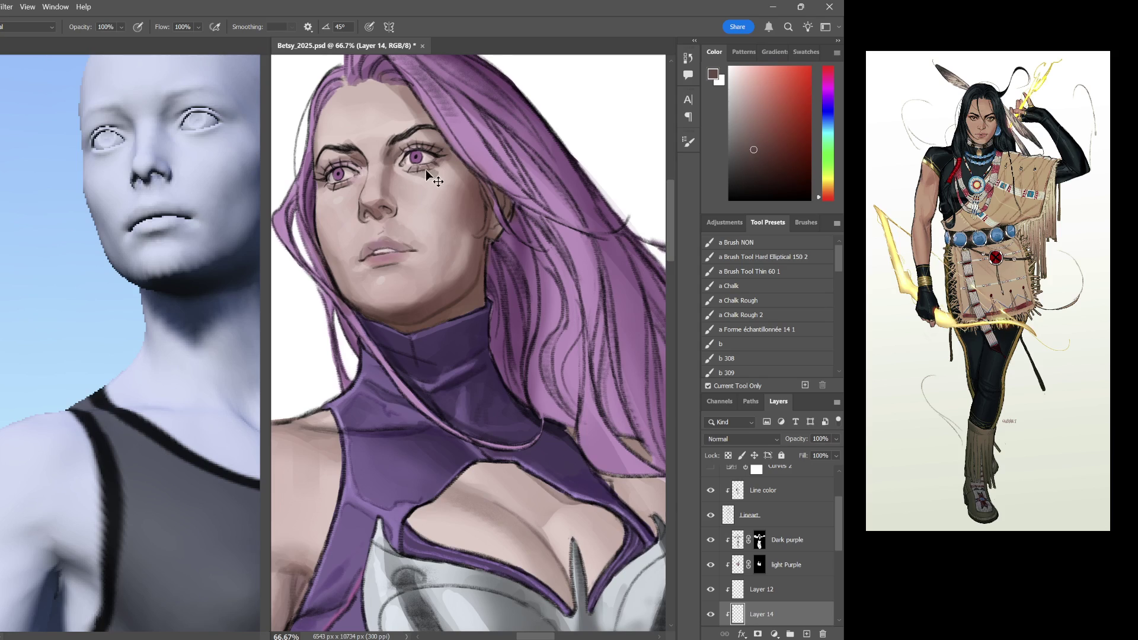
{"action": "left_click_drag", "start_coordinate": [755, 113], "coordinate": [762, 124]}
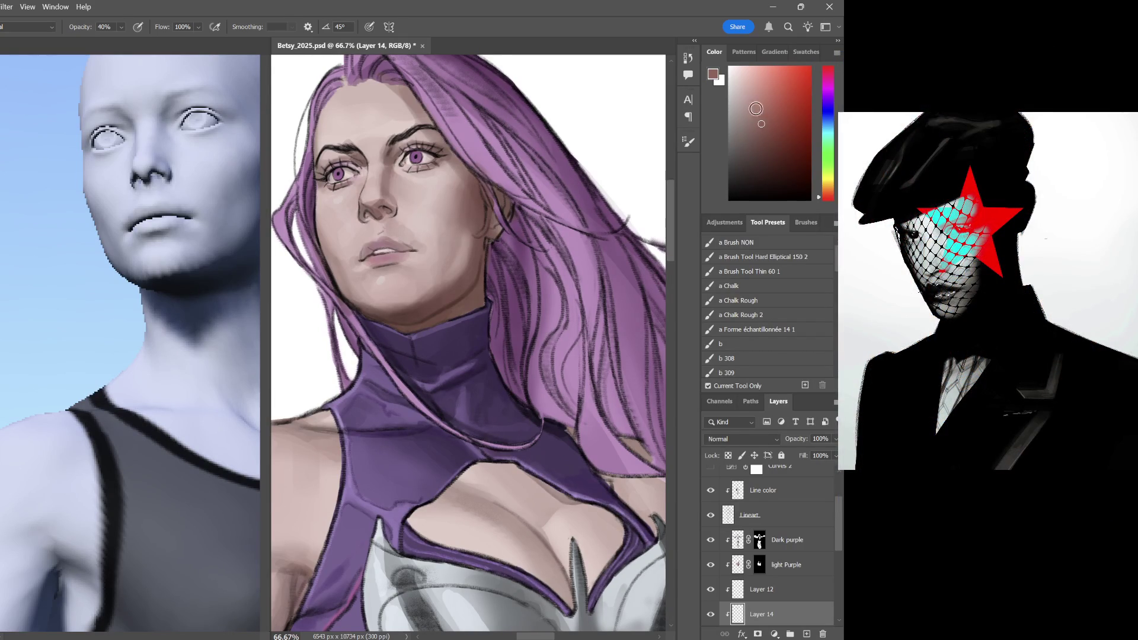
{"action": "left_click_drag", "start_coordinate": [761, 123], "coordinate": [760, 155]}
{"action": "left_click", "coordinate": [767, 157]}
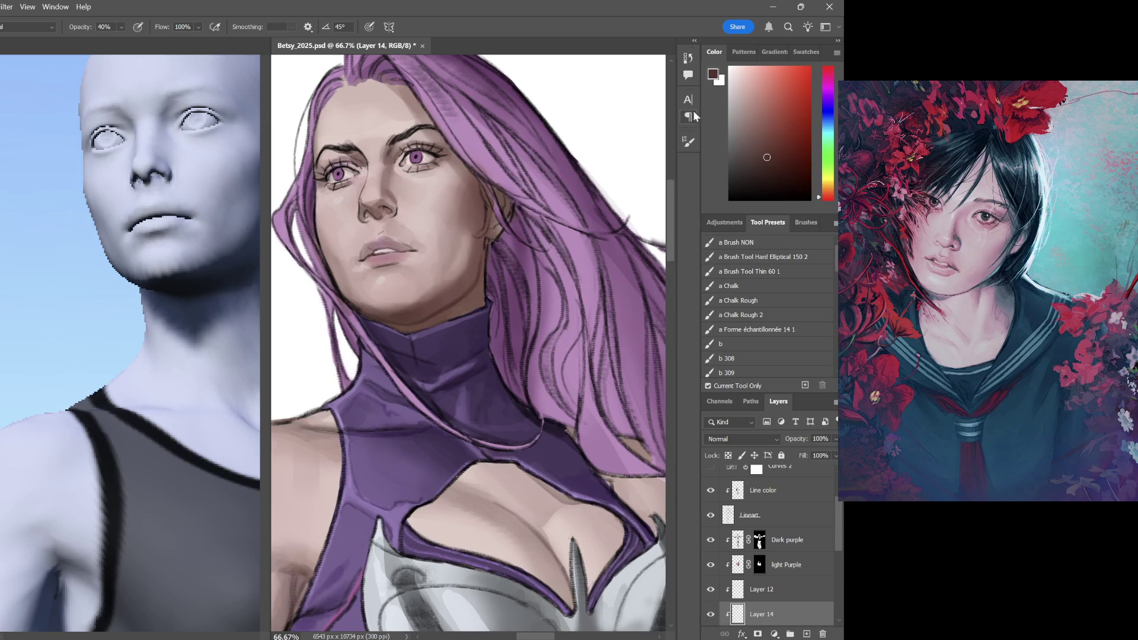
{"action": "left_click", "coordinate": [769, 165]}
{"action": "left_click_drag", "start_coordinate": [394, 155], "coordinate": [396, 152]}
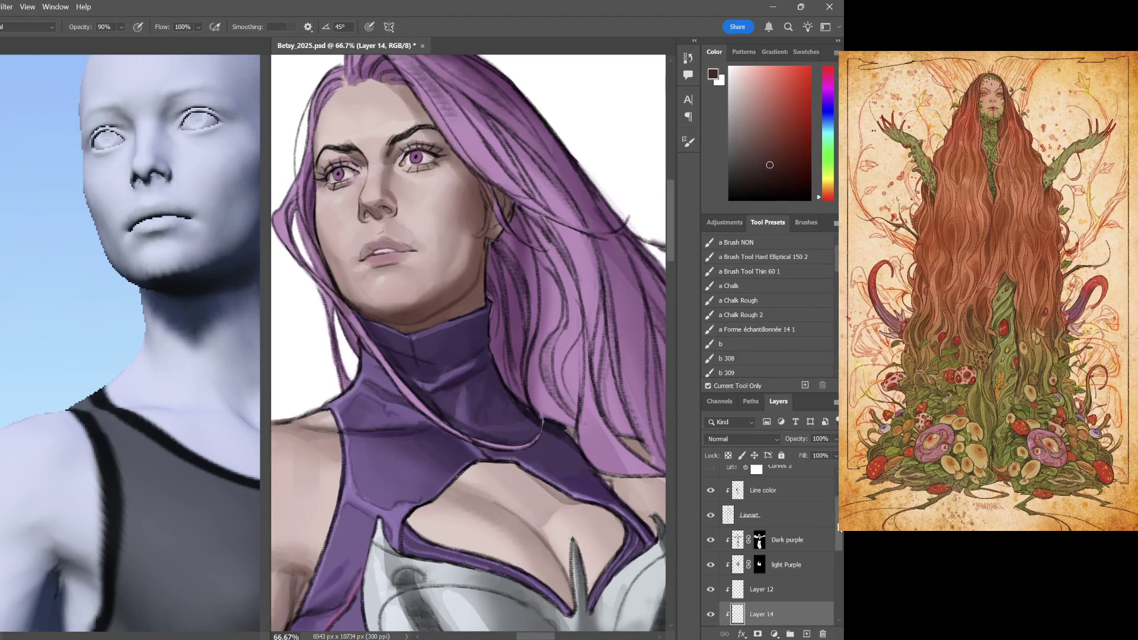
{"action": "scroll", "coordinate": [765, 551], "scroll_direction": "up", "scroll_amount": 3}
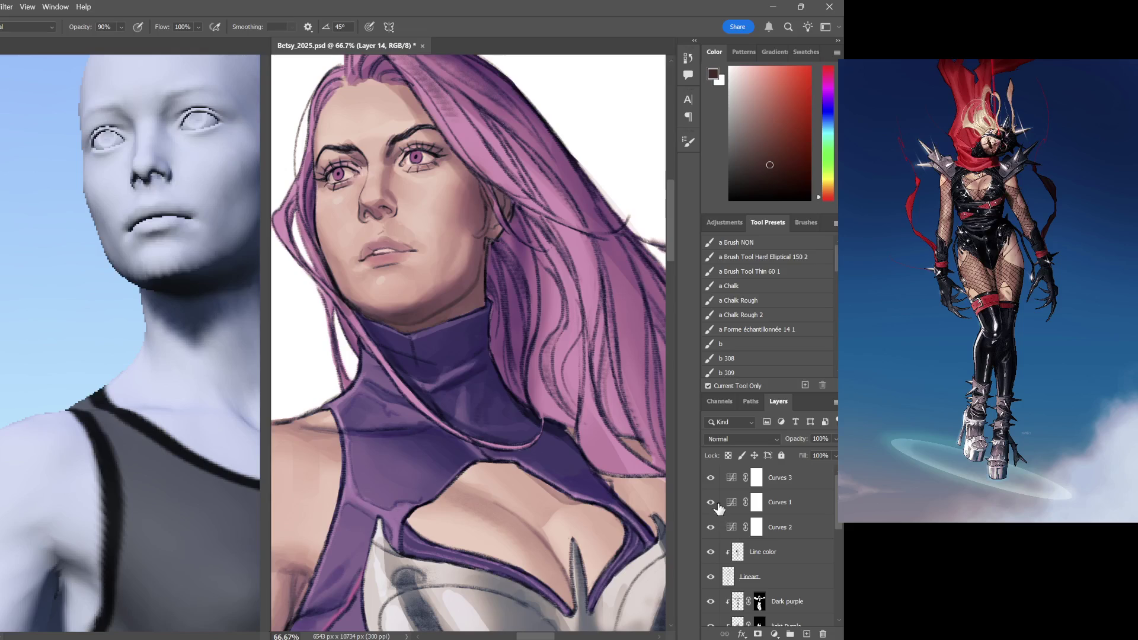
{"action": "left_click", "coordinate": [711, 502]}
Load the soft airbrush with a dark red, then sampled skin colours, at a smaller size
{"action": "key", "text": "ctrl+minus"}
{"action": "left_click_drag", "start_coordinate": [837, 266], "coordinate": [837, 329]}
{"action": "left_click", "coordinate": [756, 318]}
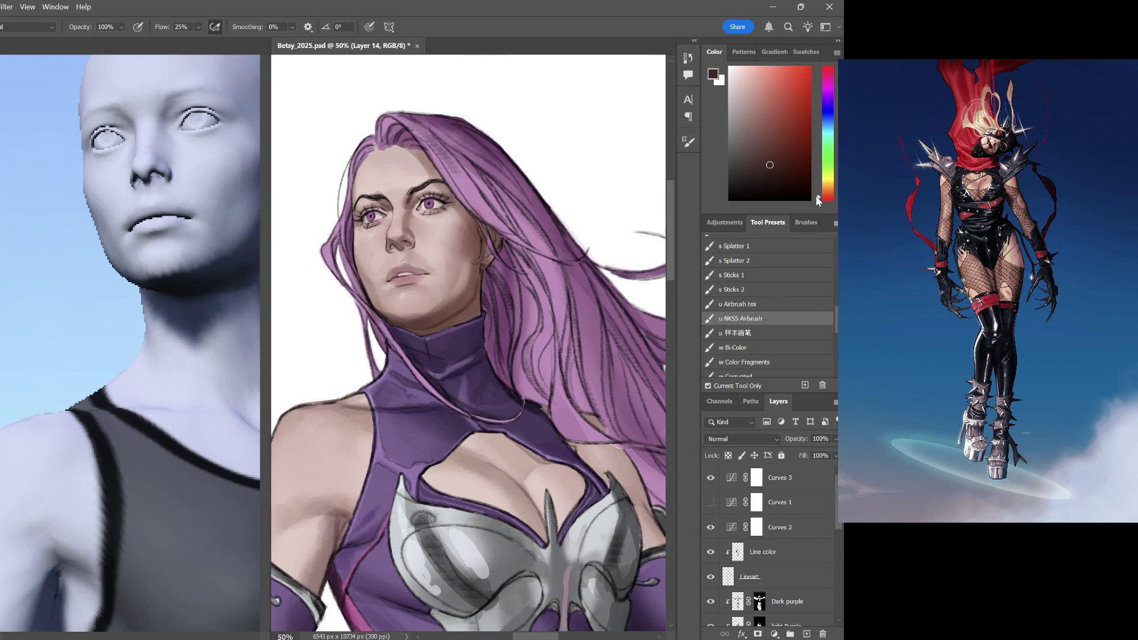
{"action": "left_click", "coordinate": [790, 143]}
{"action": "key", "text": "bracketleft"}
{"action": "key", "text": "bracketleft"}
{"action": "key", "text": "bracketleft"}
{"action": "key", "text": "bracketleft"}
{"action": "key", "text": "bracketleft"}
{"action": "left_click", "coordinate": [408, 238], "text": "alt"}
{"action": "left_click", "coordinate": [411, 226], "text": "alt"}
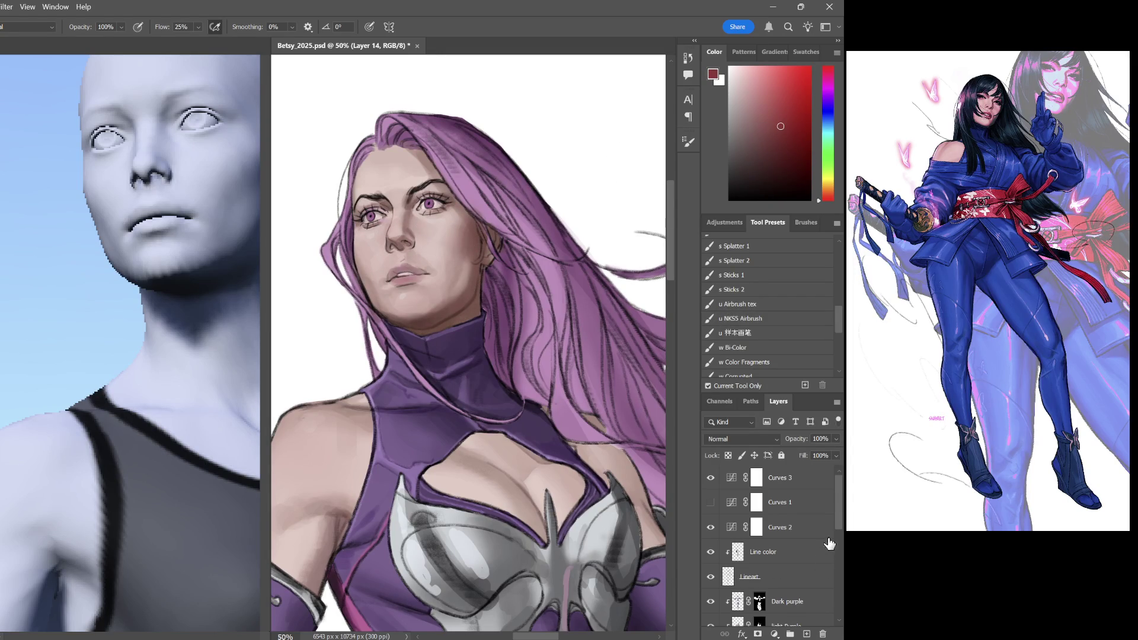
{"action": "scroll", "coordinate": [825, 553], "scroll_direction": "down", "scroll_amount": 3}
{"action": "scroll", "coordinate": [747, 534], "scroll_direction": "down", "scroll_amount": 3}
Remove Layer 12, drop brush opacity to about a quarter, and add a new Layer 15 above Layer 14
{"action": "left_click", "coordinate": [711, 509]}
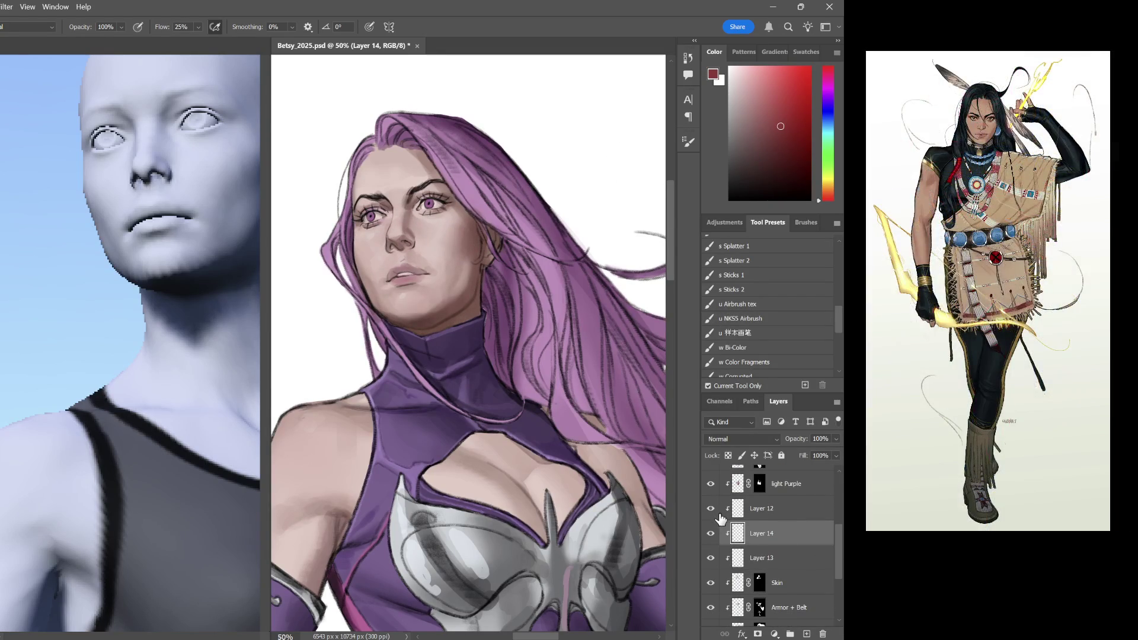
{"action": "left_click", "coordinate": [769, 511]}
{"action": "key", "text": "ctrl+e"}
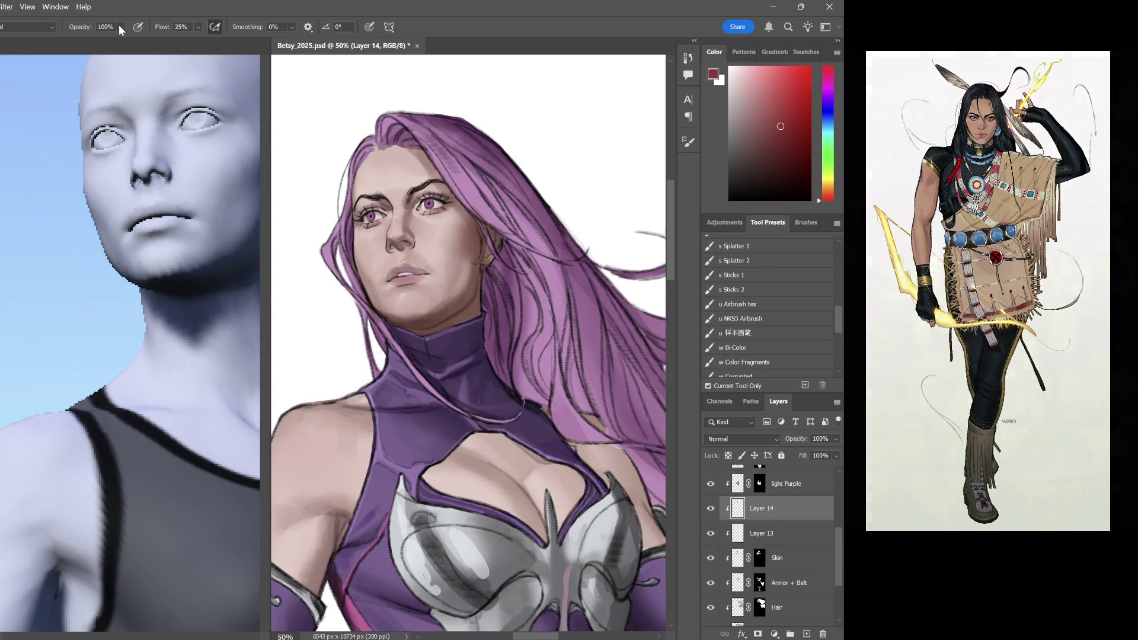
{"action": "left_click_drag", "start_coordinate": [121, 29], "coordinate": [93, 30]}
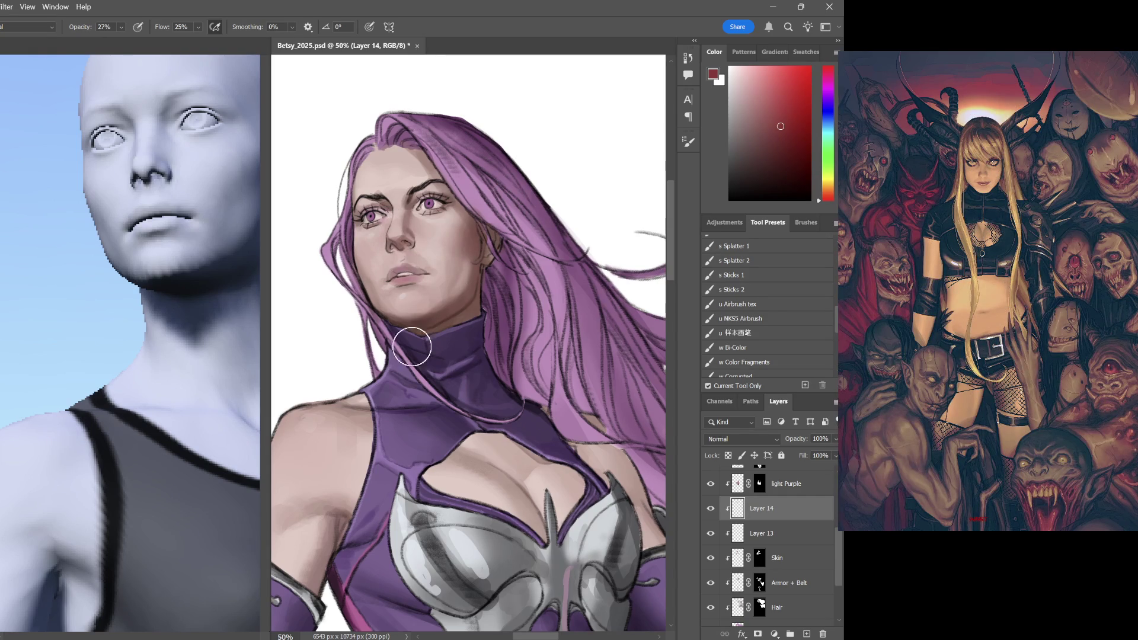
{"action": "left_click_drag", "start_coordinate": [557, 259], "coordinate": [557, 209]}
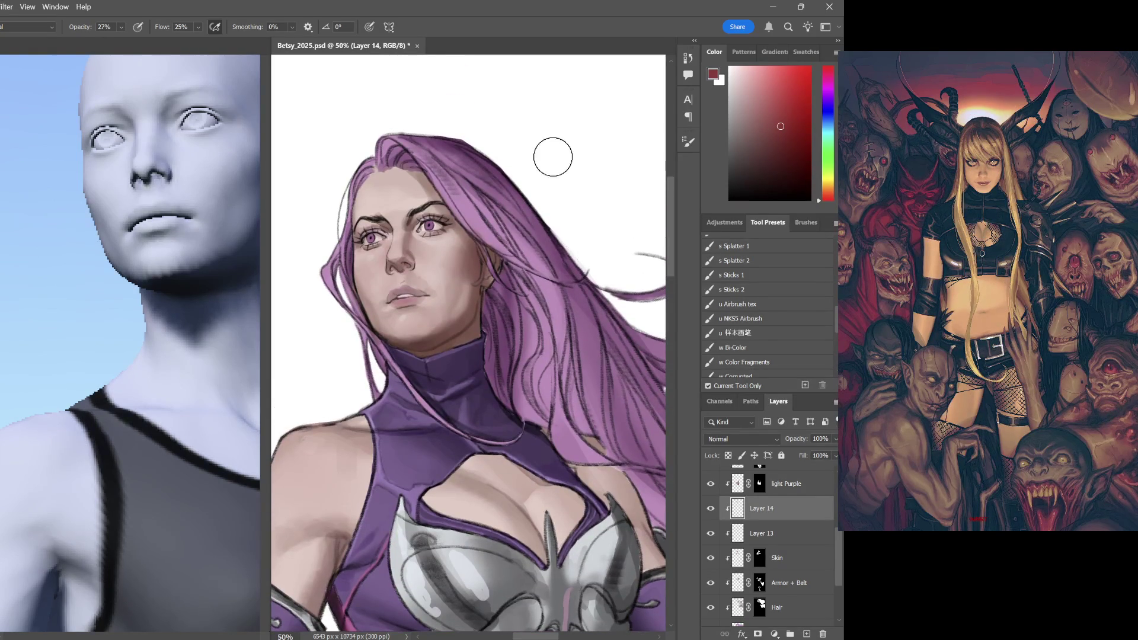
{"action": "key", "text": "ctrl+minus"}
{"action": "key", "text": "ctrl+minus"}
{"action": "key", "text": "ctrl+minus"}
{"action": "key", "text": "ctrl+plus"}
{"action": "key", "text": "ctrl+plus"}
{"action": "key", "text": "ctrl+plus"}
{"action": "key", "text": "ctrl+plus"}
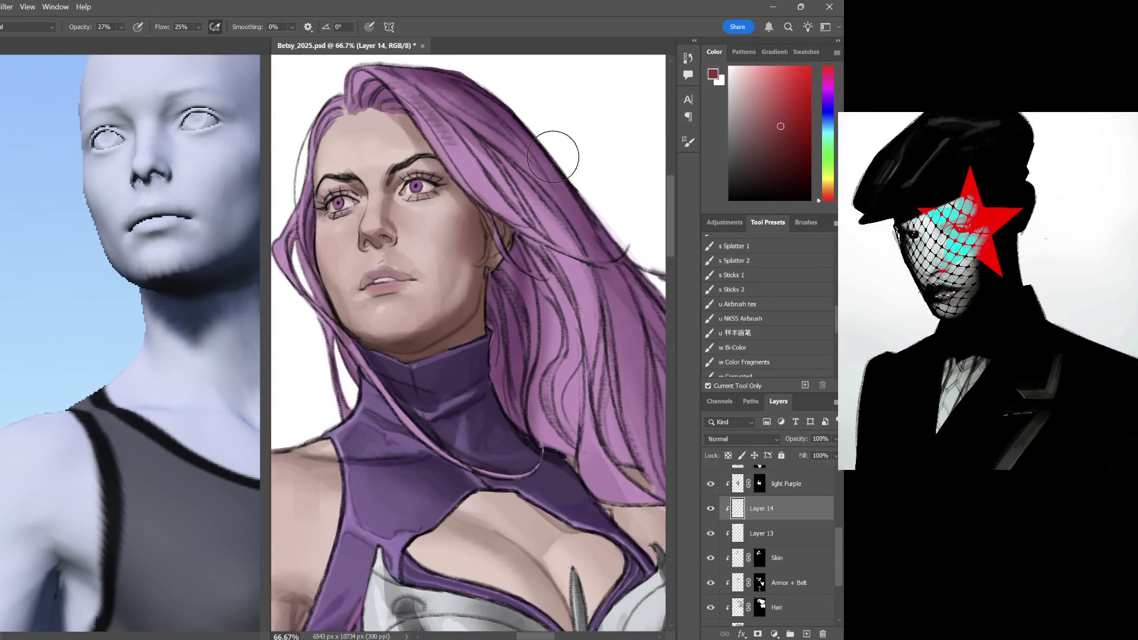
{"action": "left_click", "coordinate": [807, 634]}
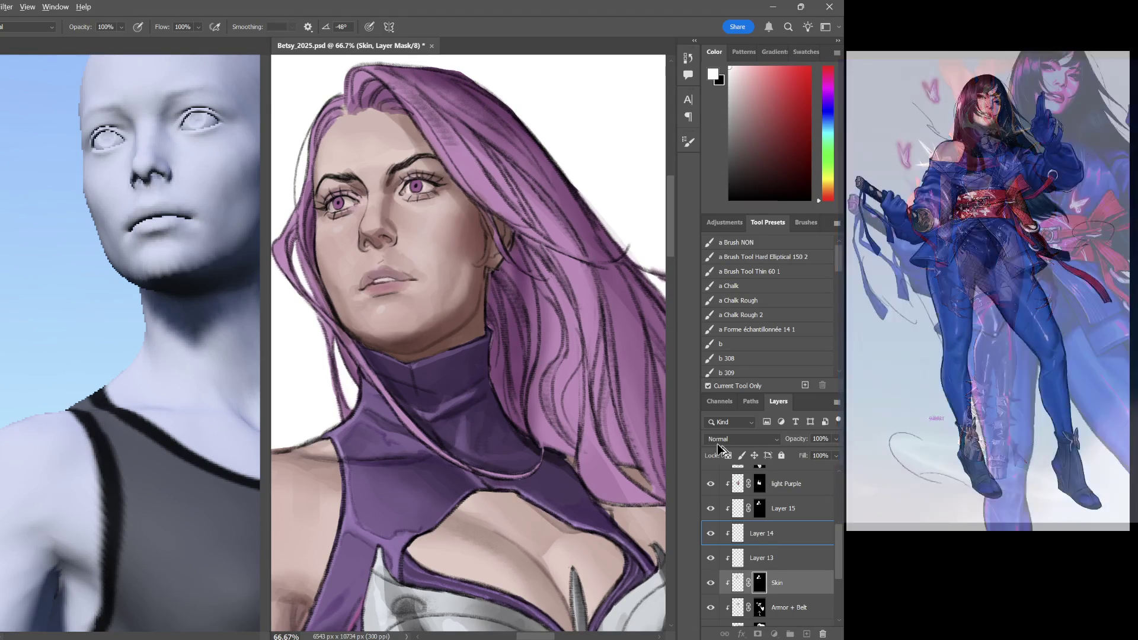
{"action": "scroll", "coordinate": [721, 448], "scroll_direction": "up", "scroll_amount": 1}
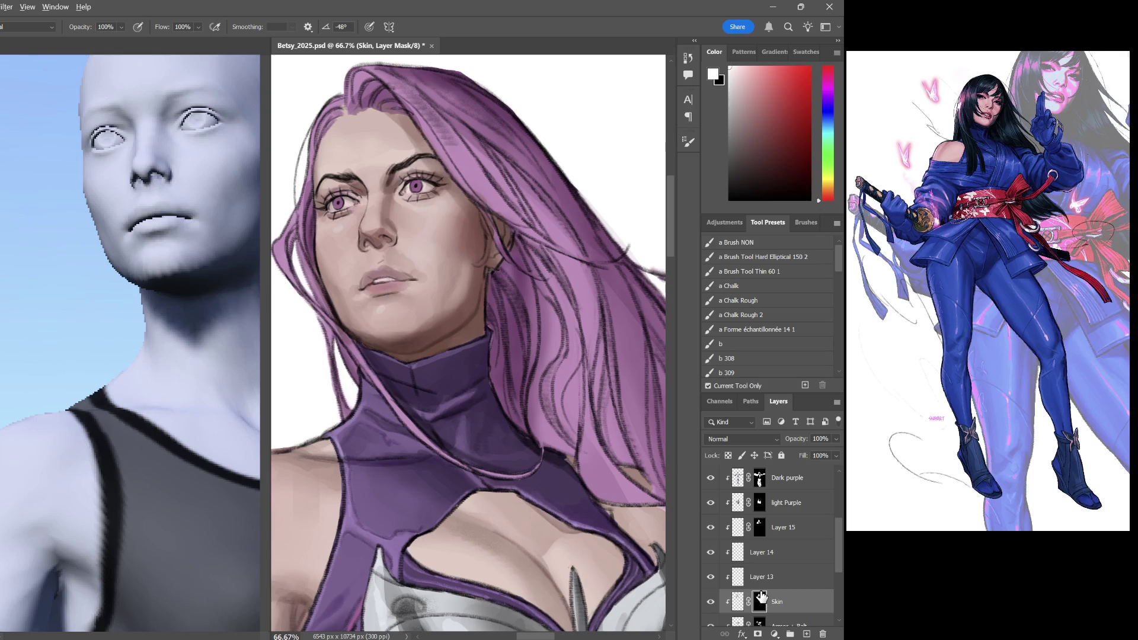
Copy the Skin mask to Layer 14, try a jaw shadow stroke, undo it and drop opacity to 60%
{"action": "left_click_drag", "start_coordinate": [770, 568], "coordinate": [768, 565]}
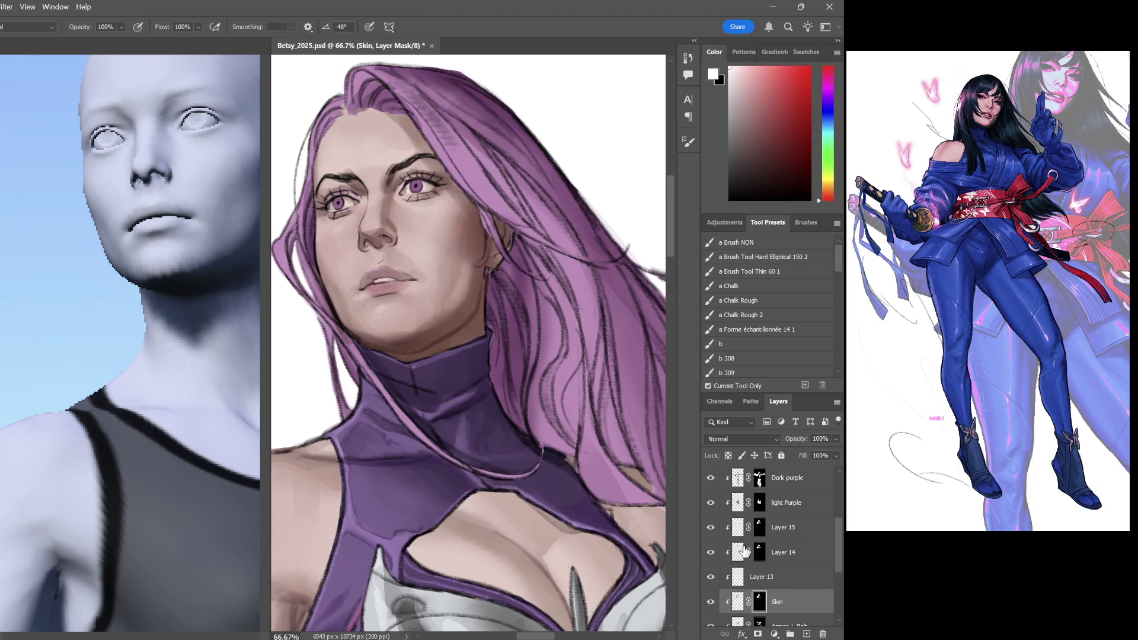
{"action": "left_click", "coordinate": [745, 552]}
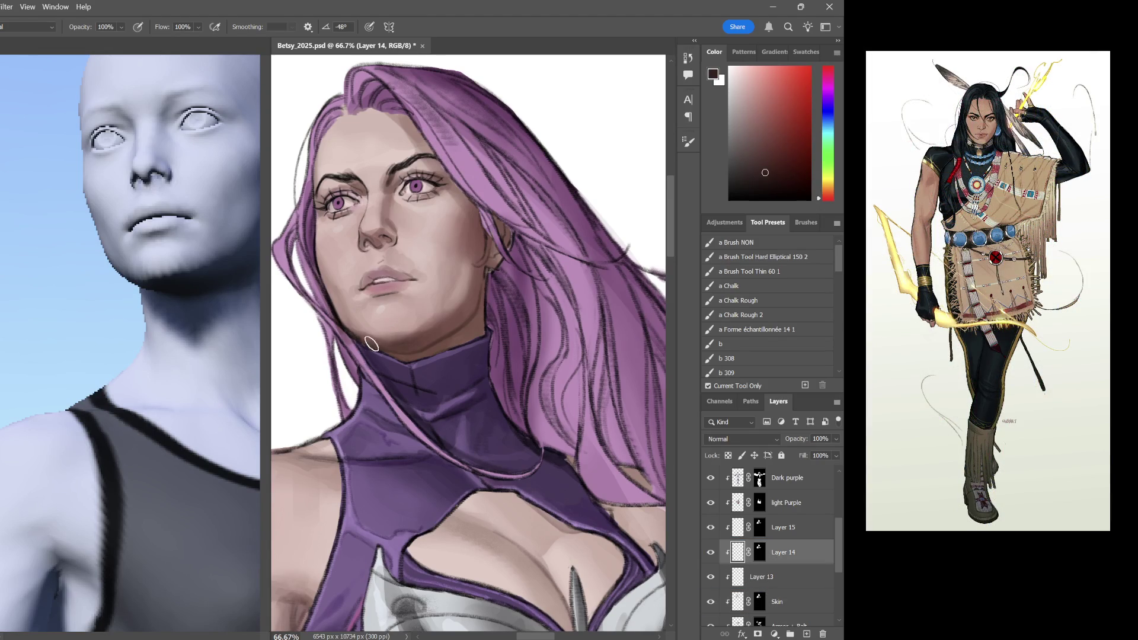
{"action": "left_click_drag", "start_coordinate": [373, 343], "coordinate": [460, 328]}
{"action": "key", "text": "ctrl+z"}
{"action": "left_click", "coordinate": [407, 346], "text": "alt"}
{"action": "key", "text": "6"}
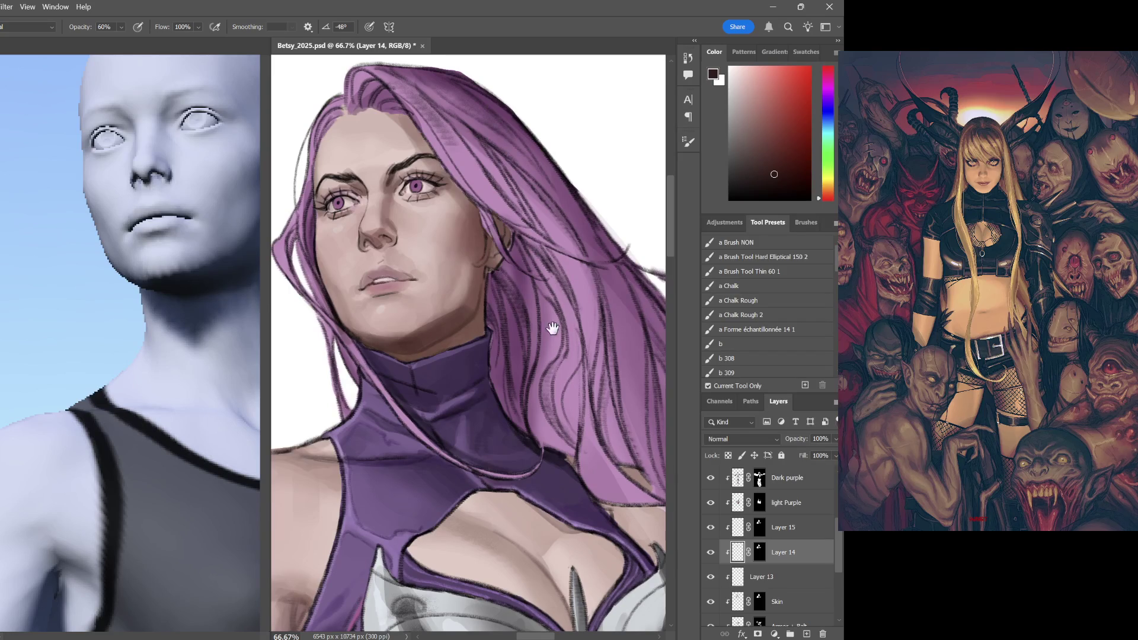
Switch briefly to Layer 14's mask with black-and-white colours, then back to the layer itself
{"action": "left_click_drag", "start_coordinate": [549, 328], "coordinate": [549, 421]}
{"action": "key", "text": "ctrl+backslash"}
{"action": "key", "text": "x"}
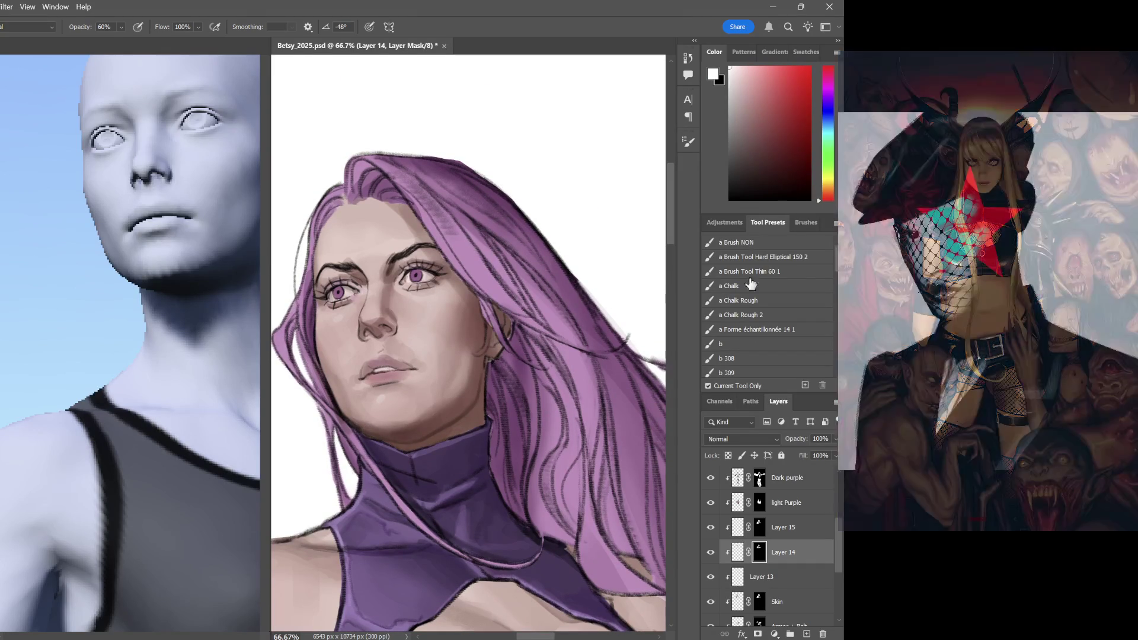
{"action": "left_click", "coordinate": [737, 552]}
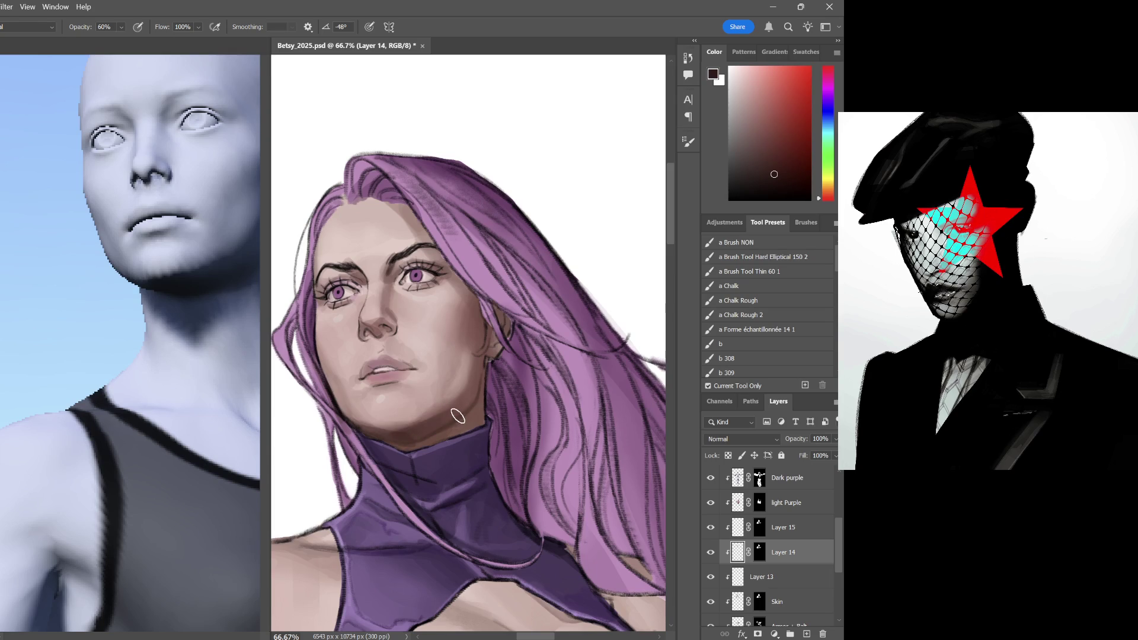
{"action": "scroll", "coordinate": [499, 400], "scroll_direction": "down", "scroll_amount": 2}
{"action": "scroll", "coordinate": [524, 391], "scroll_direction": "down", "scroll_amount": 1}
{"action": "scroll", "coordinate": [480, 411], "scroll_direction": "right", "scroll_amount": 2}
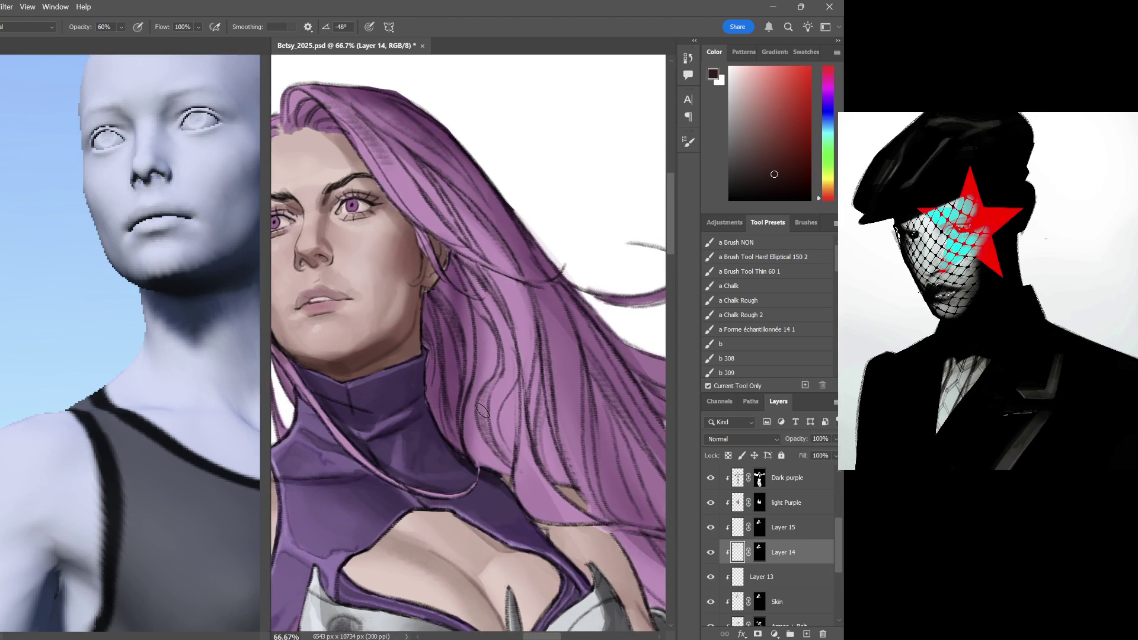
{"action": "scroll", "coordinate": [482, 410], "scroll_direction": "down", "scroll_amount": 3}
{"action": "scroll", "coordinate": [482, 410], "scroll_direction": "up", "scroll_amount": 2}
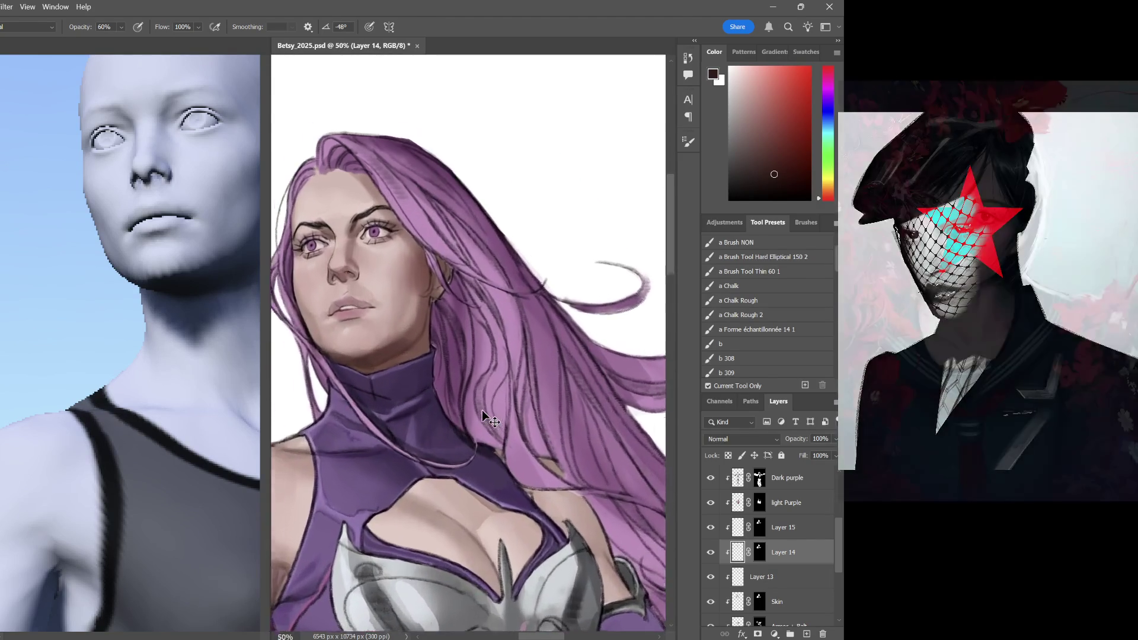
{"action": "scroll", "coordinate": [482, 410], "scroll_direction": "up", "scroll_amount": 1}
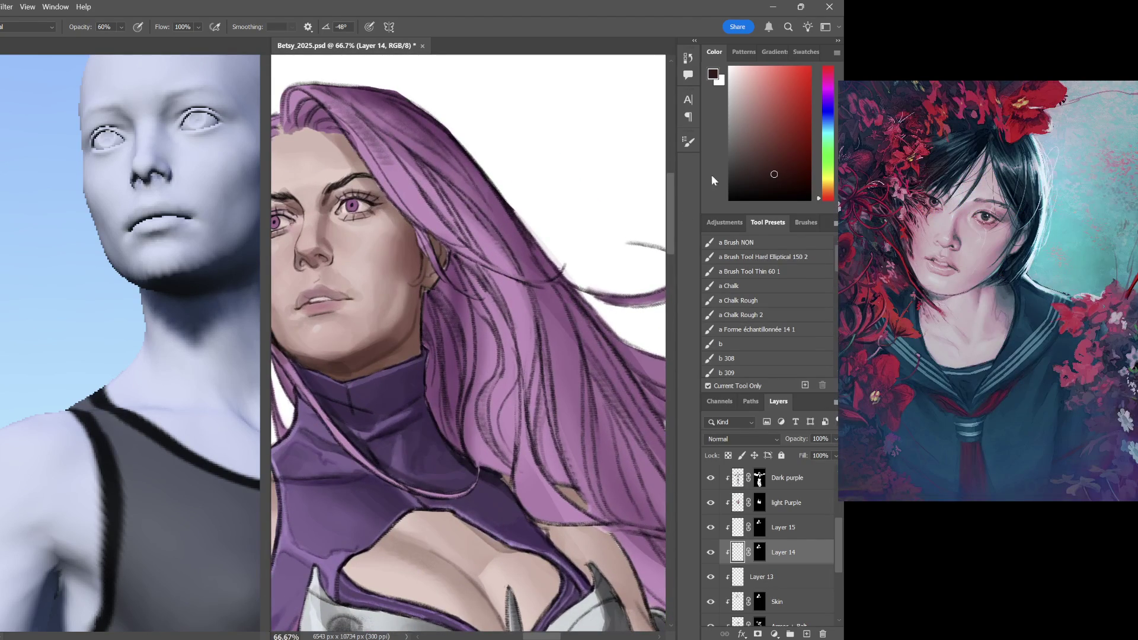
Shade the face with light pink, dark maroon and sampled skin tones on a rotated view
{"action": "left_click_drag", "start_coordinate": [764, 126], "coordinate": [741, 89]}
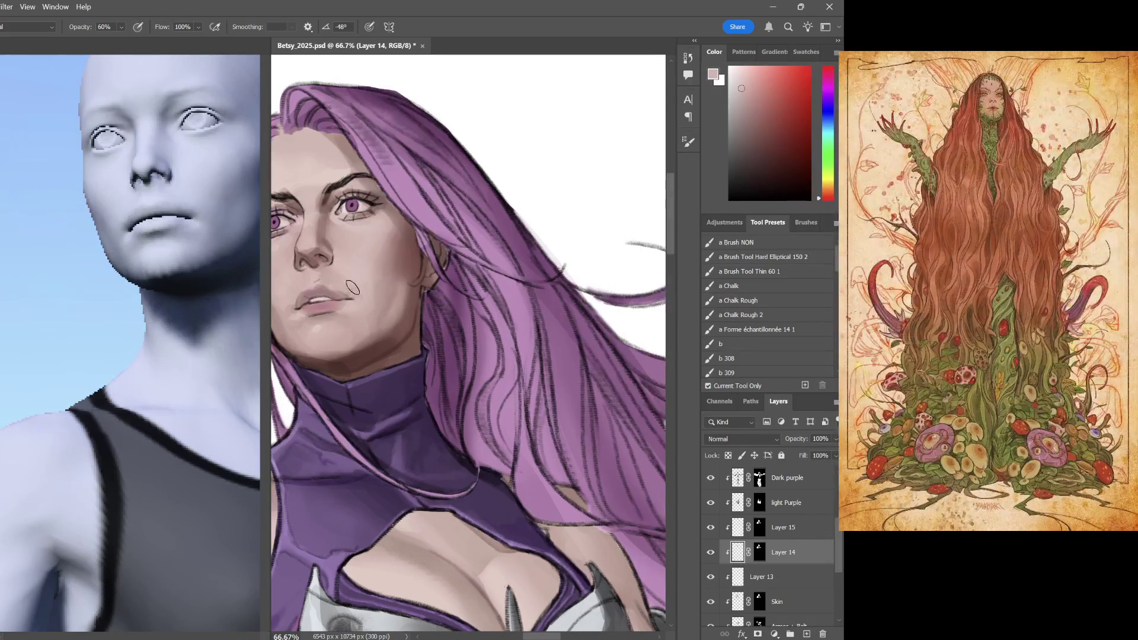
{"action": "left_click_drag", "start_coordinate": [349, 258], "coordinate": [439, 284]}
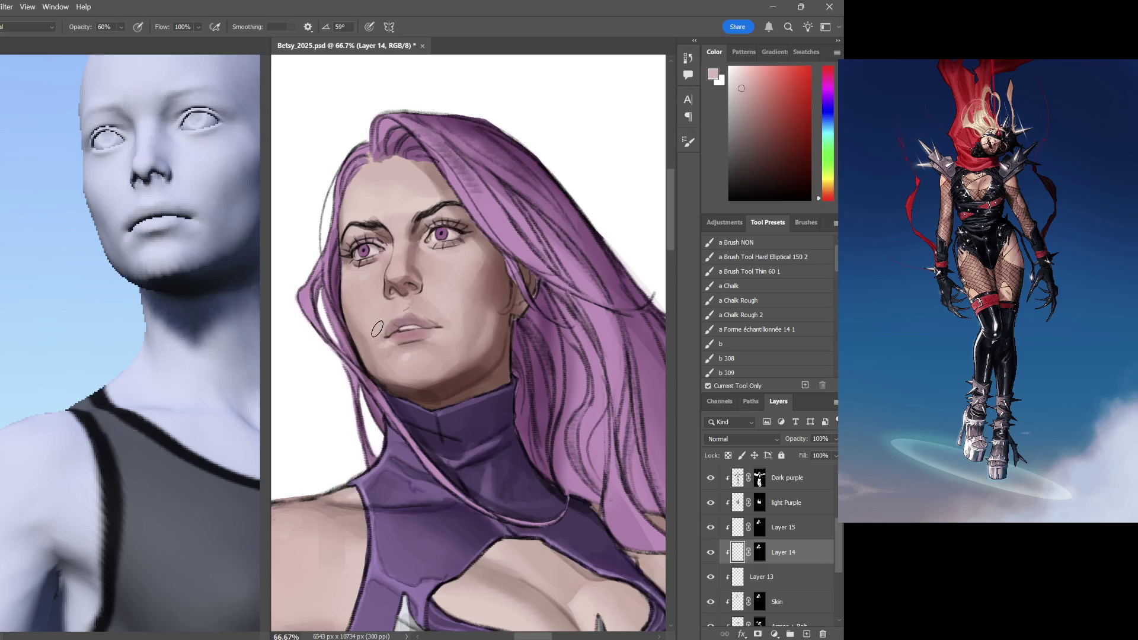
{"action": "left_click", "coordinate": [760, 155]}
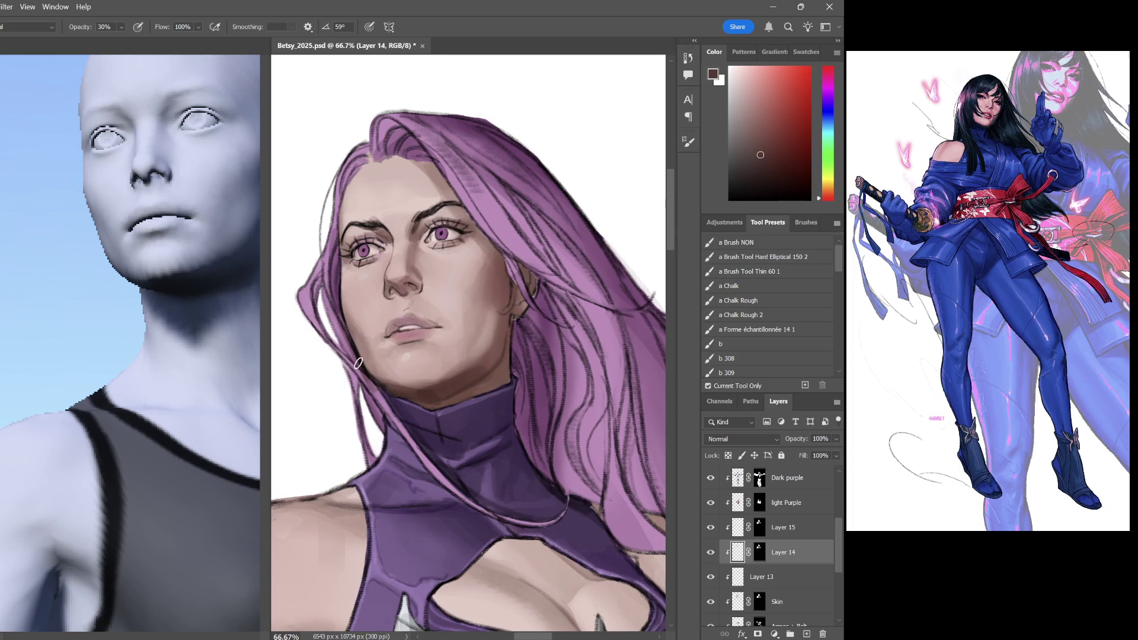
{"action": "left_click", "coordinate": [435, 373], "text": "alt"}
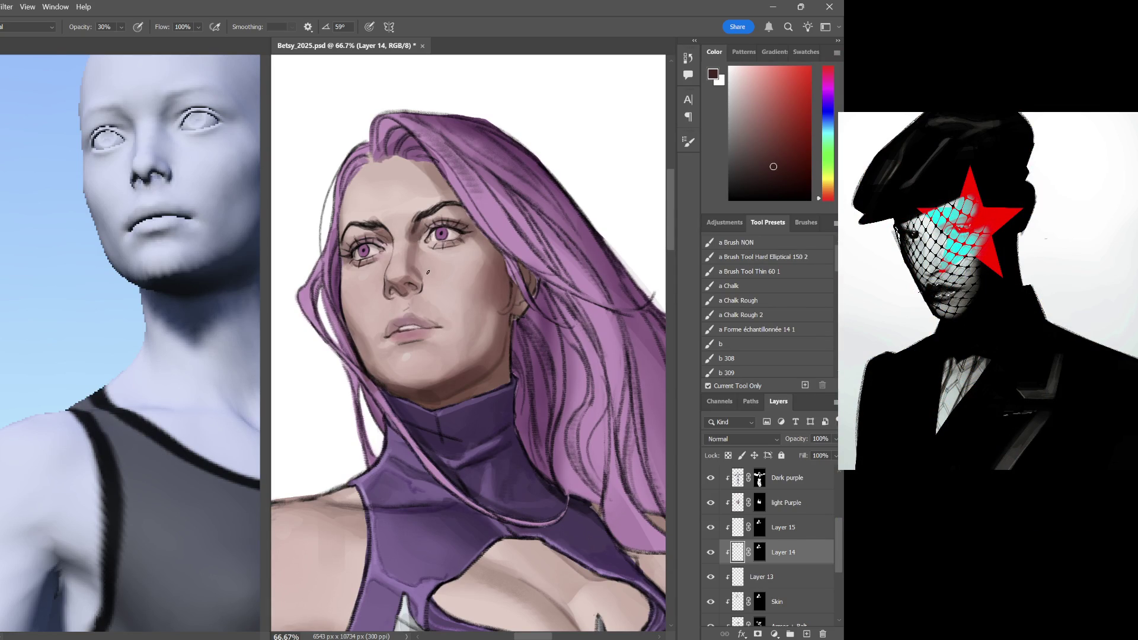
{"action": "left_click", "coordinate": [414, 264], "text": "alt"}
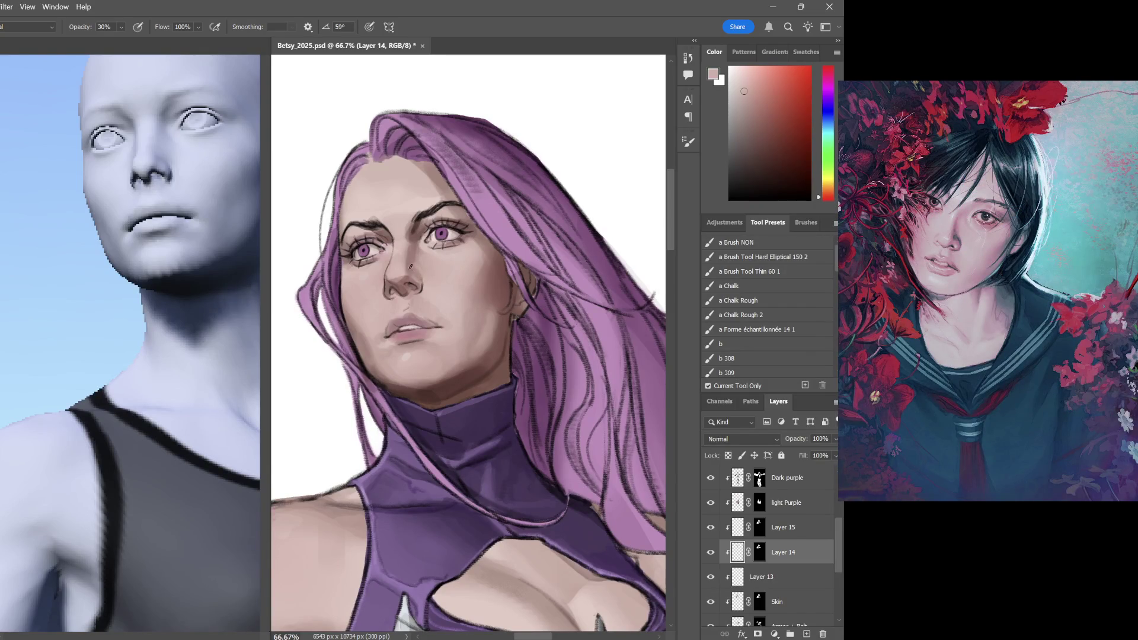
{"action": "left_click", "coordinate": [415, 258], "text": "alt"}
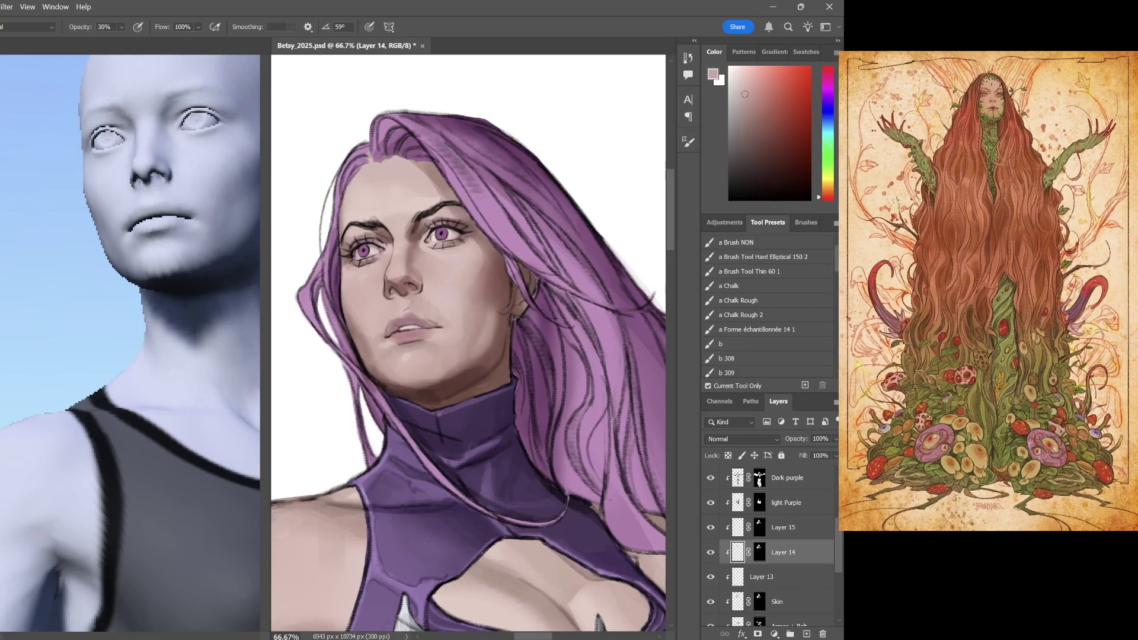
{"action": "left_click_drag", "start_coordinate": [498, 316], "coordinate": [448, 316]}
{"action": "left_click", "coordinate": [228, 302]}
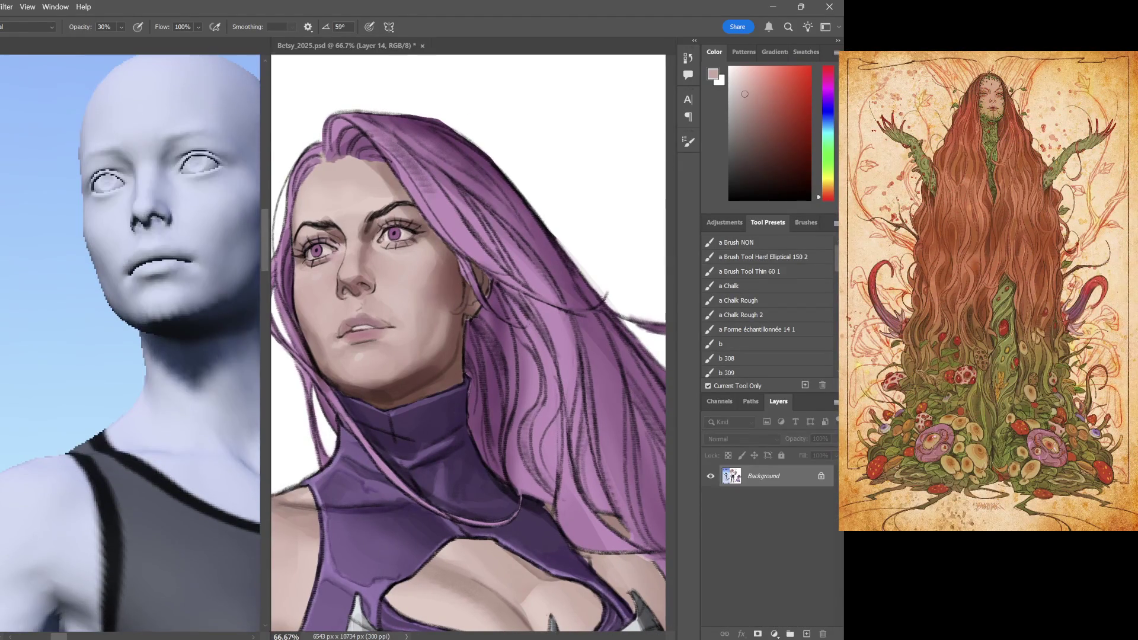
Resize the reference view and shade beside the ear at 70% opacity
{"action": "left_click_drag", "start_coordinate": [269, 331], "coordinate": [189, 346]}
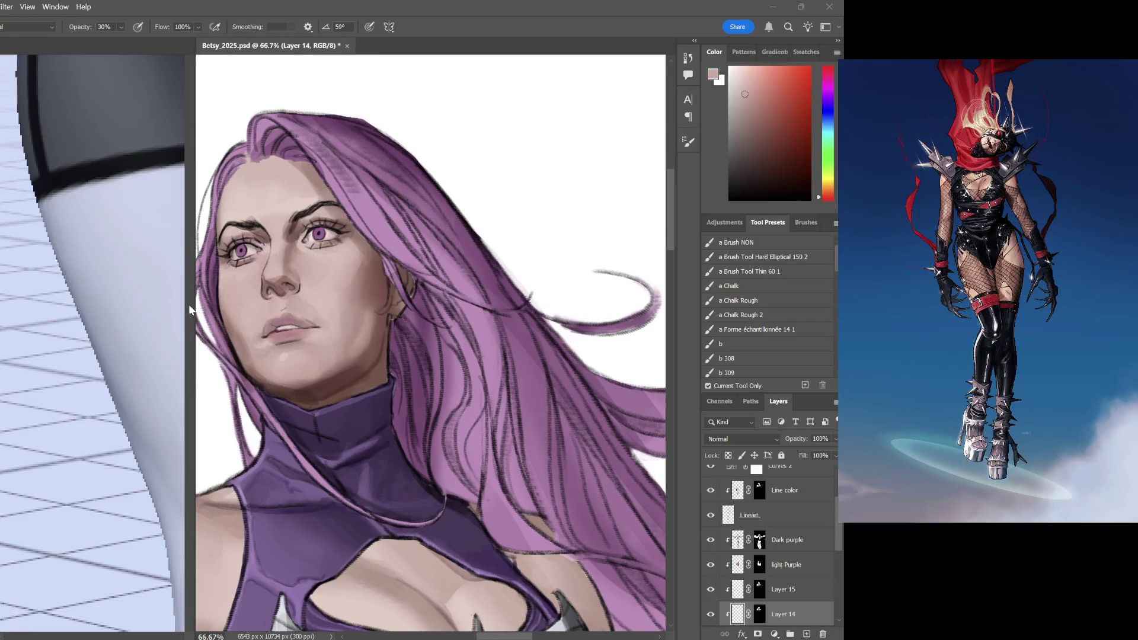
{"action": "left_click_drag", "start_coordinate": [193, 307], "coordinate": [236, 304]}
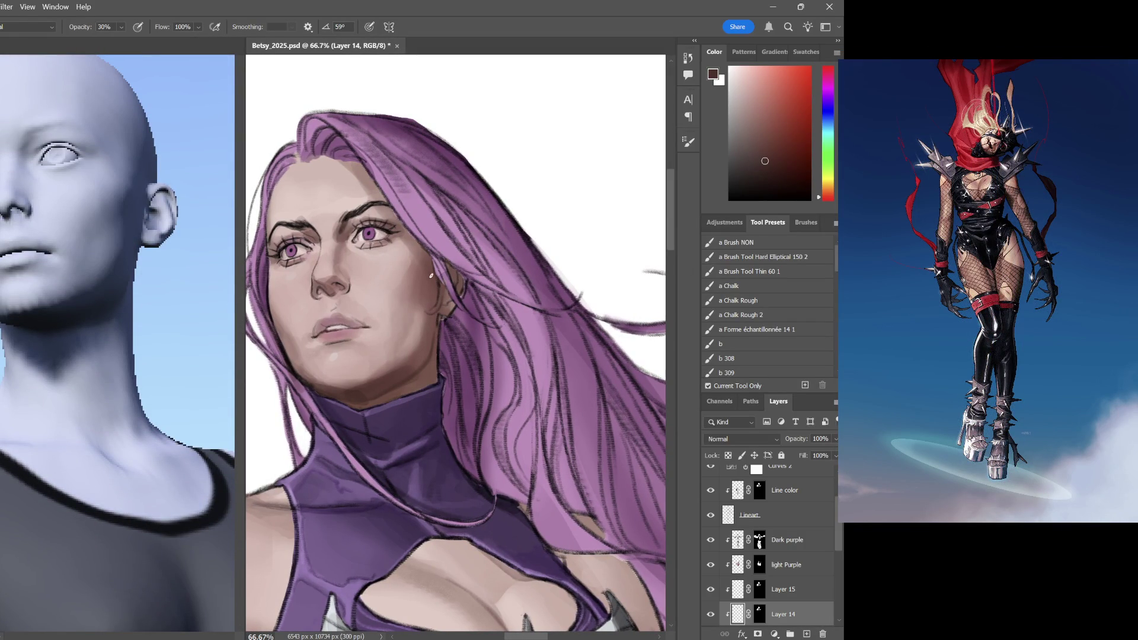
{"action": "left_click", "coordinate": [502, 287], "text": "alt"}
{"action": "key", "text": "7"}
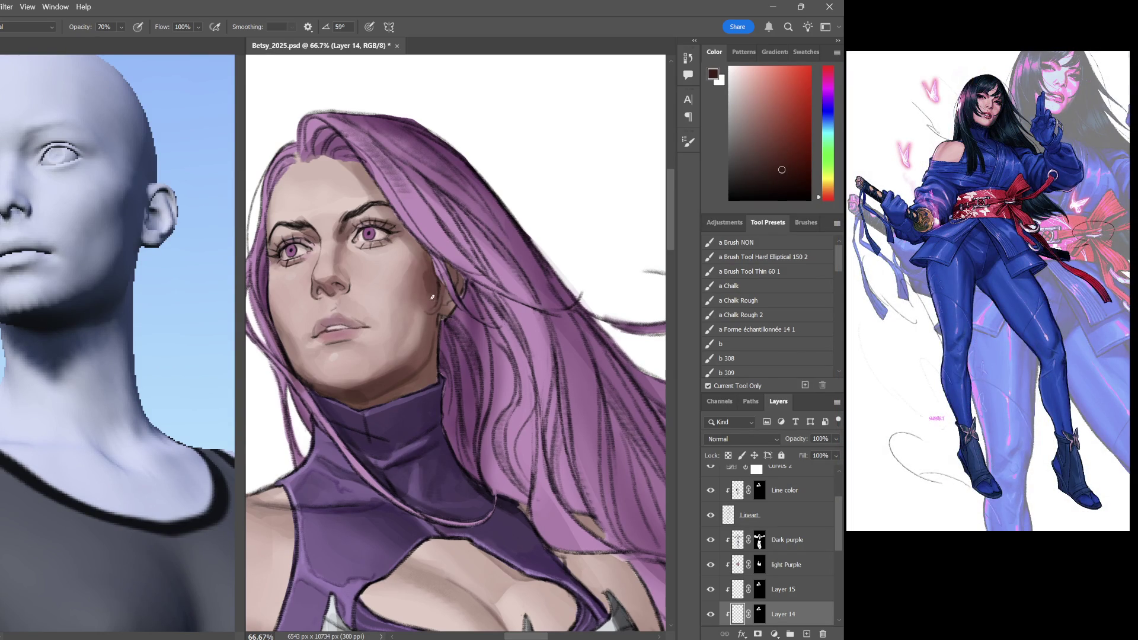
{"action": "left_click_drag", "start_coordinate": [433, 269], "coordinate": [435, 299]}
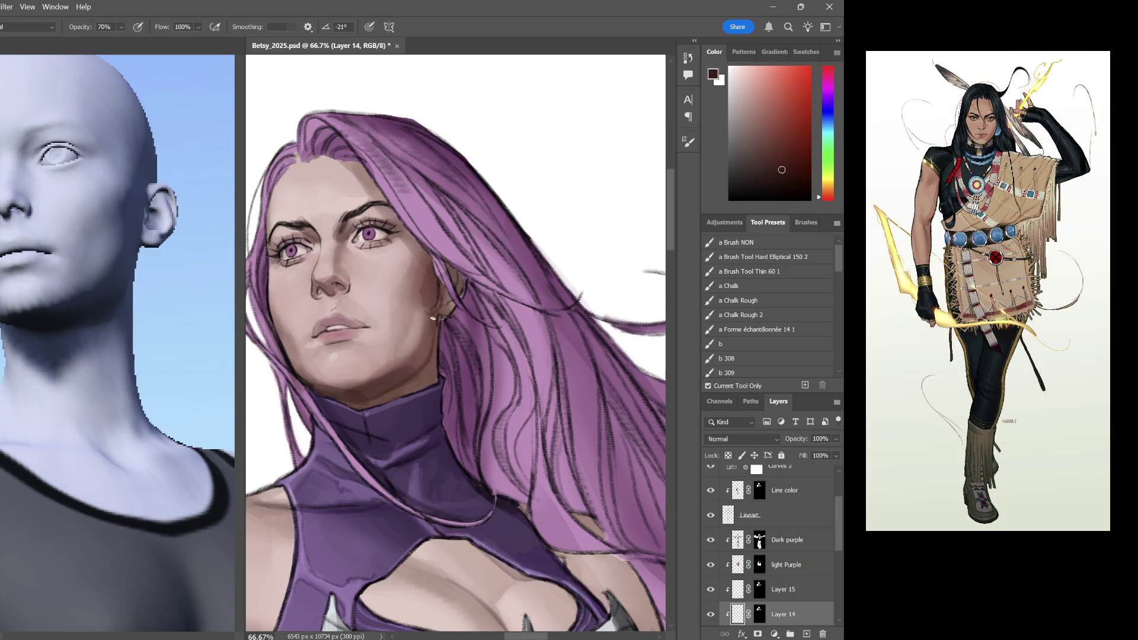
{"action": "scroll", "coordinate": [451, 409], "scroll_direction": "down", "scroll_amount": 2}
{"action": "scroll", "coordinate": [469, 316], "scroll_direction": "down", "scroll_amount": 2}
Deepen cheek and mouth shading with darker and brownish-grey tones, then select the Lineart layer
{"action": "left_click_drag", "start_coordinate": [444, 254], "coordinate": [502, 315]}
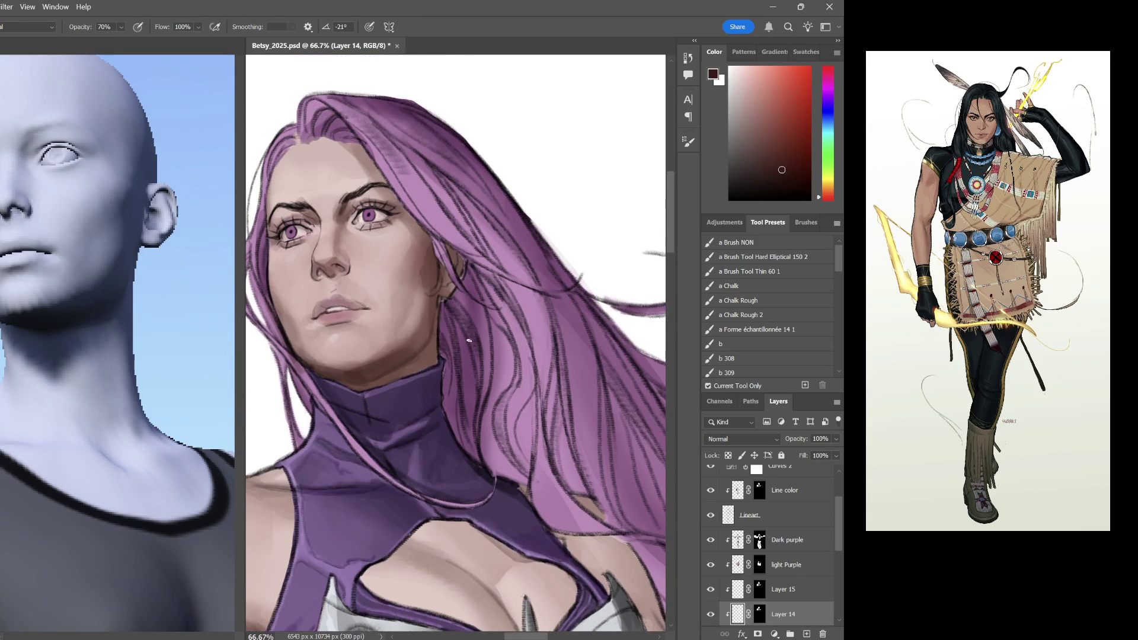
{"action": "left_click_drag", "start_coordinate": [782, 169], "coordinate": [770, 169]}
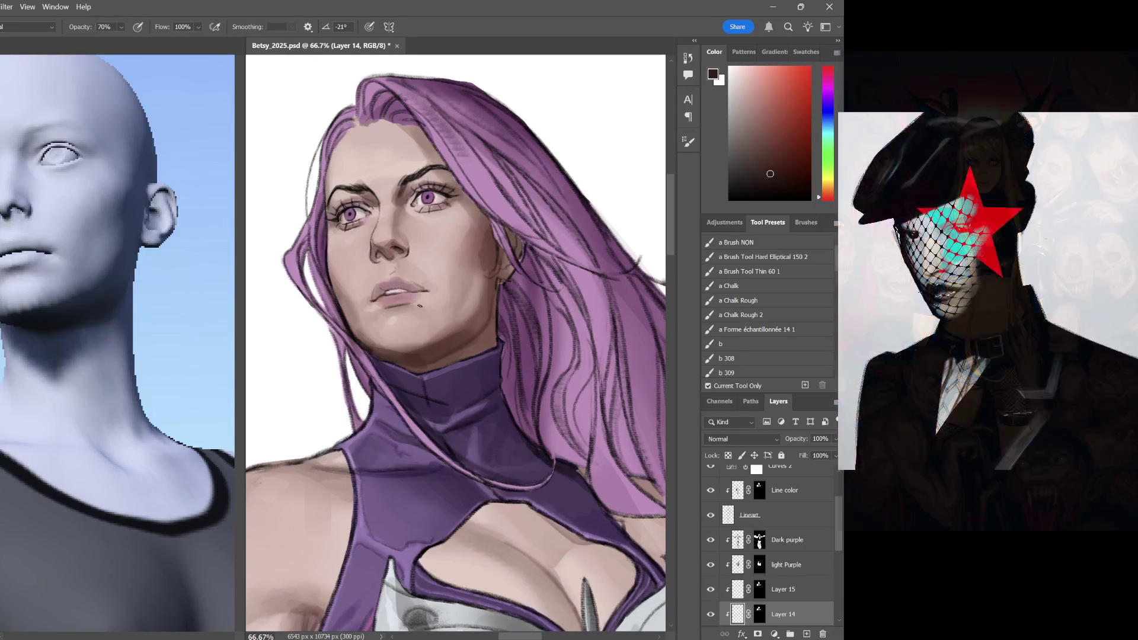
{"action": "left_click", "coordinate": [772, 168]}
{"action": "left_click_drag", "start_coordinate": [772, 168], "coordinate": [748, 127]}
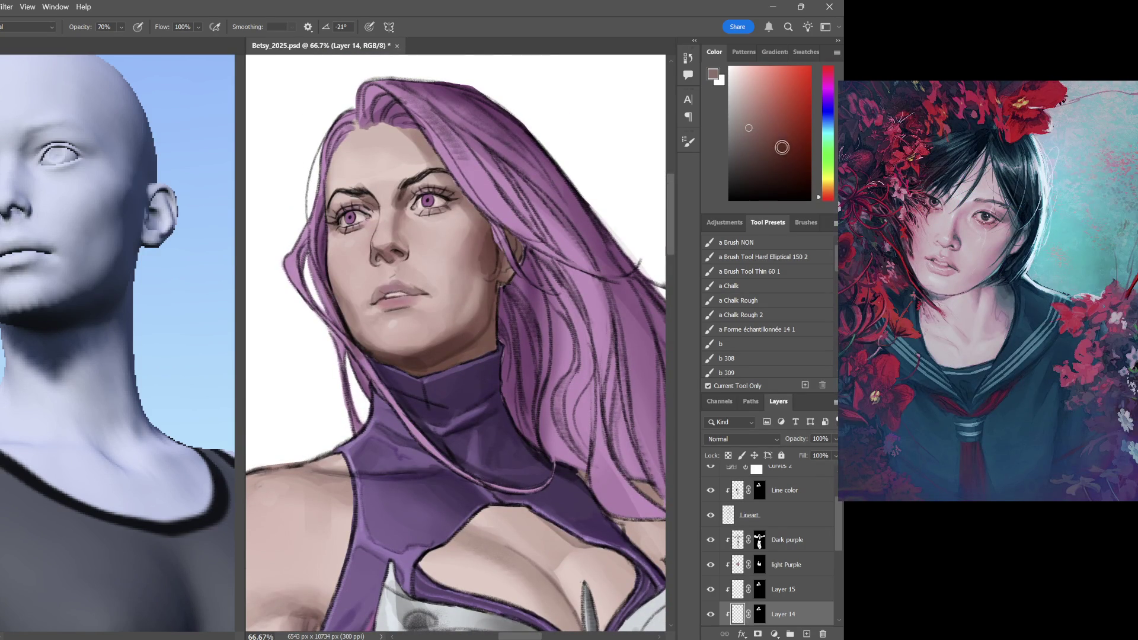
{"action": "left_click", "coordinate": [358, 190], "text": "alt"}
{"action": "left_click", "coordinate": [771, 517]}
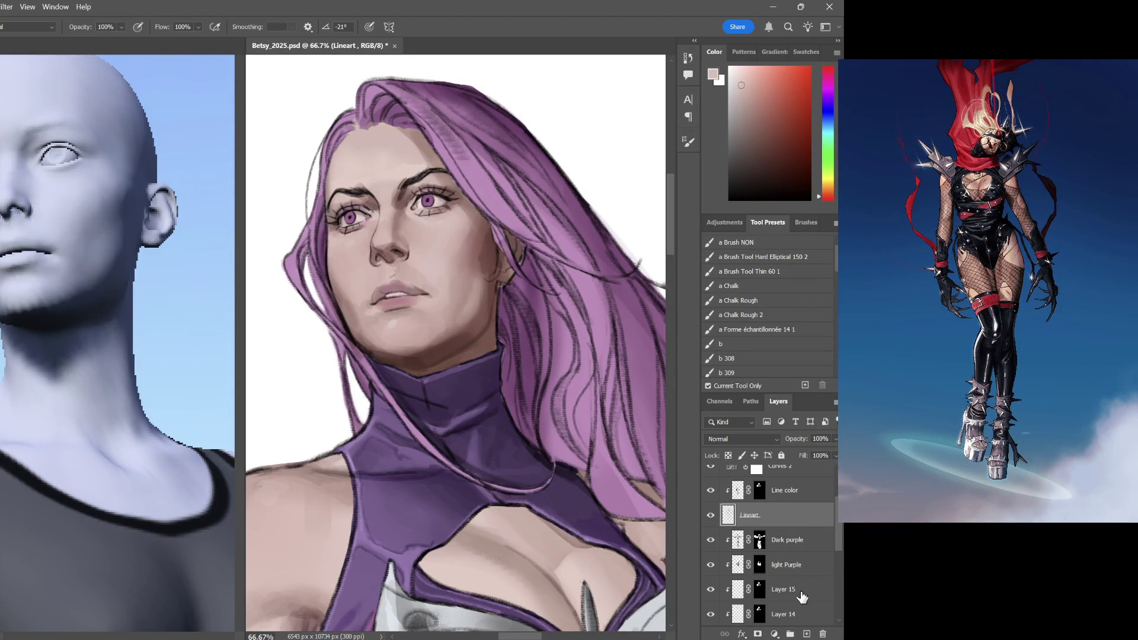
{"action": "scroll", "coordinate": [836, 620], "scroll_direction": "down", "scroll_amount": 1}
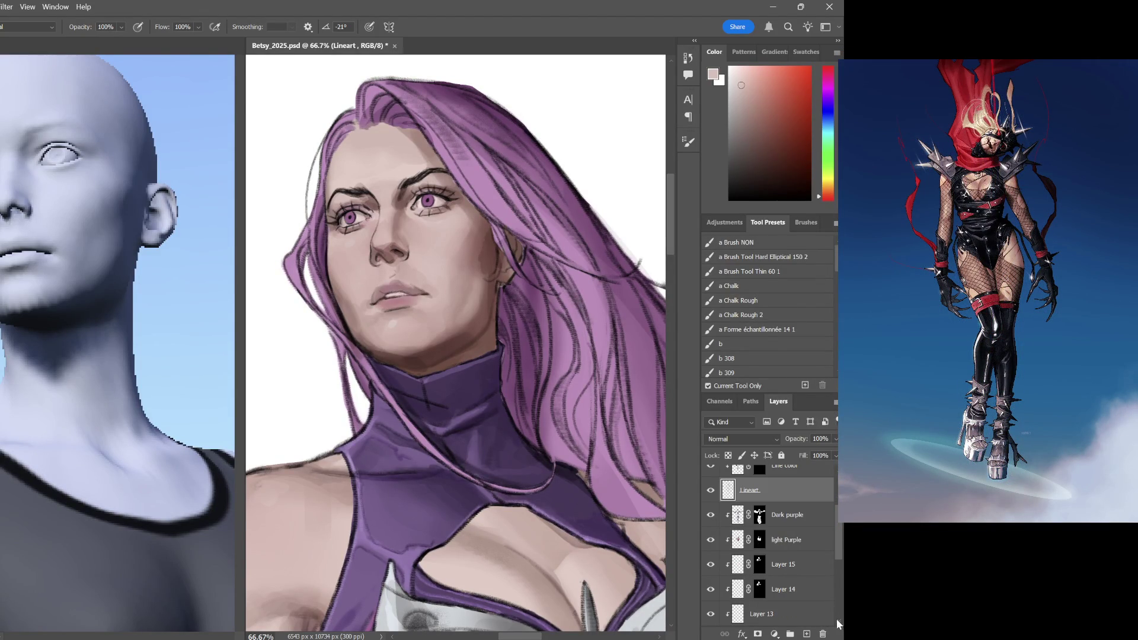
{"action": "scroll", "coordinate": [835, 618], "scroll_direction": "down", "scroll_amount": 1}
Back on Layer 14, shade the face with alternating reddish-browns and sampled light pinks
{"action": "left_click", "coordinate": [778, 569]}
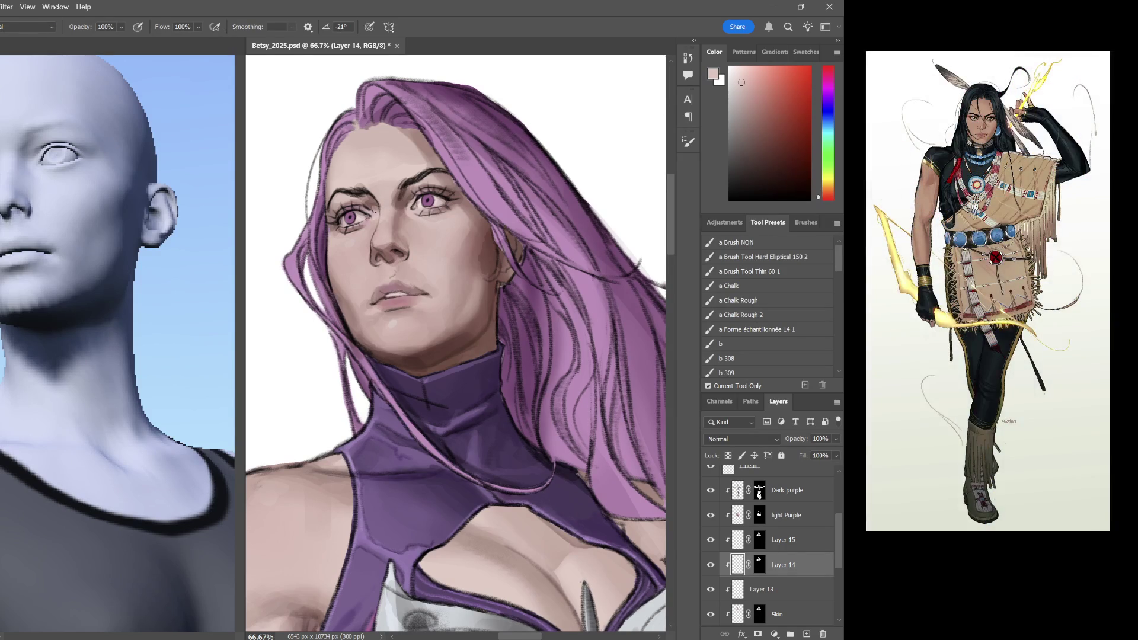
{"action": "left_click", "coordinate": [753, 125]}
{"action": "left_click", "coordinate": [356, 194], "text": "alt"}
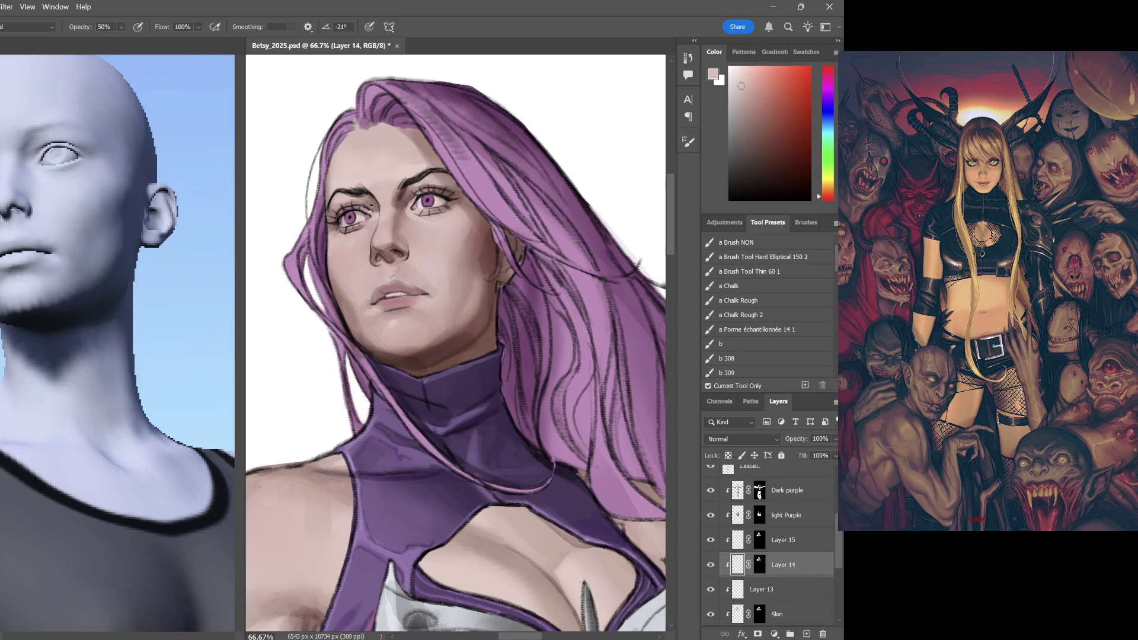
{"action": "left_click_drag", "start_coordinate": [496, 240], "coordinate": [457, 213]}
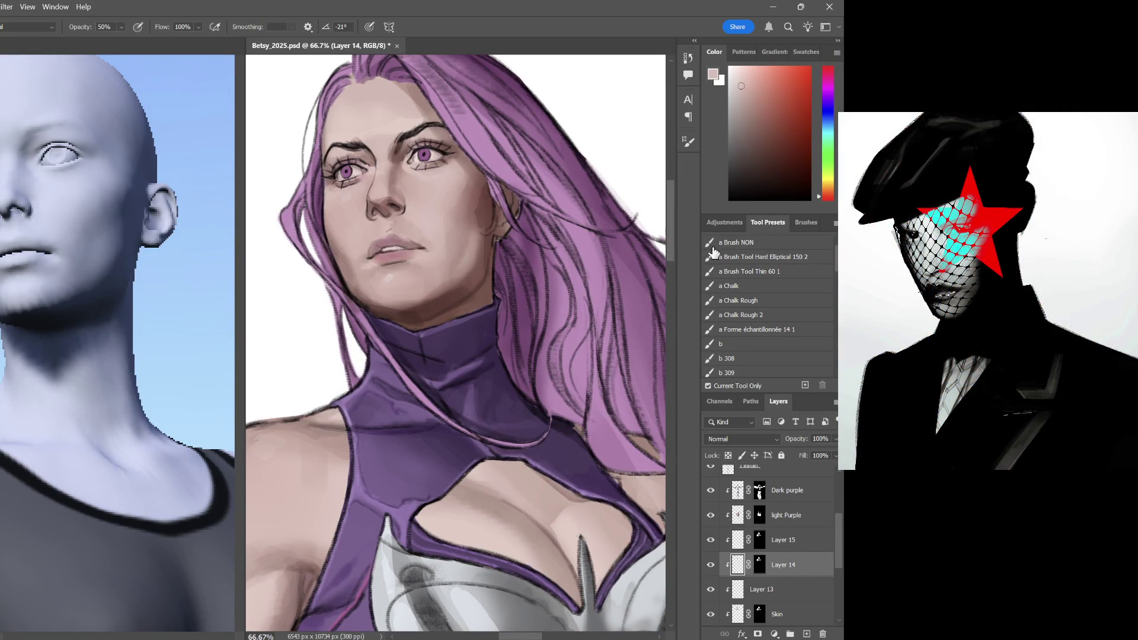
{"action": "left_click_drag", "start_coordinate": [754, 95], "coordinate": [766, 112]}
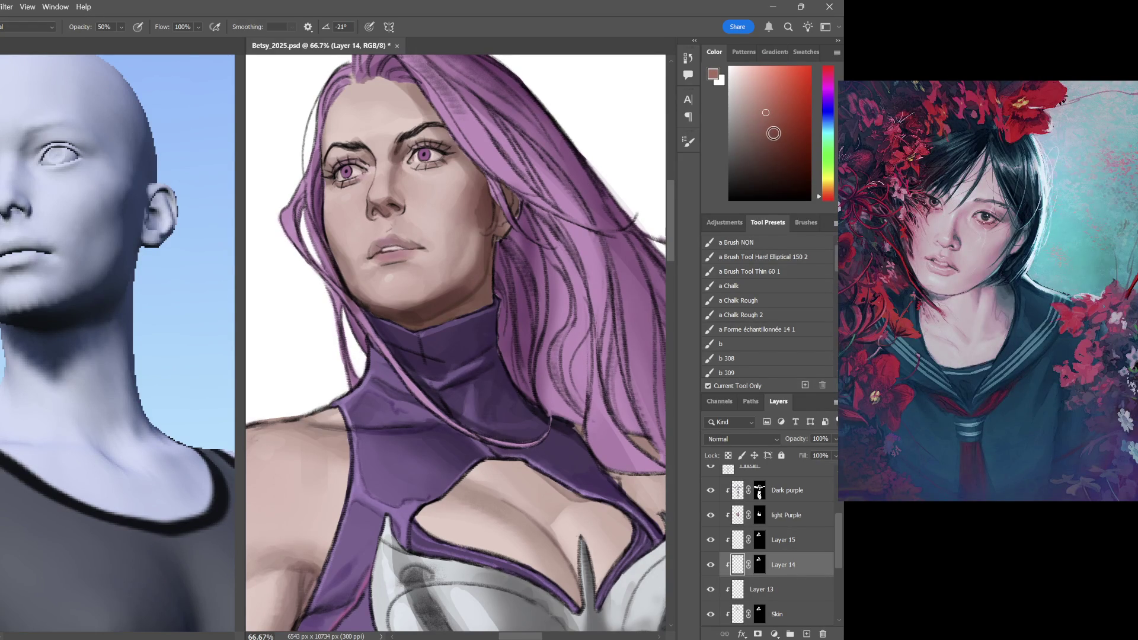
{"action": "left_click", "coordinate": [757, 130]}
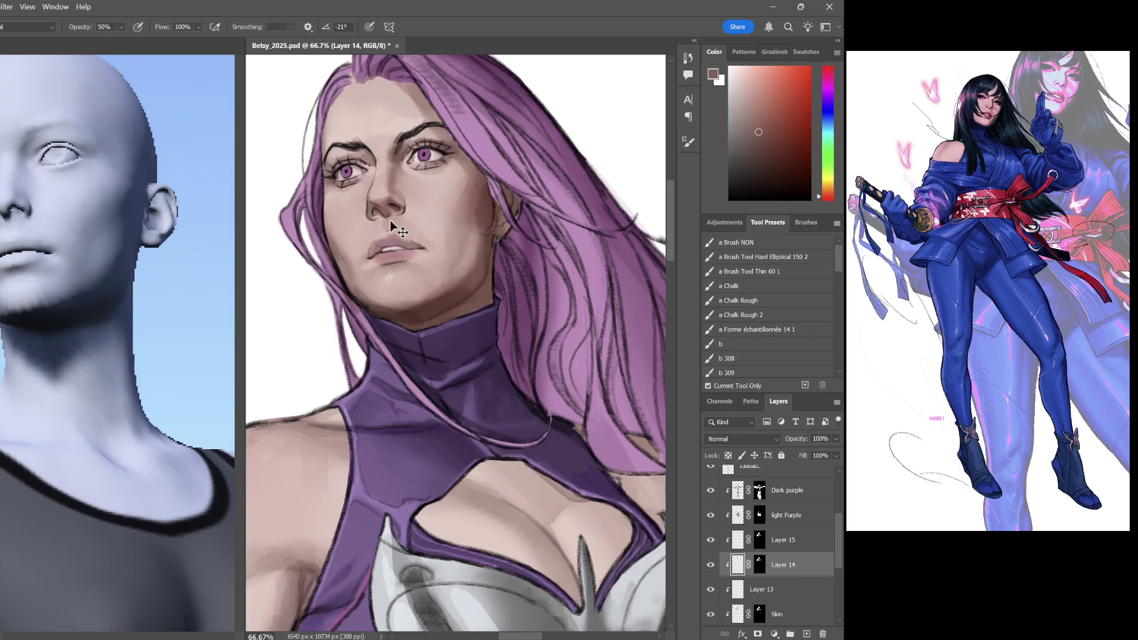
{"action": "left_click", "coordinate": [364, 187], "text": "alt"}
{"action": "left_click", "coordinate": [418, 218], "text": "alt"}
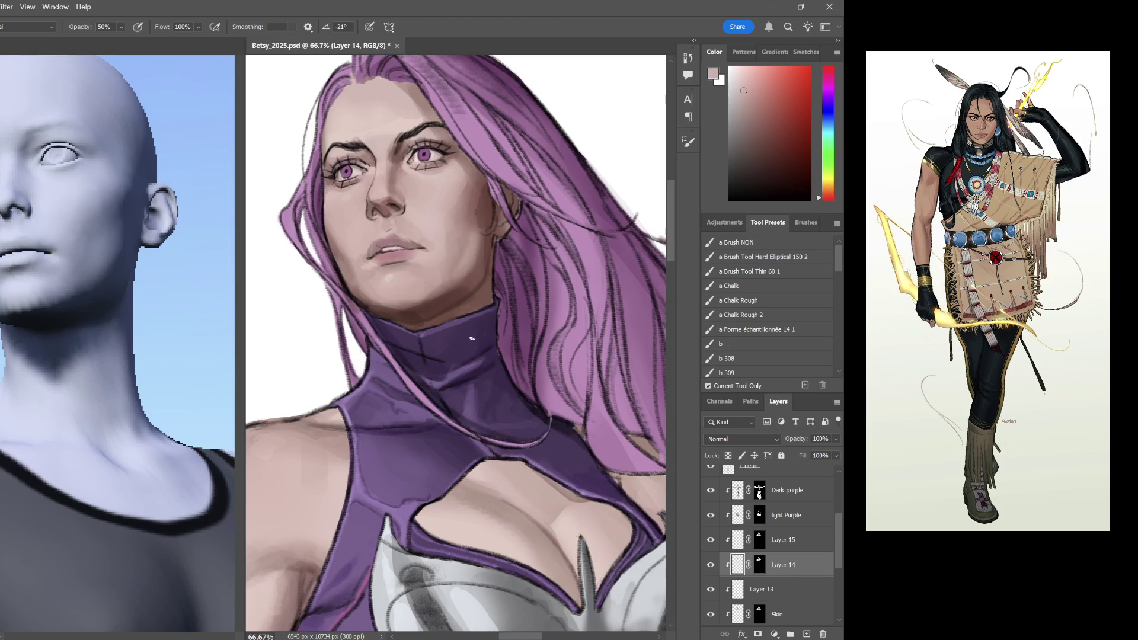
Shade with a muted mauve, then load the soft airbrush with skin colour sampled from the neck
{"action": "left_click", "coordinate": [753, 122]}
{"action": "left_click", "coordinate": [385, 189], "text": "alt"}
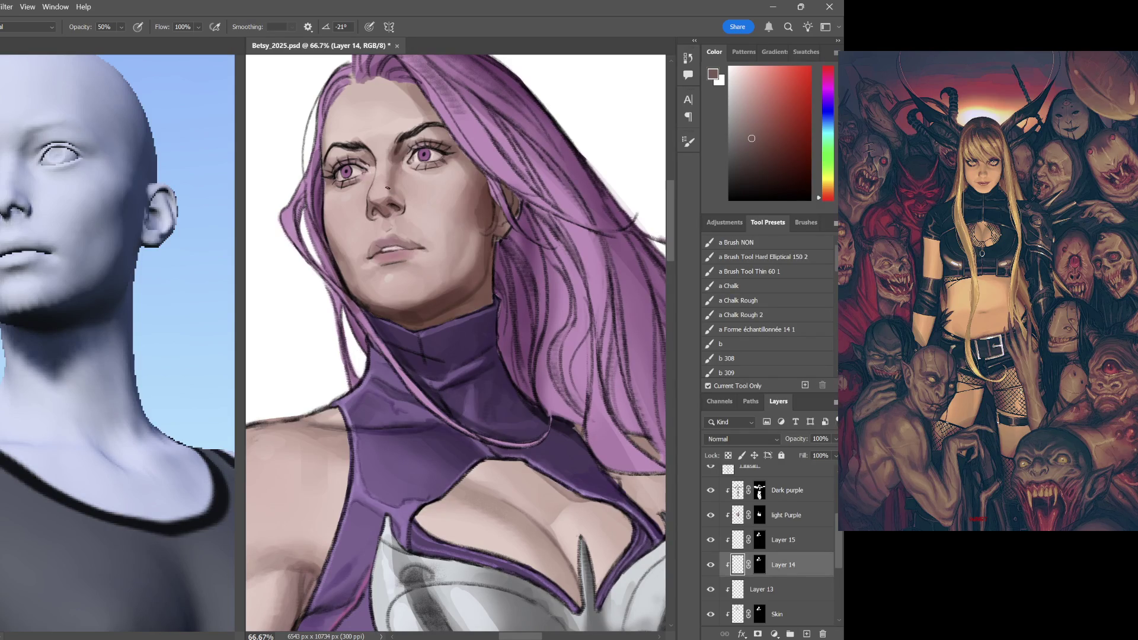
{"action": "left_click_drag", "start_coordinate": [496, 306], "coordinate": [430, 234]}
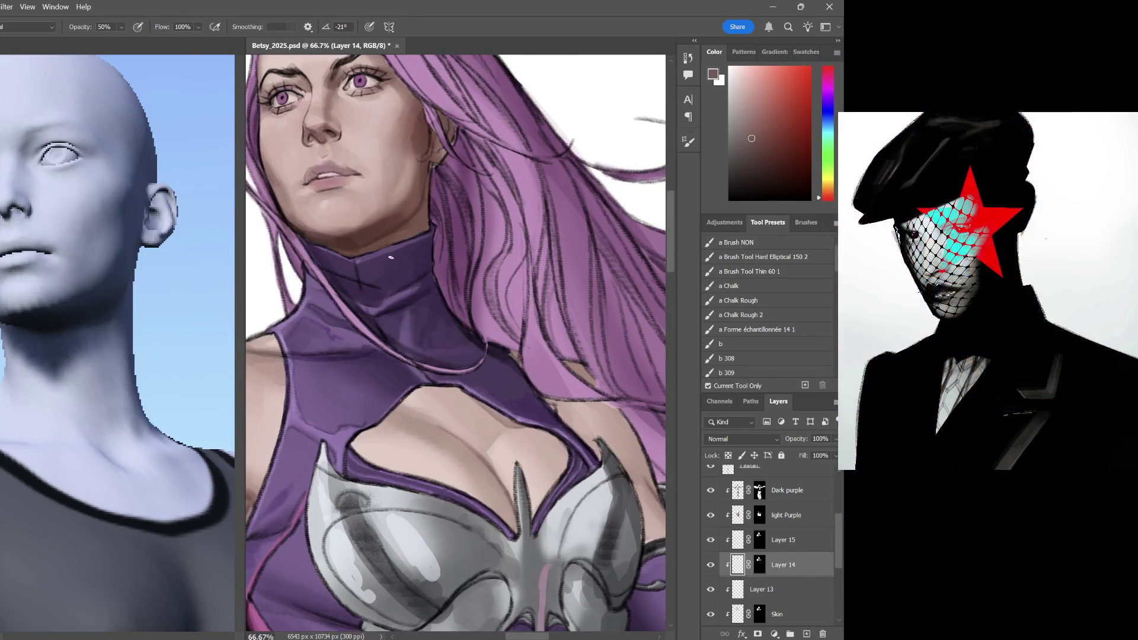
{"action": "left_click", "coordinate": [389, 230], "text": "alt"}
{"action": "key", "text": "ctrl+minus"}
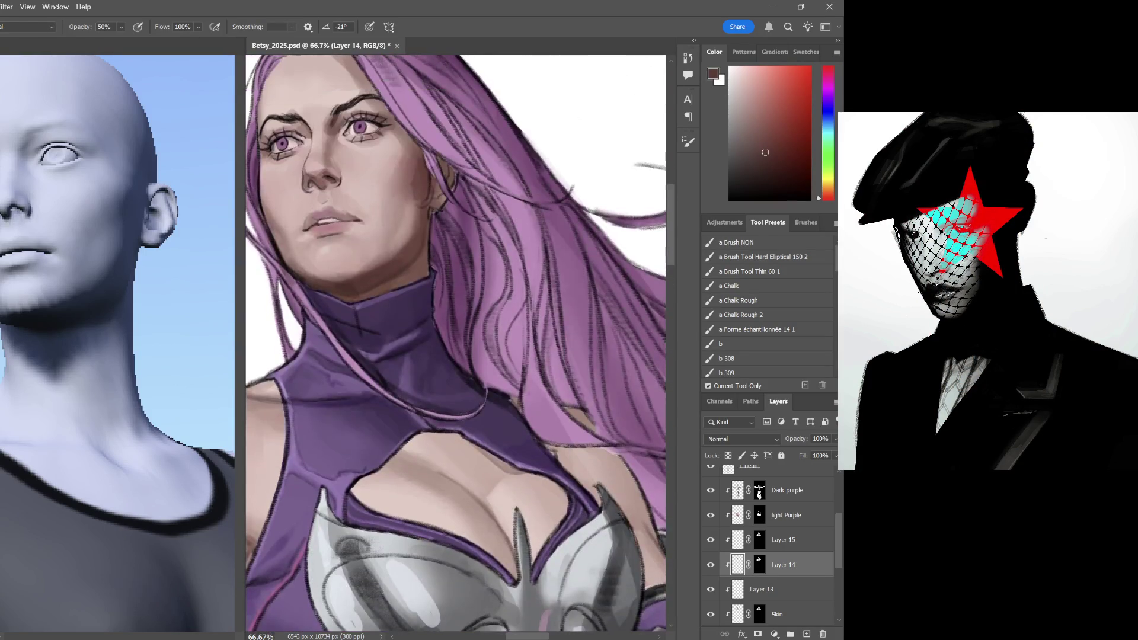
{"action": "key", "text": "ctrl+minus"}
{"action": "key", "text": "ctrl+minus"}
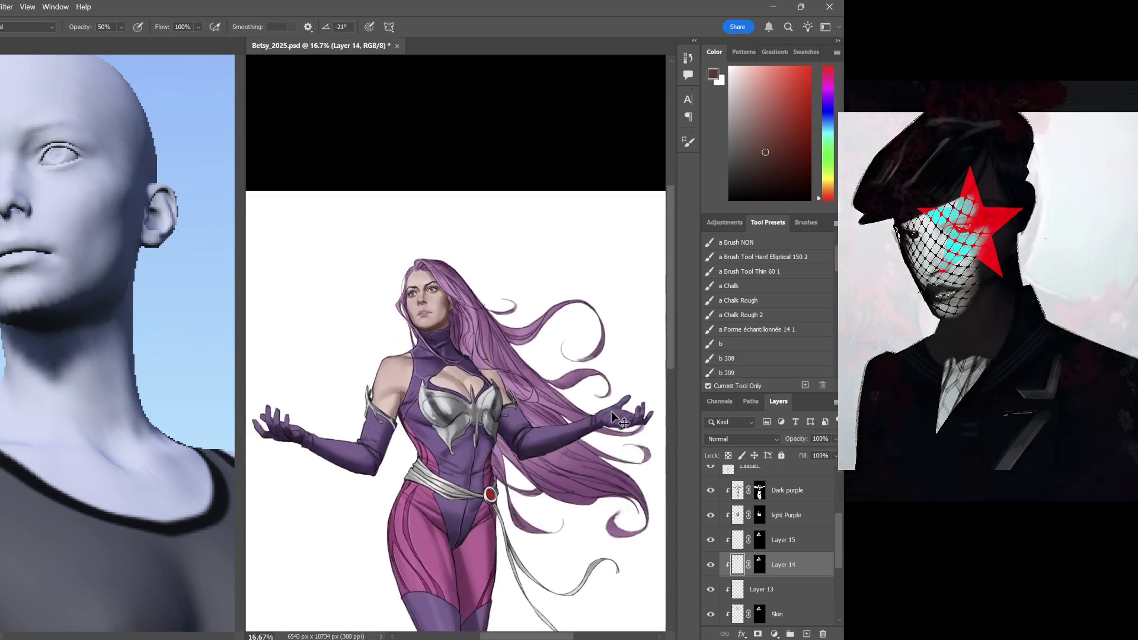
{"action": "key", "text": "ctrl+plus"}
{"action": "key", "text": "ctrl+plus"}
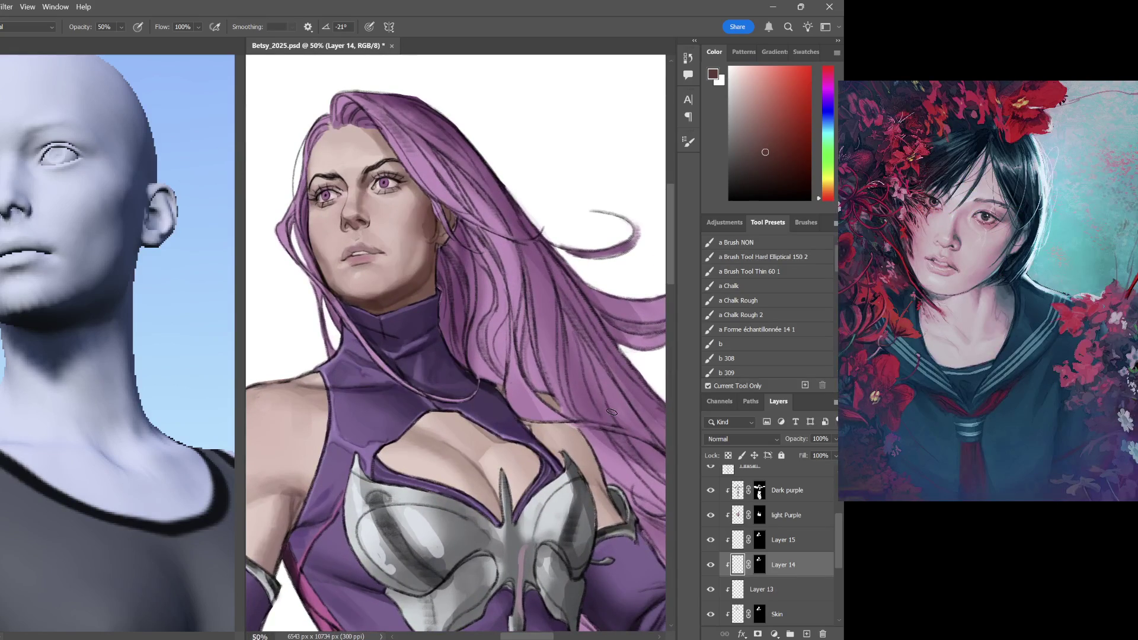
{"action": "scroll", "coordinate": [760, 338], "scroll_direction": "down", "scroll_amount": 10}
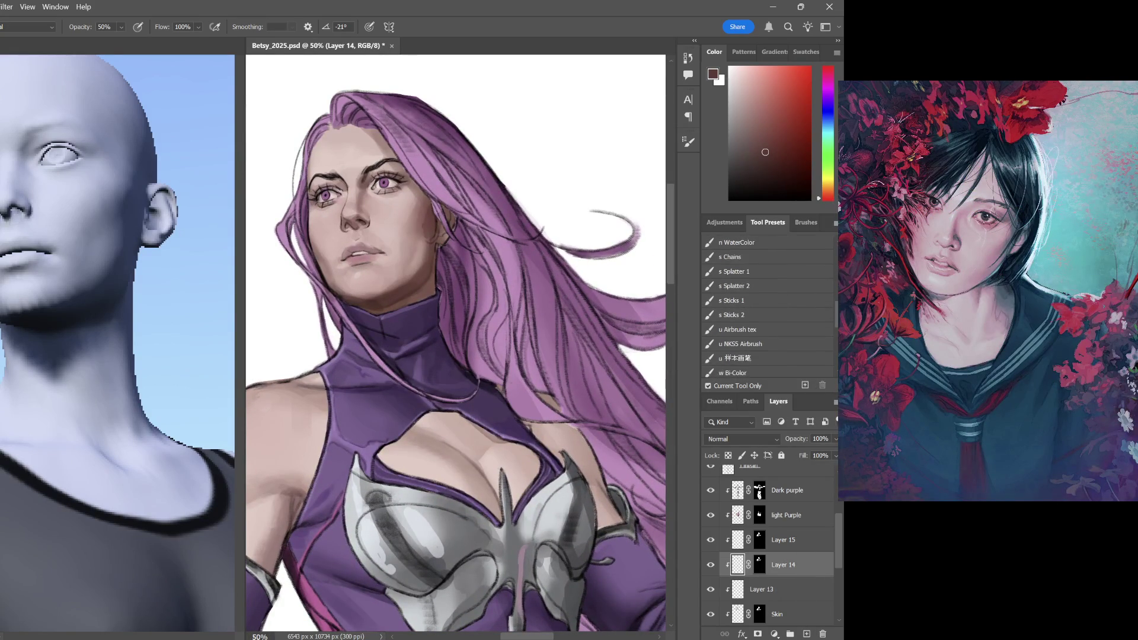
{"action": "left_click", "coordinate": [756, 342]}
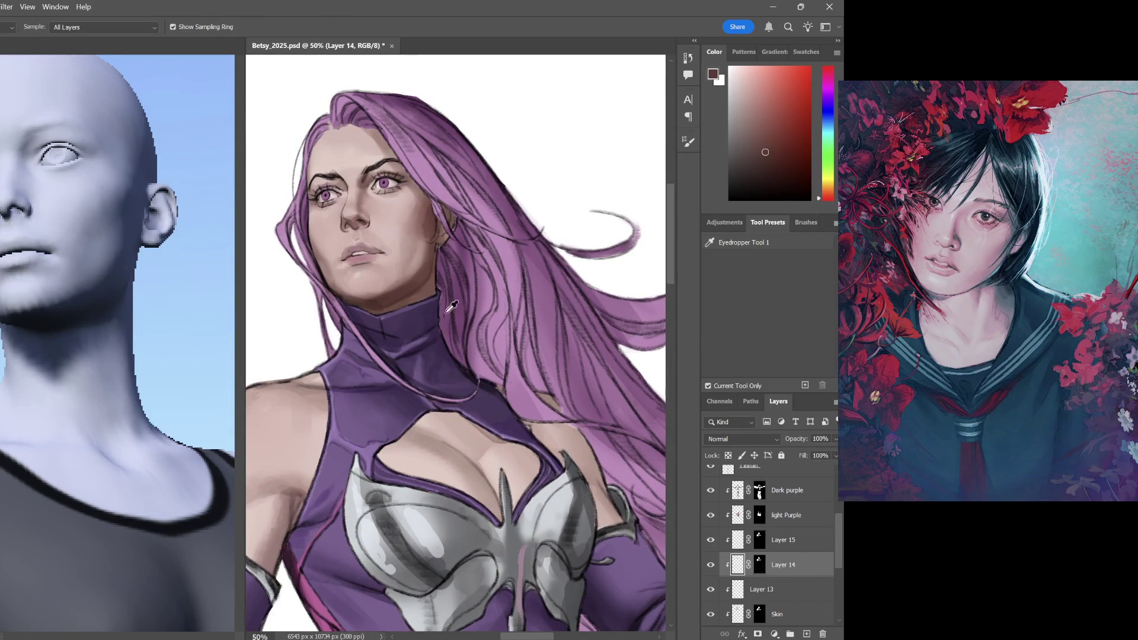
{"action": "left_click", "coordinate": [404, 241], "text": "alt"}
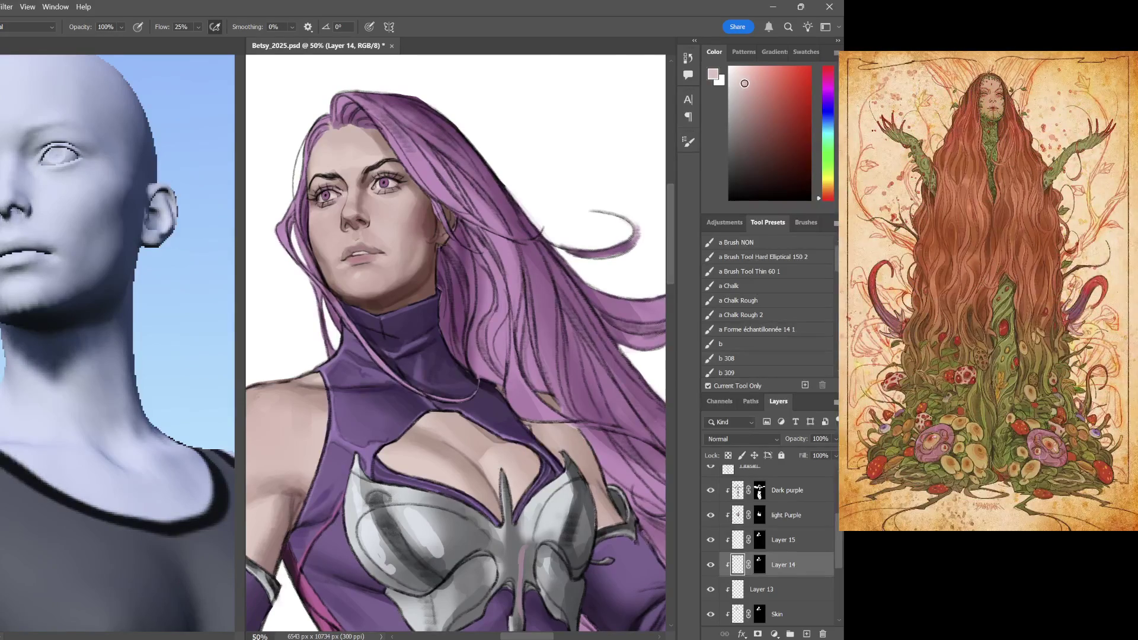
Set brush opacity to 41% and move the paint colour from dark red to a lighter purple
{"action": "key", "text": "4"}
{"action": "key", "text": "1"}
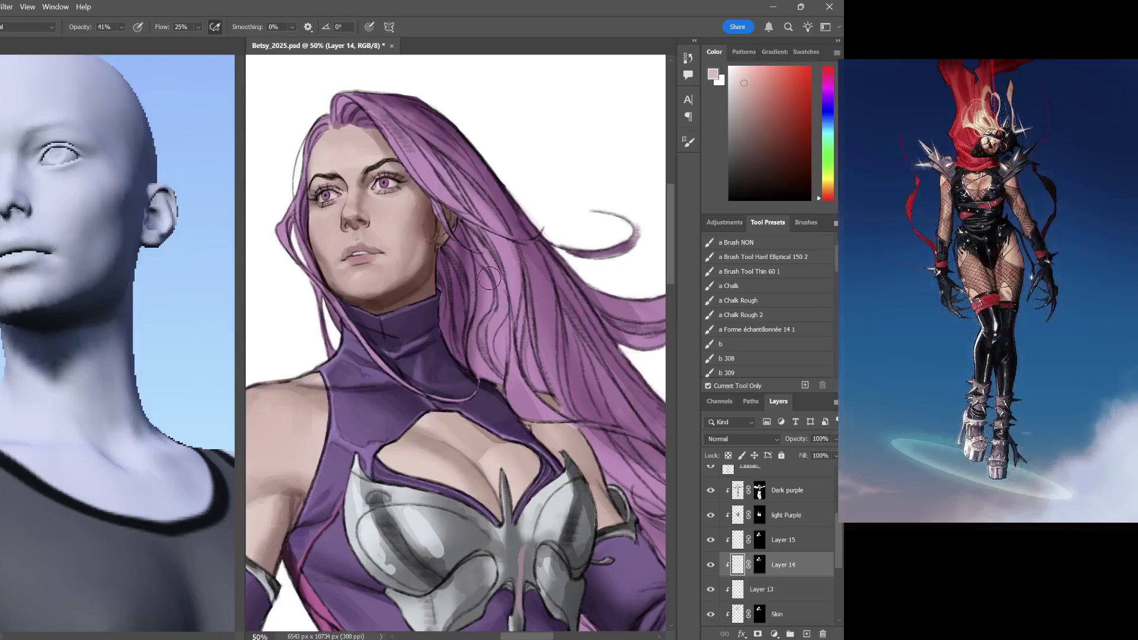
{"action": "left_click_drag", "start_coordinate": [462, 357], "coordinate": [544, 227]}
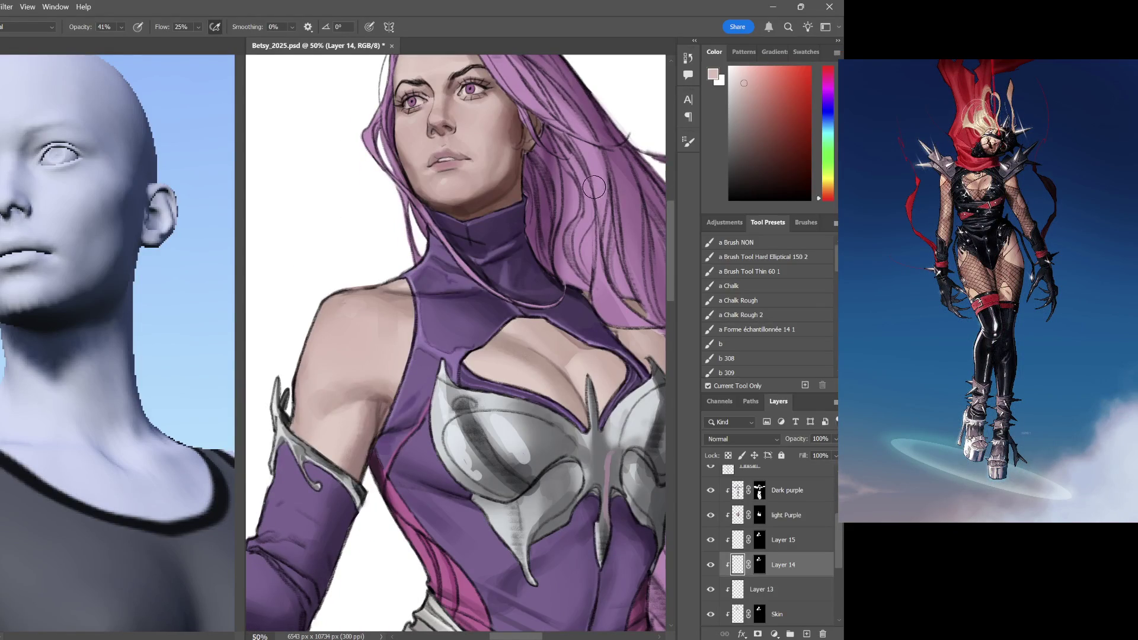
{"action": "left_click", "coordinate": [788, 117]}
{"action": "left_click", "coordinate": [772, 104]}
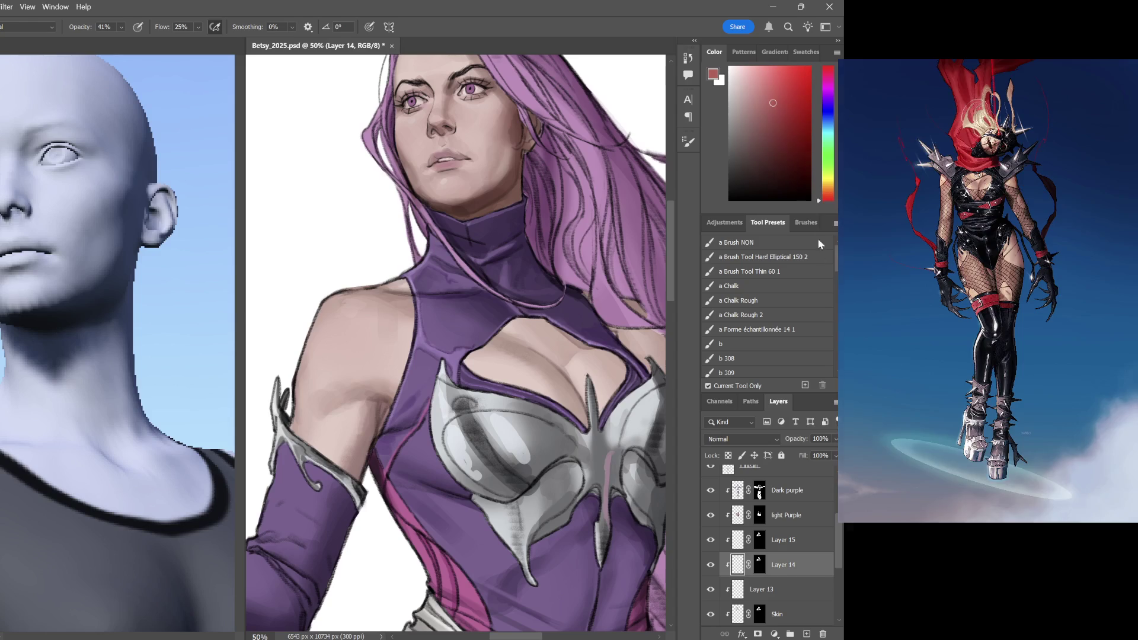
{"action": "left_click", "coordinate": [820, 99]}
{"action": "left_click_drag", "start_coordinate": [818, 99], "coordinate": [825, 96]}
{"action": "left_click", "coordinate": [767, 104]}
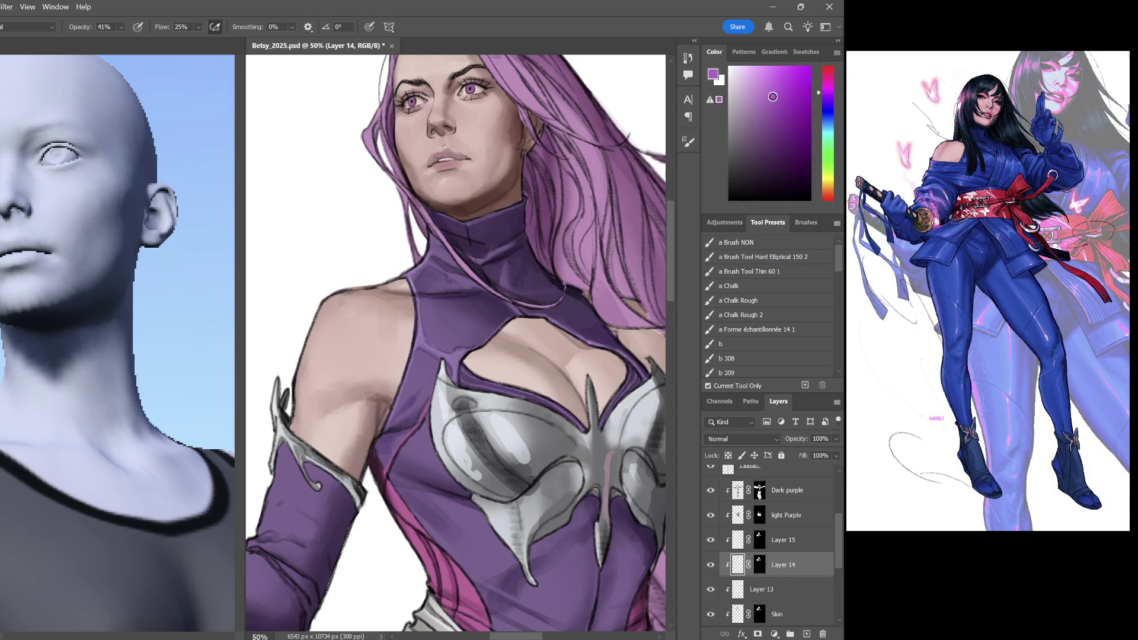
{"action": "scroll", "coordinate": [462, 266], "scroll_direction": "down", "scroll_amount": 3}
{"action": "scroll", "coordinate": [480, 134], "scroll_direction": "up", "scroll_amount": 1}
{"action": "scroll", "coordinate": [483, 135], "scroll_direction": "up", "scroll_amount": 1}
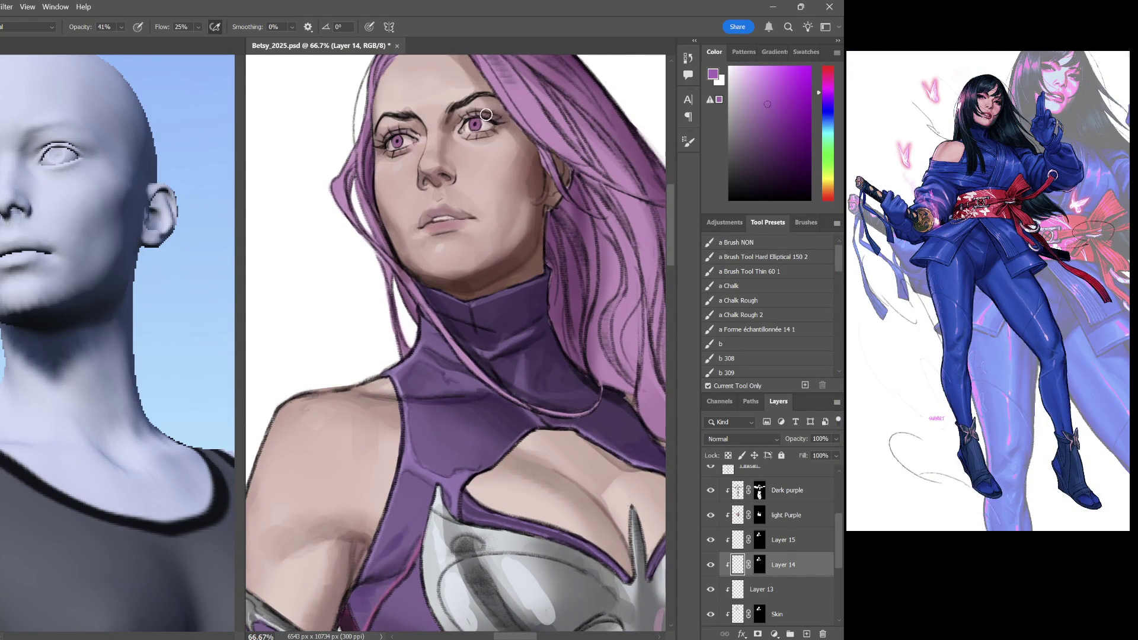
Shift the colour through magenta to a light red for the lips and enlarge the brush
{"action": "left_click_drag", "start_coordinate": [788, 119], "coordinate": [781, 150]}
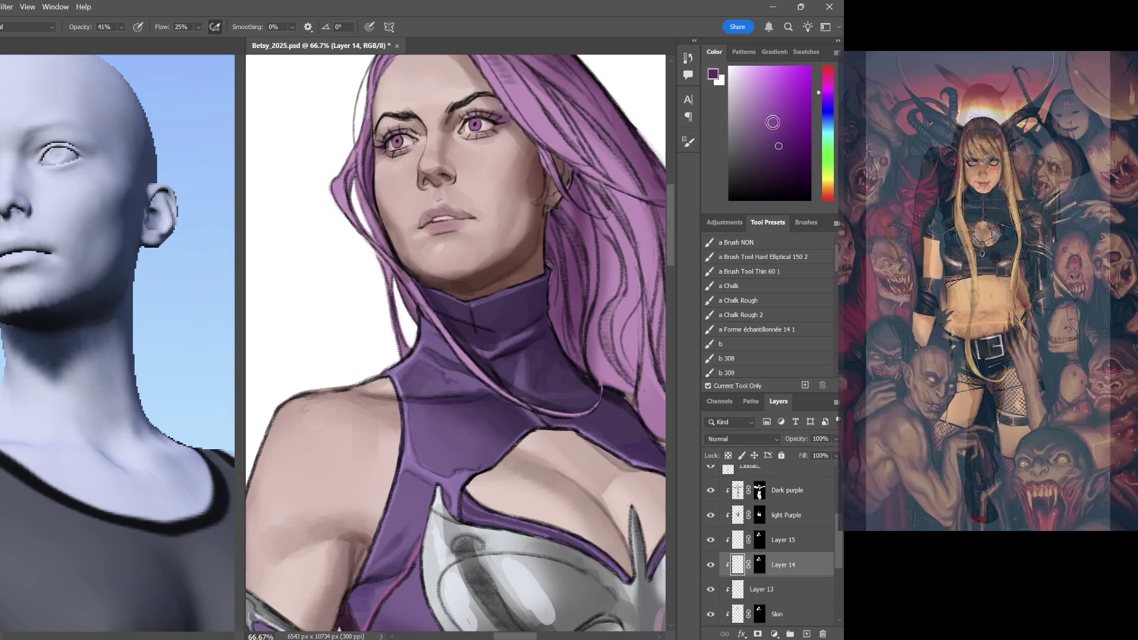
{"action": "left_click", "coordinate": [822, 82]}
{"action": "left_click_drag", "start_coordinate": [800, 110], "coordinate": [786, 94]}
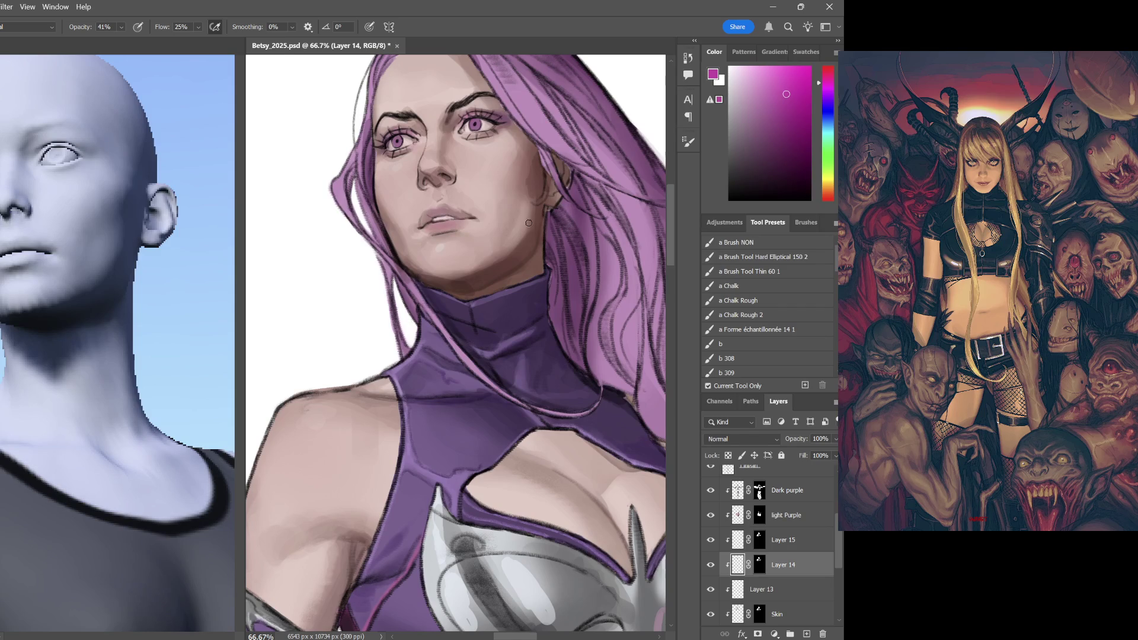
{"action": "left_click", "coordinate": [829, 198]}
{"action": "left_click_drag", "start_coordinate": [778, 128], "coordinate": [779, 149]}
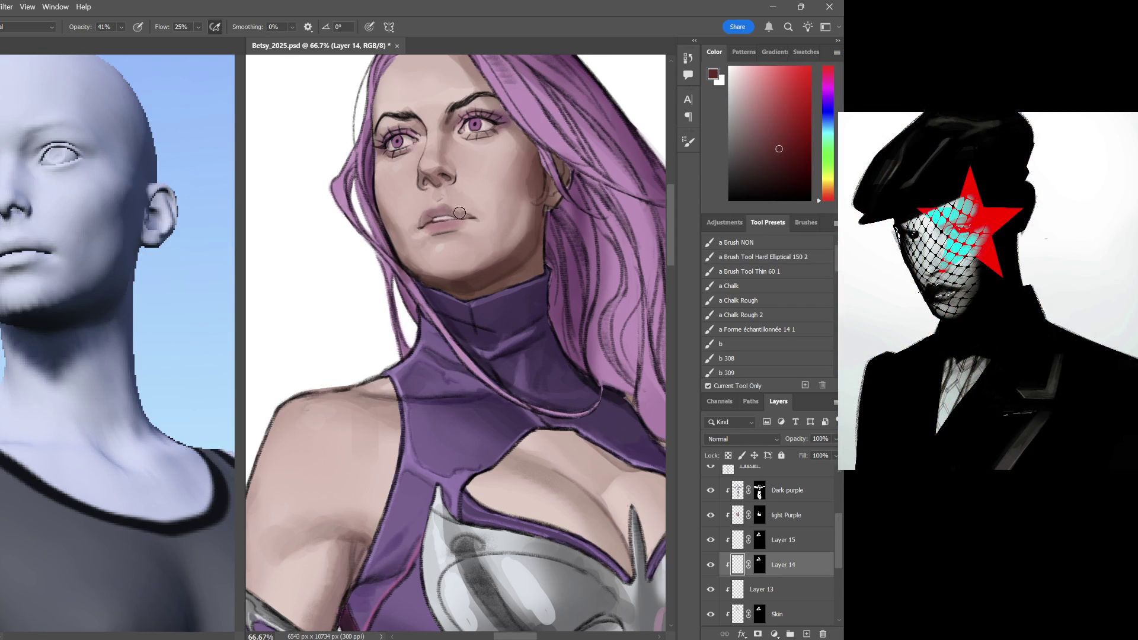
{"action": "left_click", "coordinate": [783, 115]}
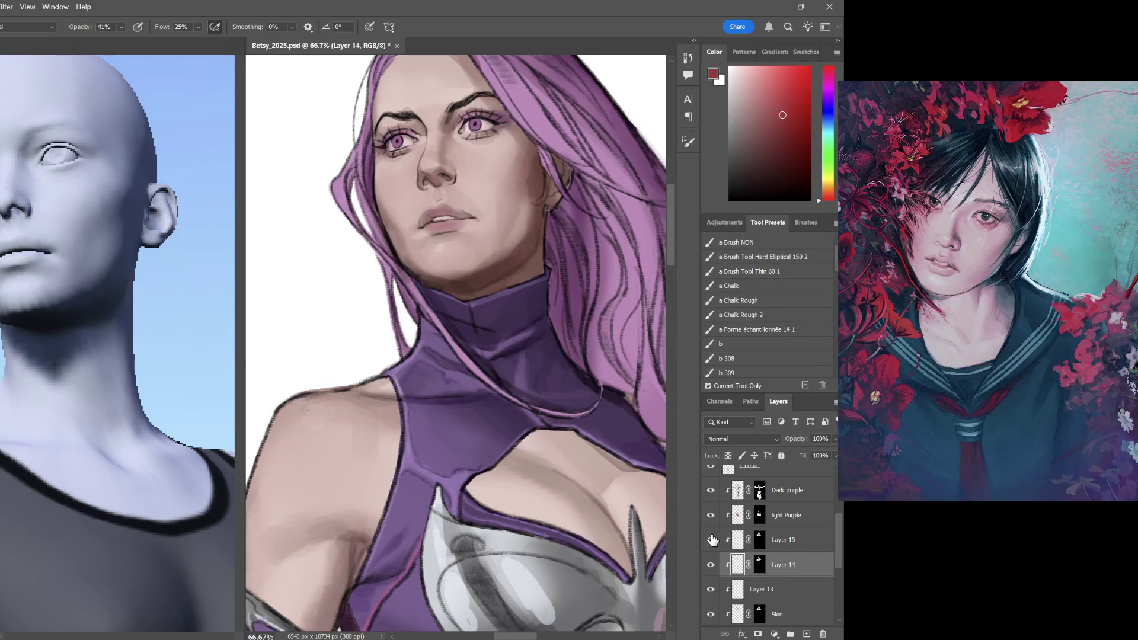
{"action": "mouse_move", "coordinate": [558, 381]}
{"action": "left_mouse_down"}
{"action": "mouse_move", "coordinate": [529, 292]}
{"action": "mouse_move", "coordinate": [457, 279]}
{"action": "left_mouse_up"}
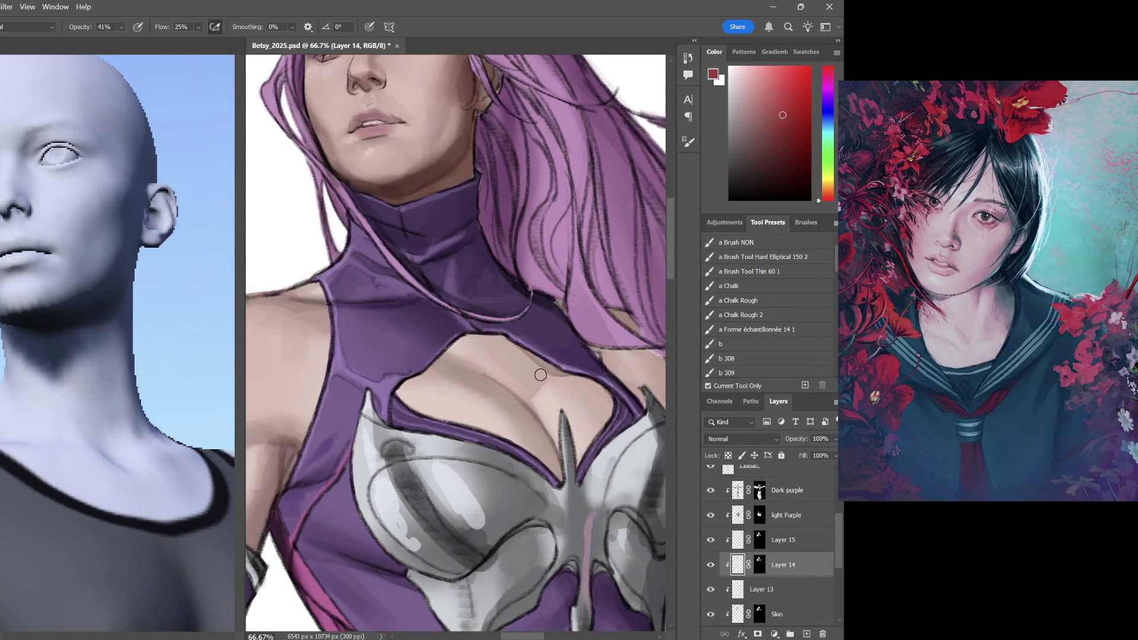
{"action": "key", "text": "]"}
{"action": "key", "text": "]"}
{"action": "key", "text": "]"}
{"action": "scroll", "coordinate": [620, 409], "scroll_direction": "down", "scroll_amount": 3}
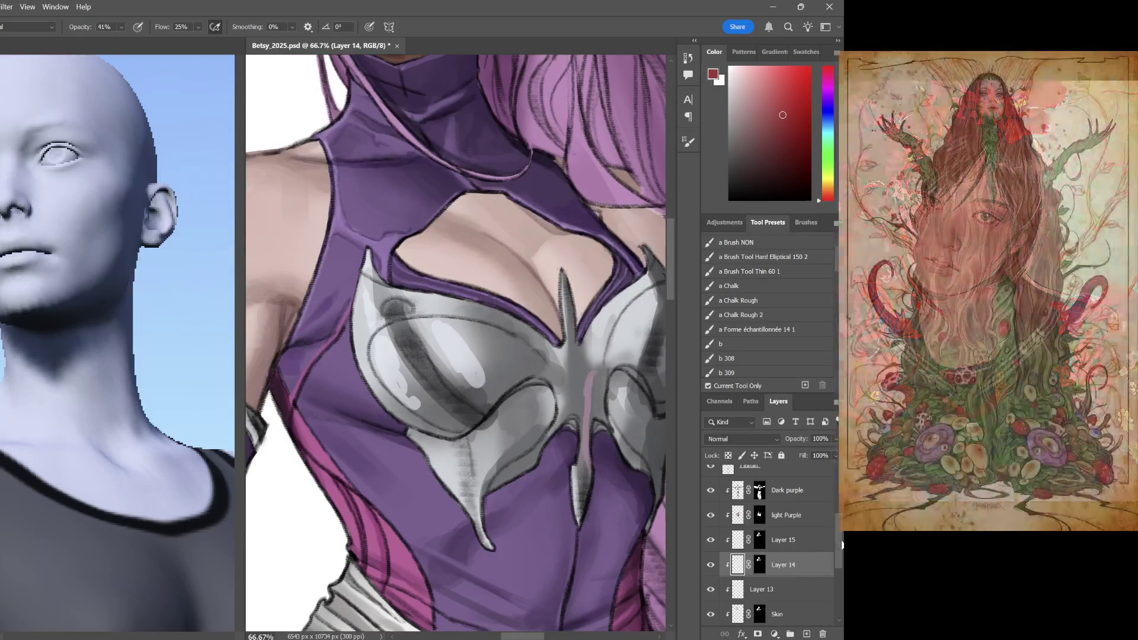
{"action": "scroll", "coordinate": [747, 523], "scroll_direction": "up", "scroll_amount": 3}
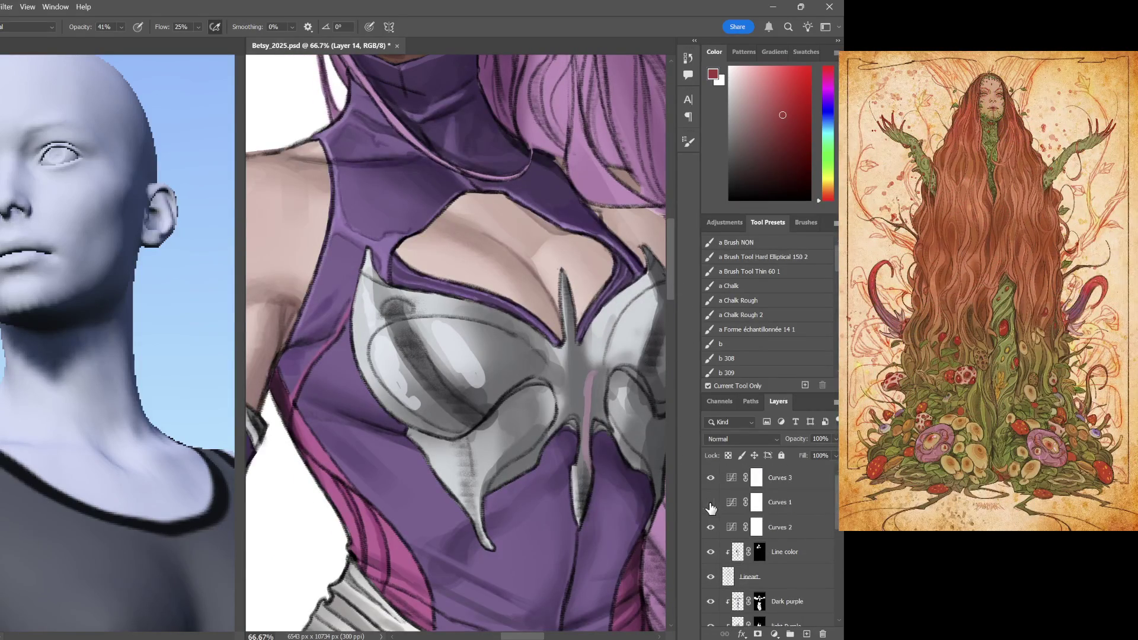
{"action": "scroll", "coordinate": [613, 534], "scroll_direction": "up", "scroll_amount": 5}
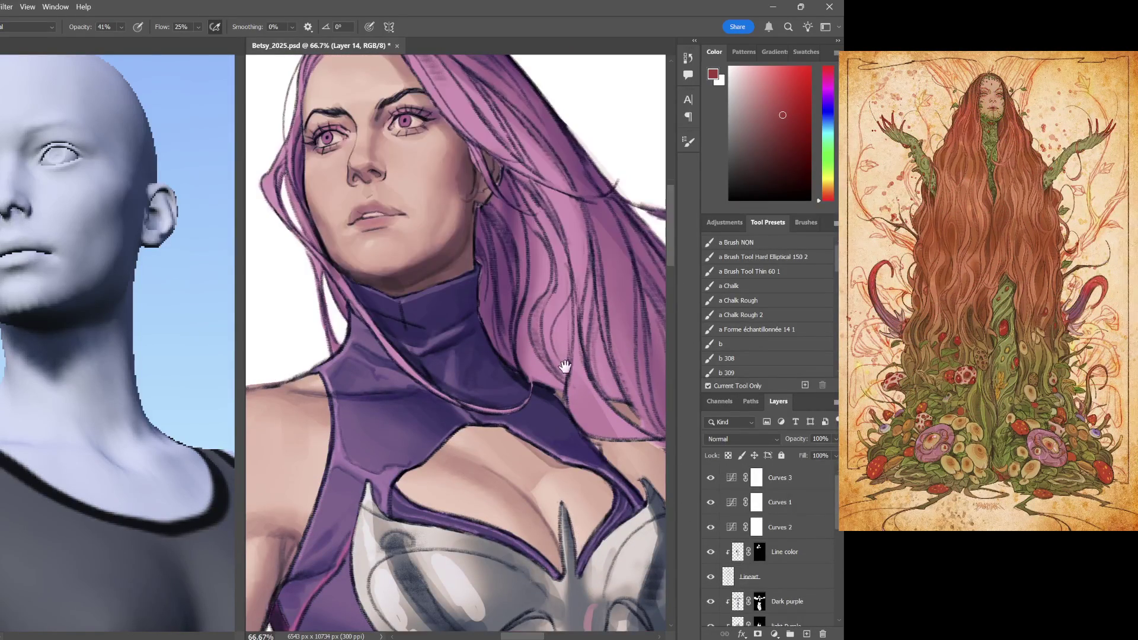
{"action": "scroll", "coordinate": [563, 356], "scroll_direction": "down", "scroll_amount": 2}
{"action": "scroll", "coordinate": [577, 398], "scroll_direction": "down", "scroll_amount": 3}
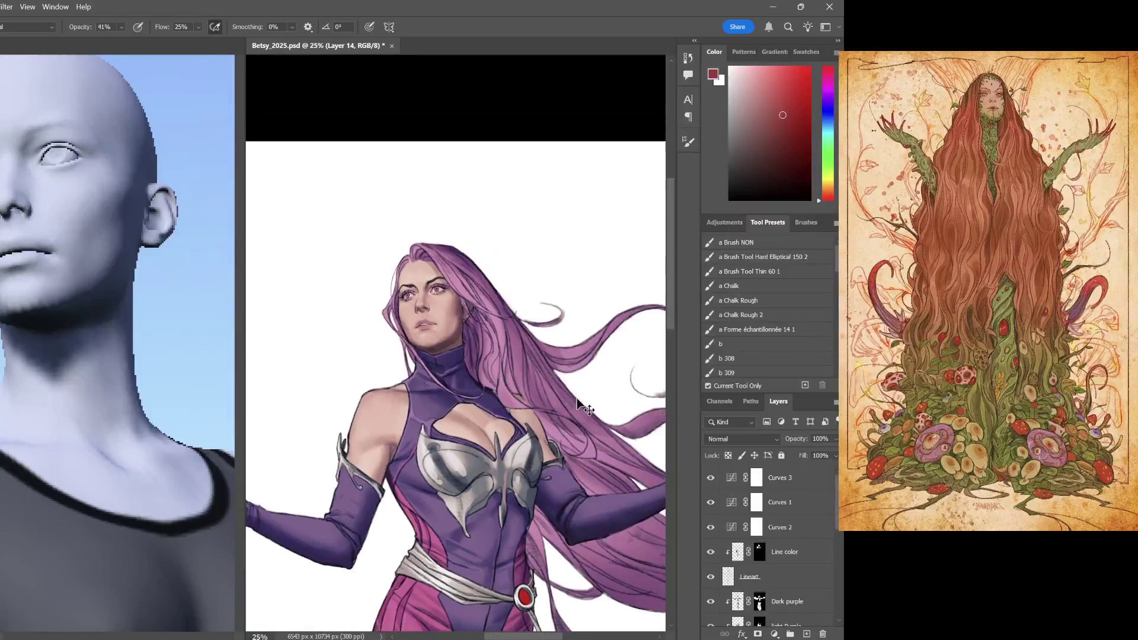
{"action": "scroll", "coordinate": [576, 397], "scroll_direction": "down", "scroll_amount": 2}
{"action": "scroll", "coordinate": [577, 397], "scroll_direction": "up", "scroll_amount": 3}
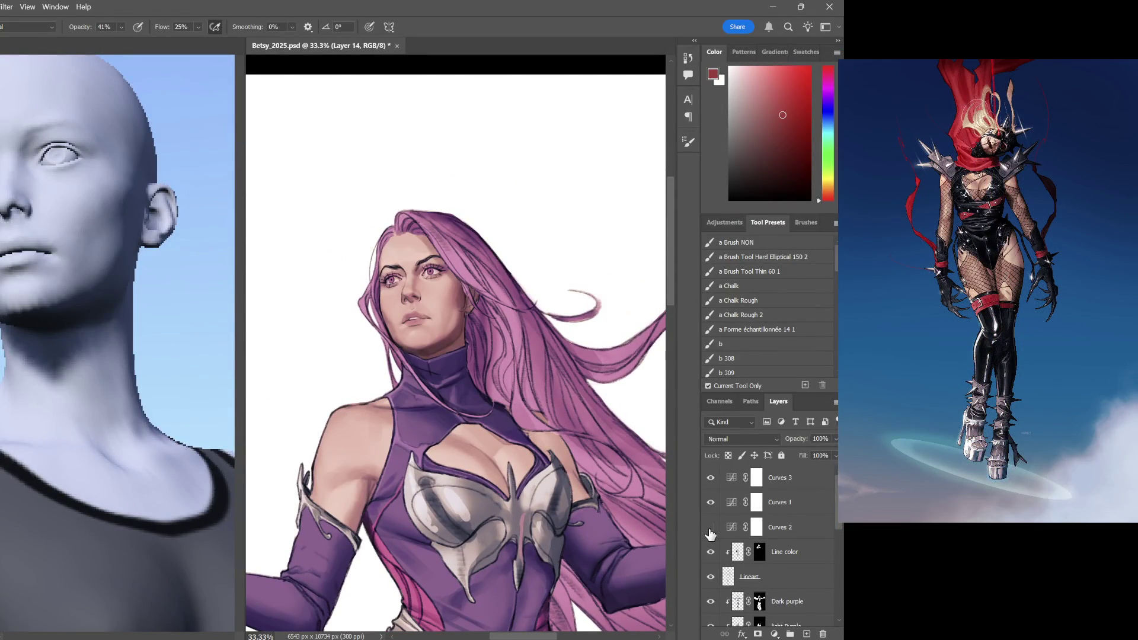
{"action": "scroll", "coordinate": [500, 425], "scroll_direction": "down", "scroll_amount": 3}
{"action": "scroll", "coordinate": [460, 345], "scroll_direction": "down", "scroll_amount": 1}
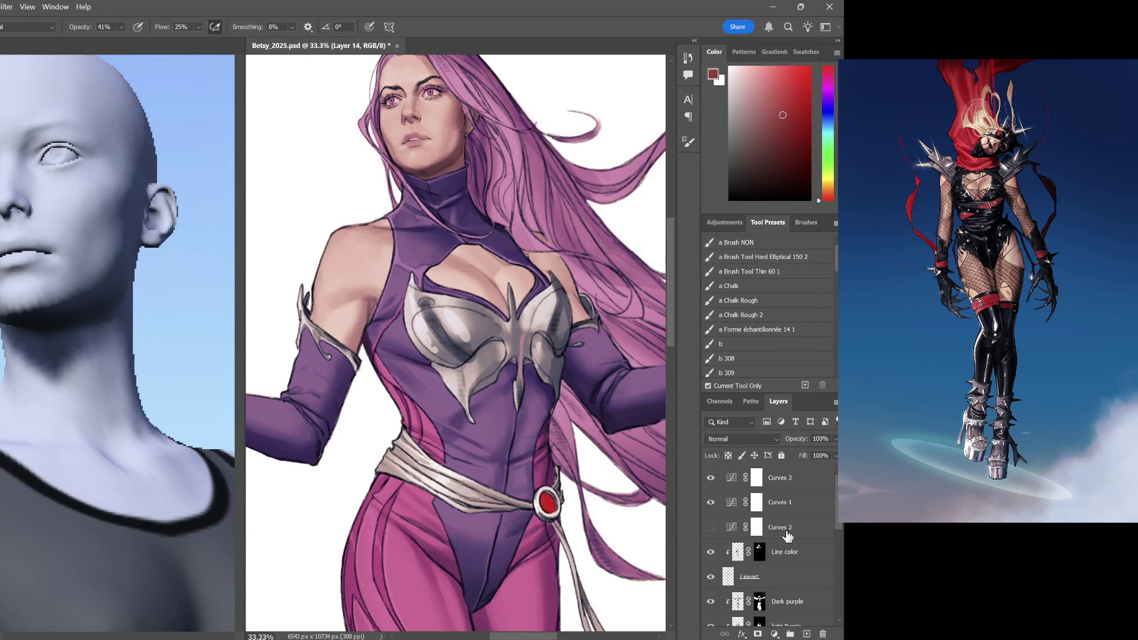
{"action": "left_click_drag", "start_coordinate": [836, 522], "coordinate": [835, 539]}
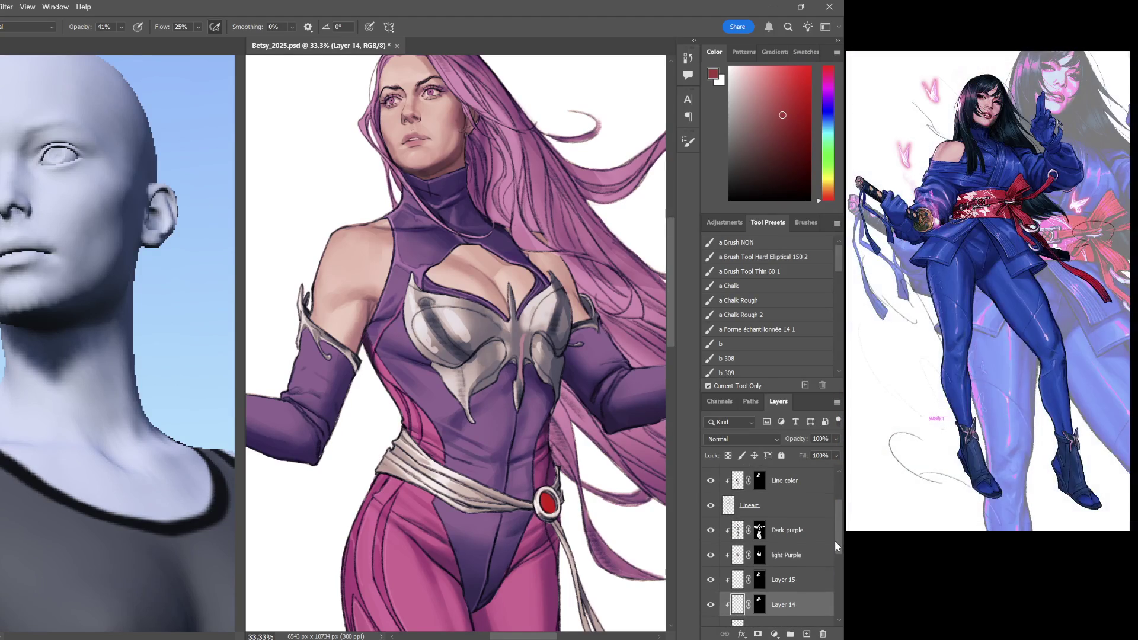
Move the Curves 3 adjustment layer down below the Dark purple layer
{"action": "mouse_move", "coordinate": [835, 540]}
{"action": "left_mouse_down"}
{"action": "mouse_move", "coordinate": [834, 556]}
{"action": "mouse_move", "coordinate": [835, 511]}
{"action": "left_mouse_up"}
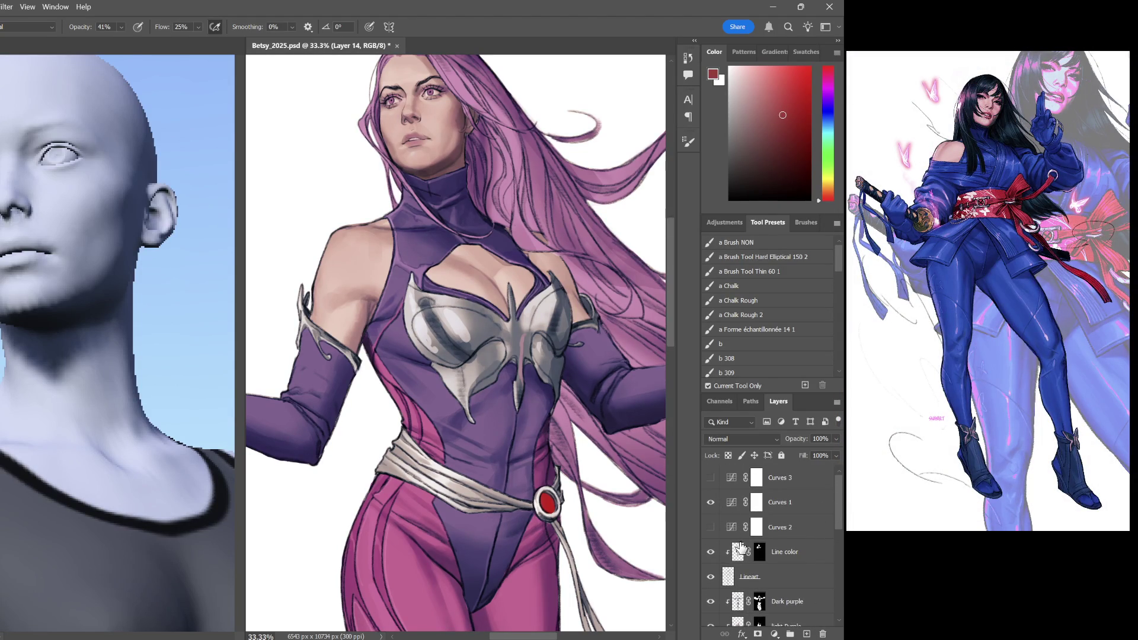
{"action": "left_click", "coordinate": [796, 530]}
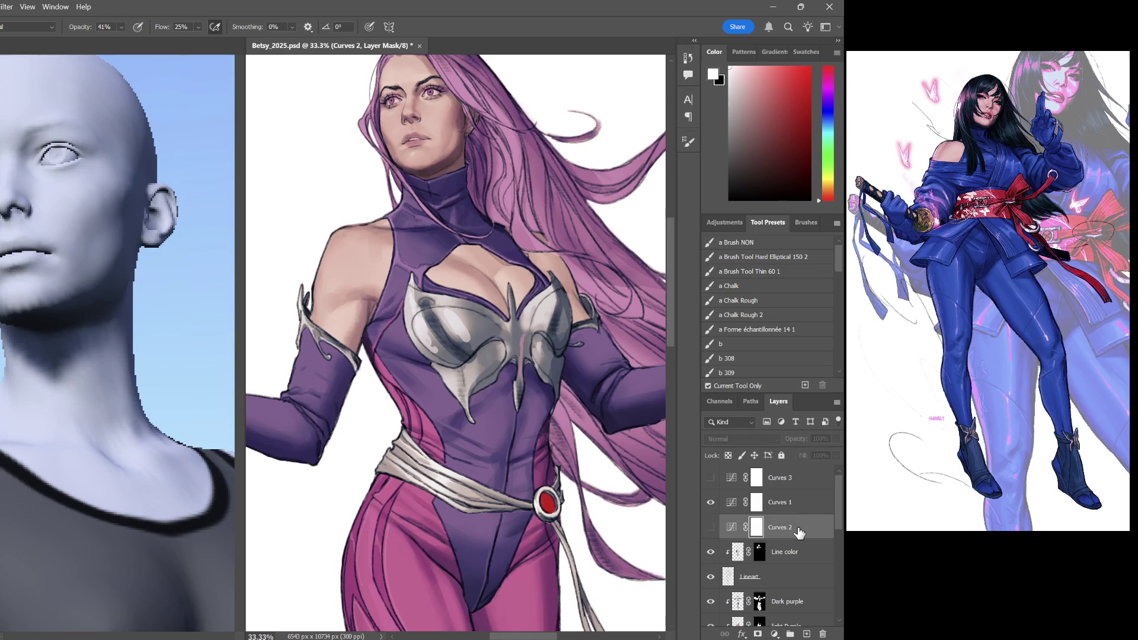
{"action": "left_click", "coordinate": [753, 481]}
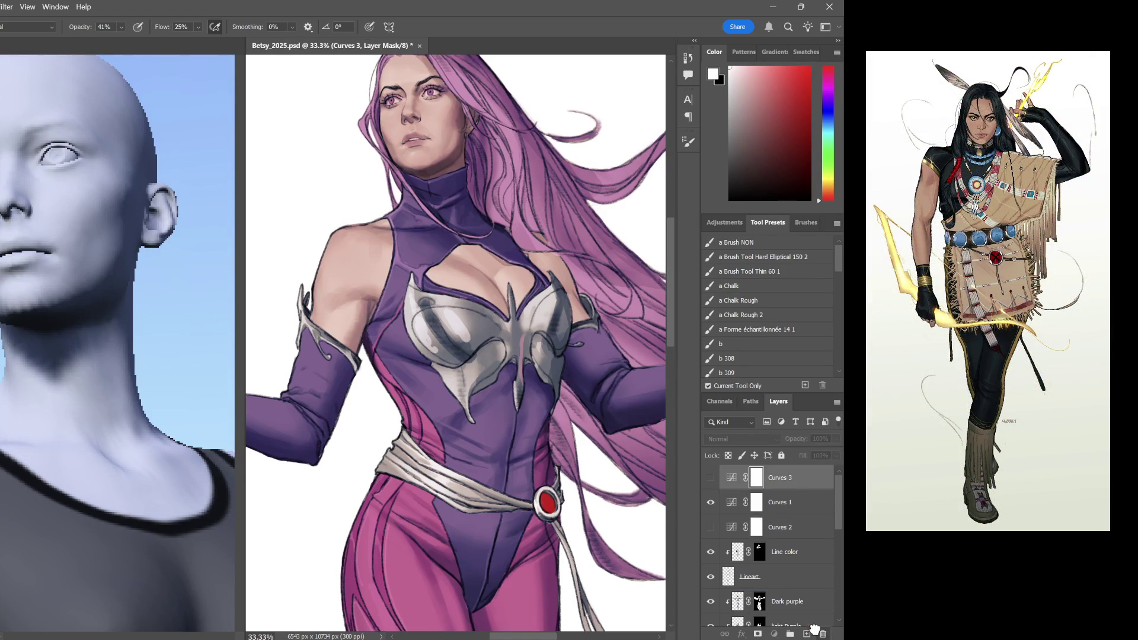
{"action": "left_click_drag", "start_coordinate": [753, 482], "coordinate": [820, 626]}
Turn Curves 2 back on and target its adjustment rather than its mask
{"action": "left_click", "coordinate": [791, 502]}
{"action": "left_click", "coordinate": [711, 502]}
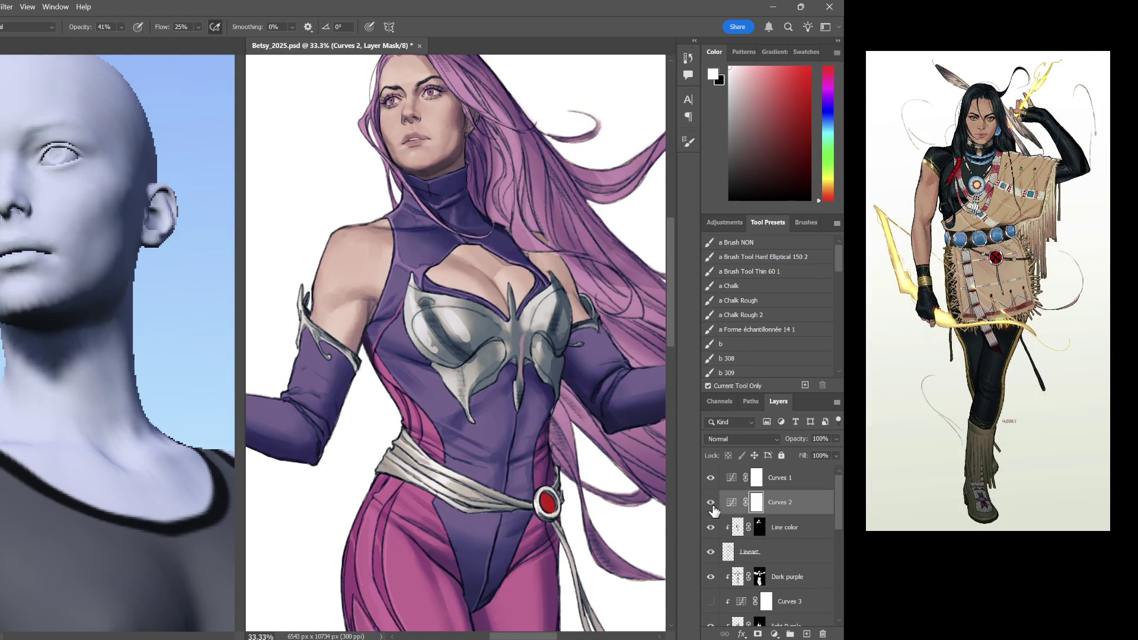
{"action": "left_click", "coordinate": [731, 503]}
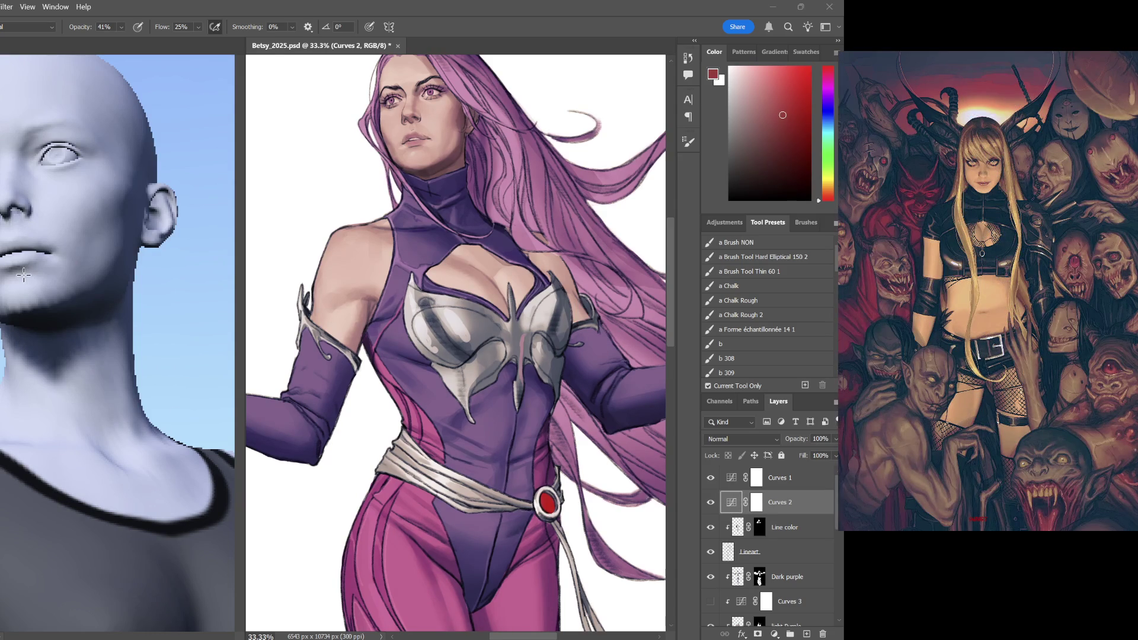
Undo recent torso strokes and check the darker collar and arm at full view
{"action": "key", "text": "ctrl+z"}
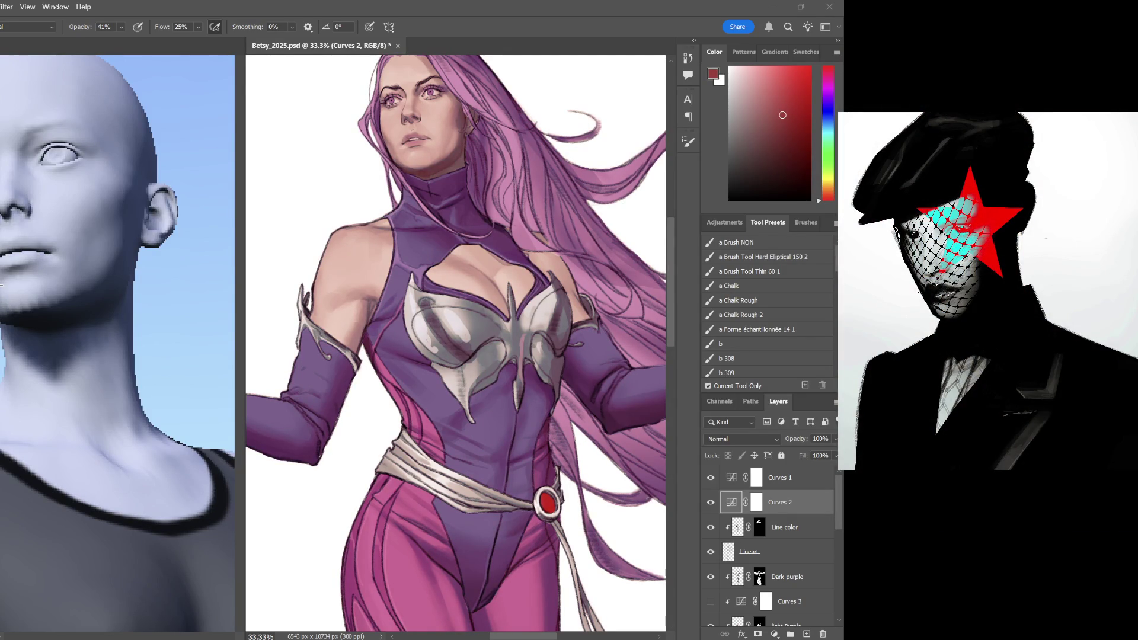
{"action": "key", "text": "ctrl+z"}
{"action": "key", "text": "ctrl+z"}
{"action": "key", "text": "ctrl+z"}
{"action": "key", "text": "ctrl+z"}
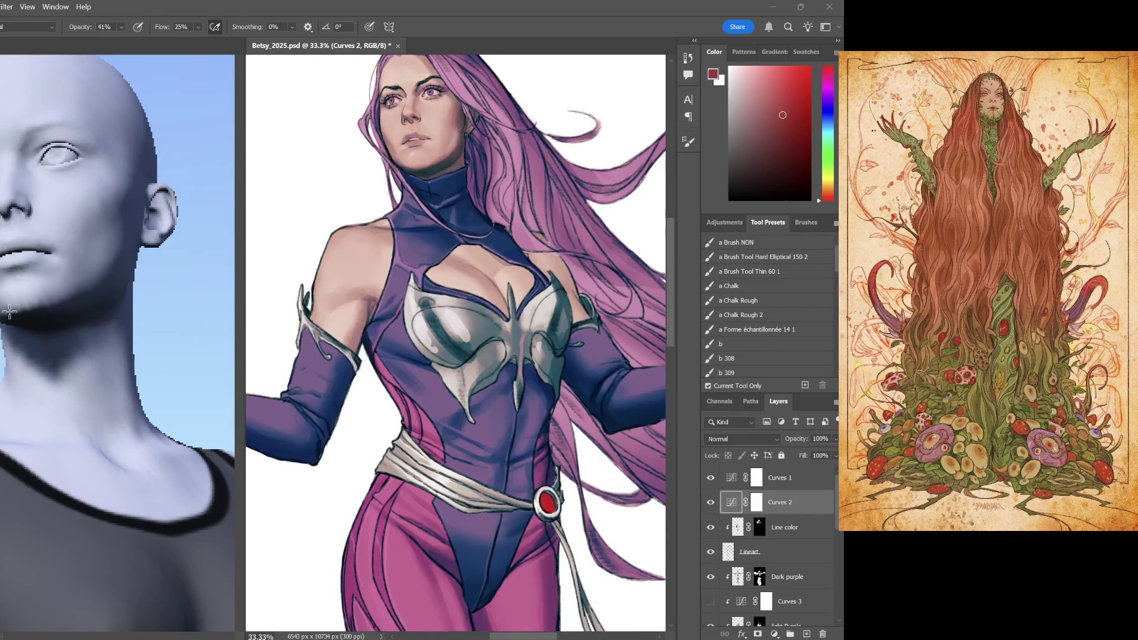
{"action": "key", "text": "ctrl+minus"}
{"action": "key", "text": "ctrl+minus"}
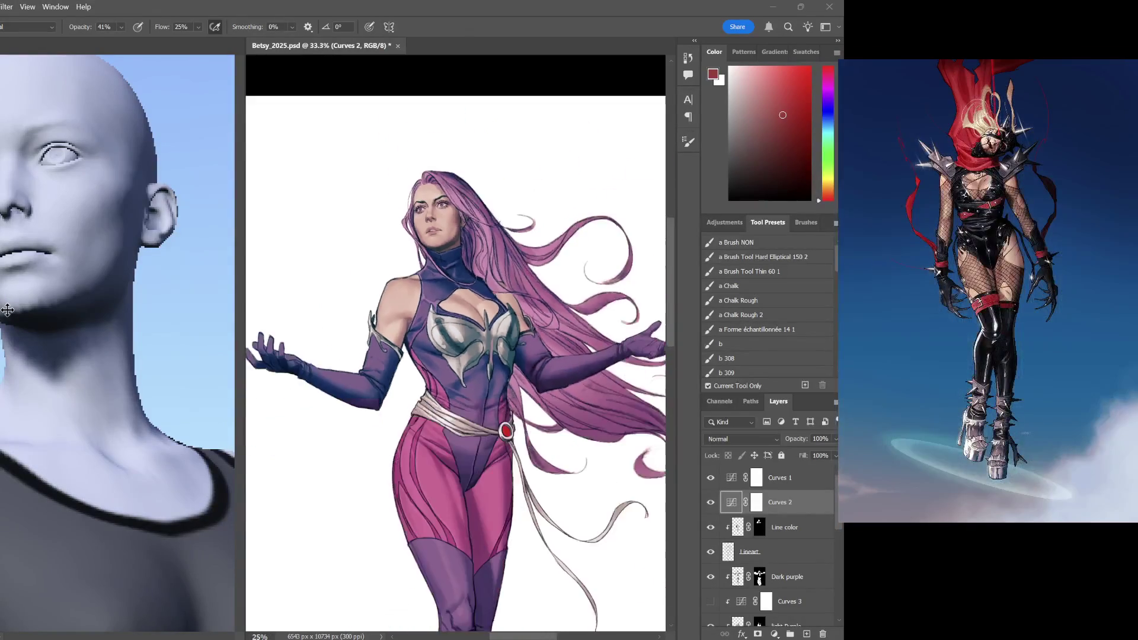
{"action": "key", "text": "ctrl+plus"}
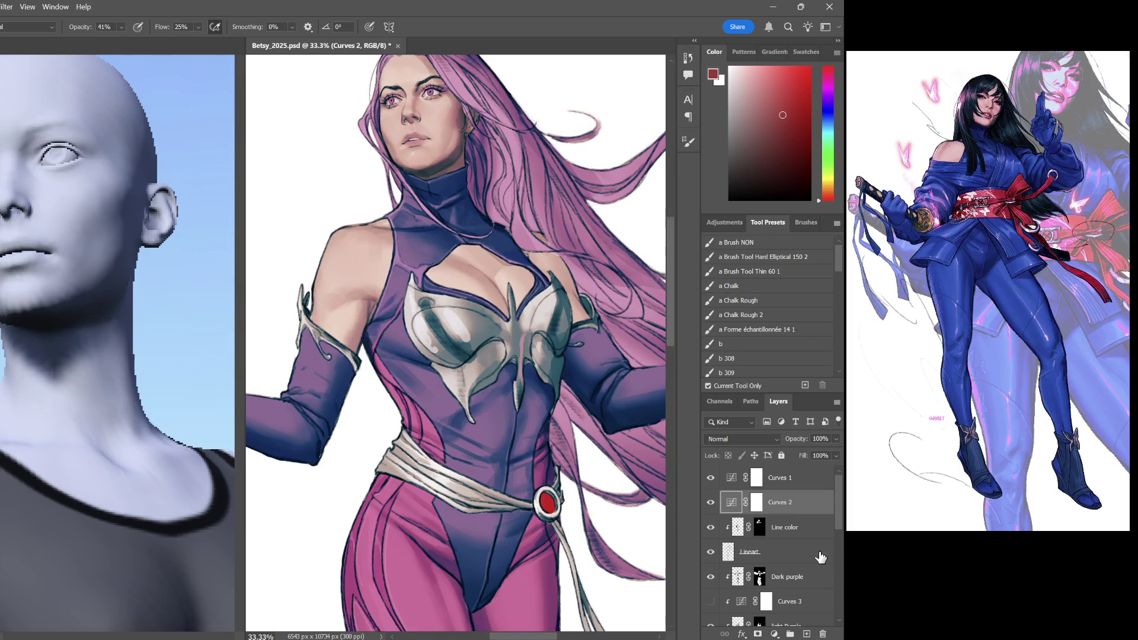
Target the Curves 1 mask, then make the Line color layer active
{"action": "left_click", "coordinate": [794, 481]}
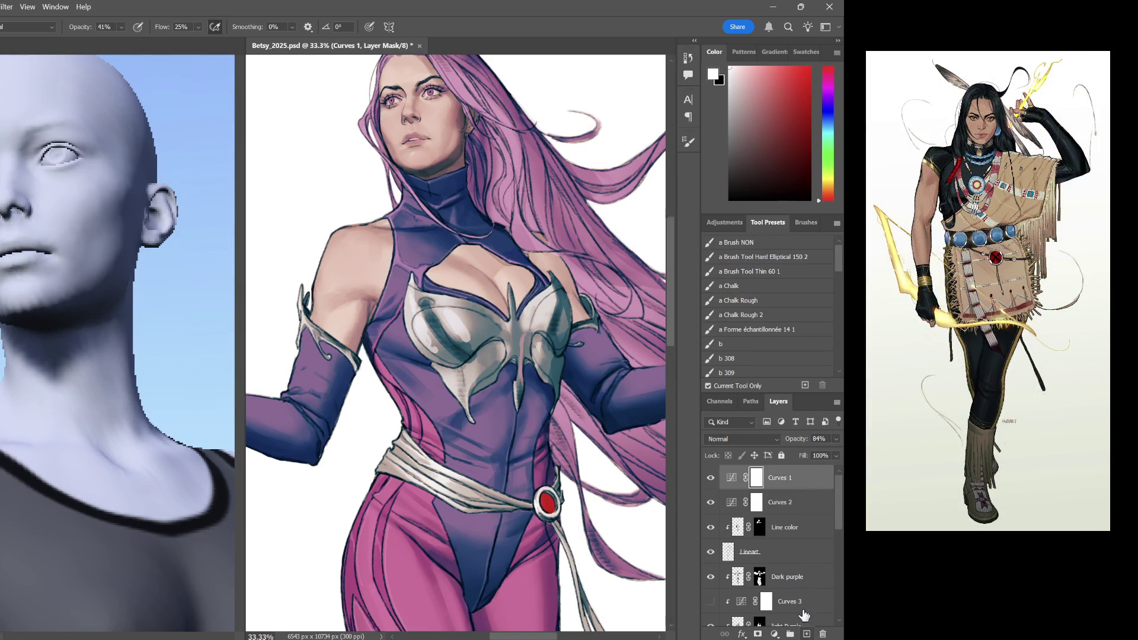
{"action": "left_click", "coordinate": [774, 533]}
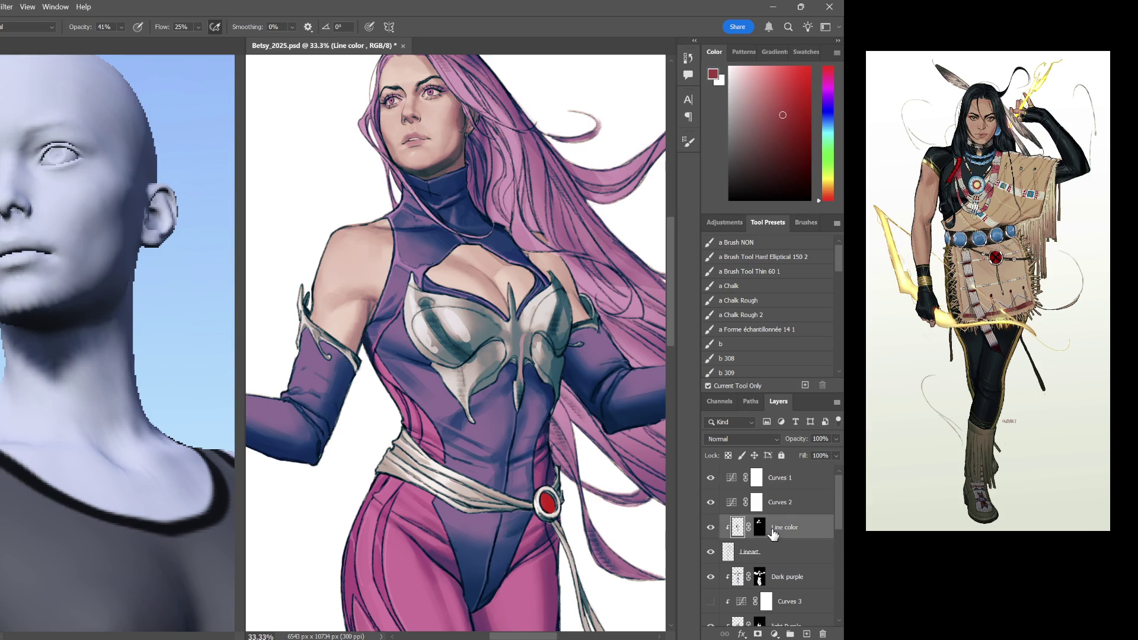
Delete the Line color layer's mask and set a purple paint colour
{"action": "left_click", "coordinate": [759, 527]}
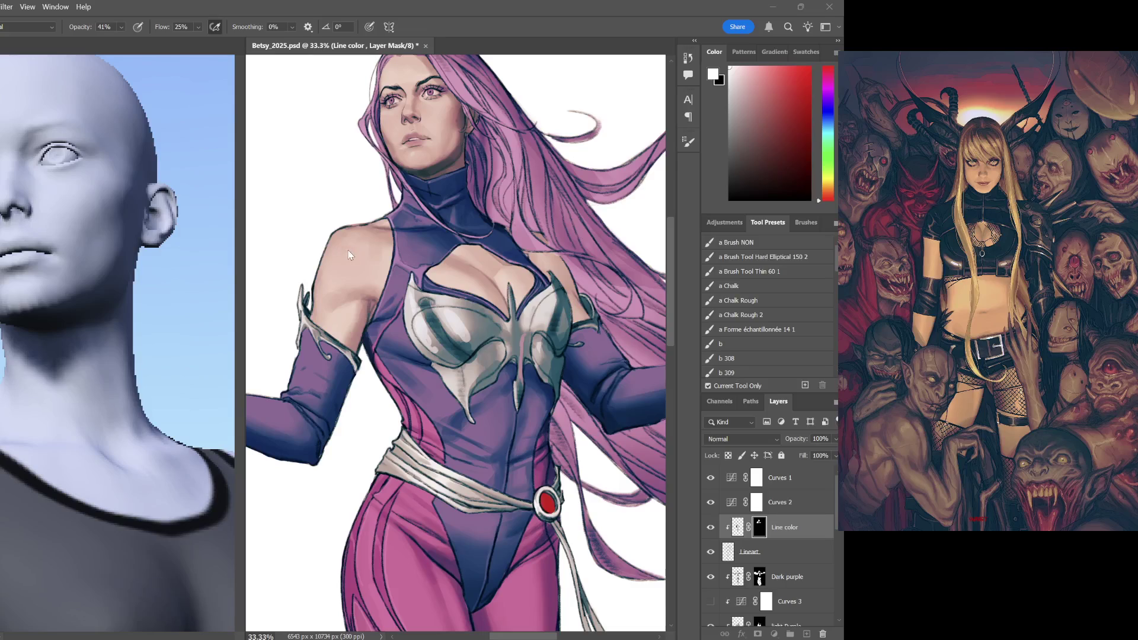
{"action": "key", "text": "Delete"}
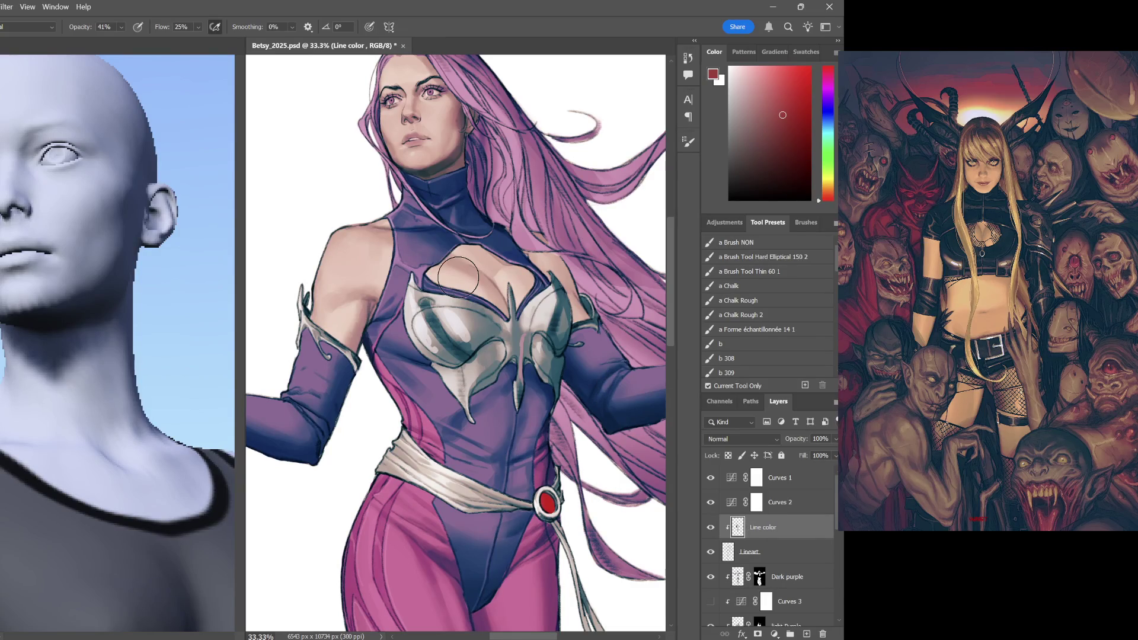
{"action": "key", "text": "ctrl+z"}
{"action": "key", "text": "ctrl+shift+z"}
{"action": "left_click_drag", "start_coordinate": [816, 196], "coordinate": [818, 94]}
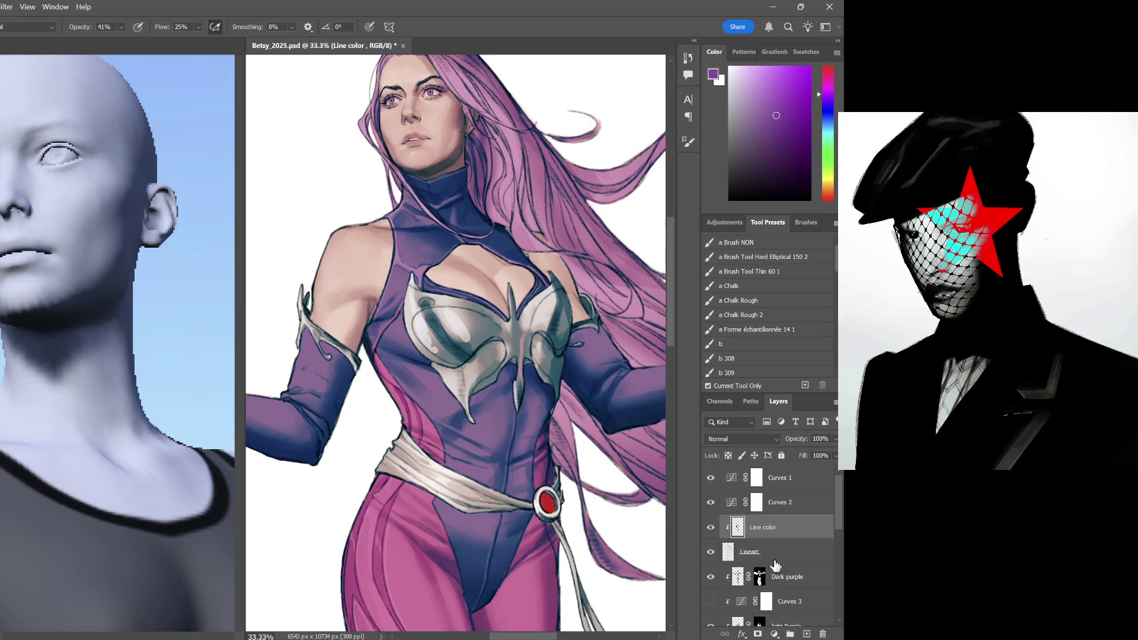
{"action": "scroll", "coordinate": [833, 517], "scroll_direction": "down", "scroll_amount": 3}
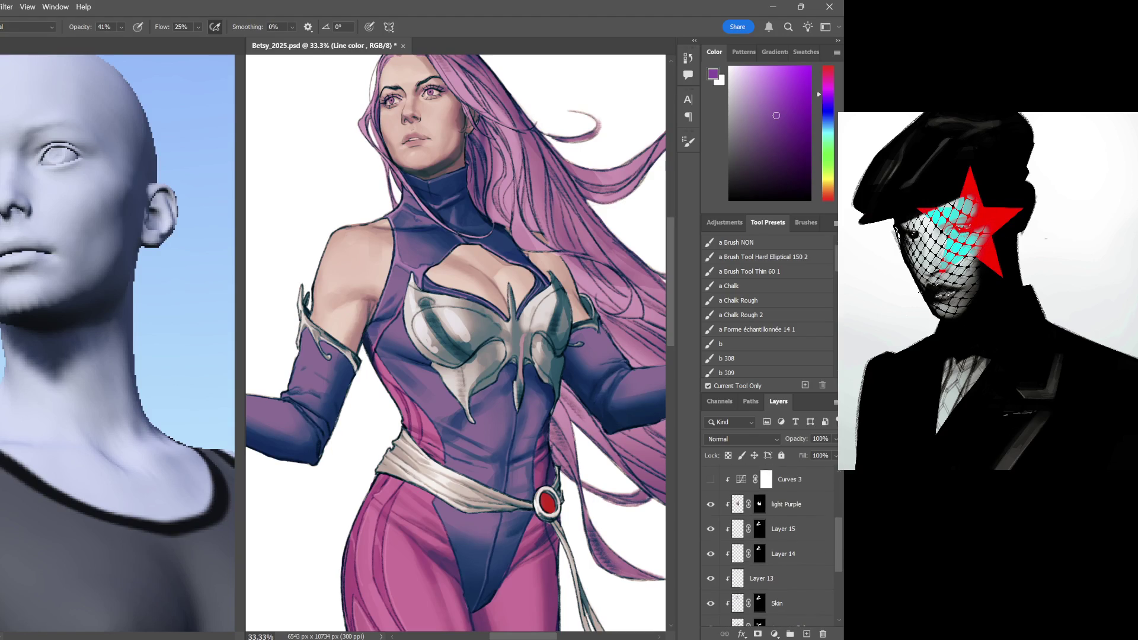
{"action": "scroll", "coordinate": [734, 516], "scroll_direction": "up", "scroll_amount": 1}
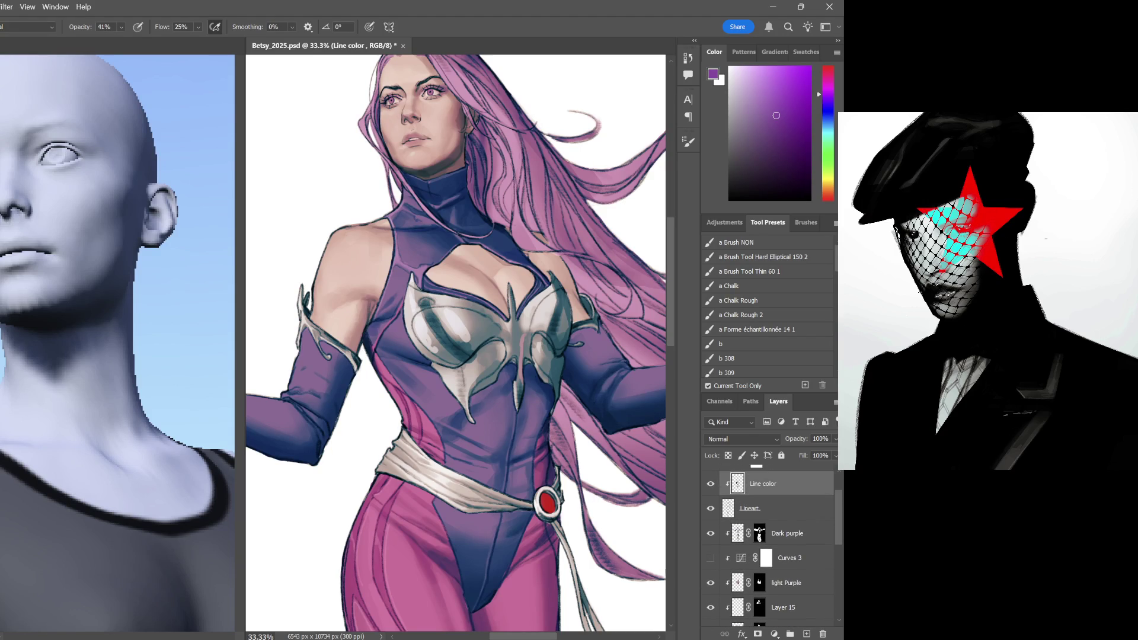
Delete the Curves 3 adjustment layer and pick a fully opaque painting brush
{"action": "left_click", "coordinate": [774, 562]}
{"action": "left_click_drag", "start_coordinate": [786, 563], "coordinate": [785, 515]}
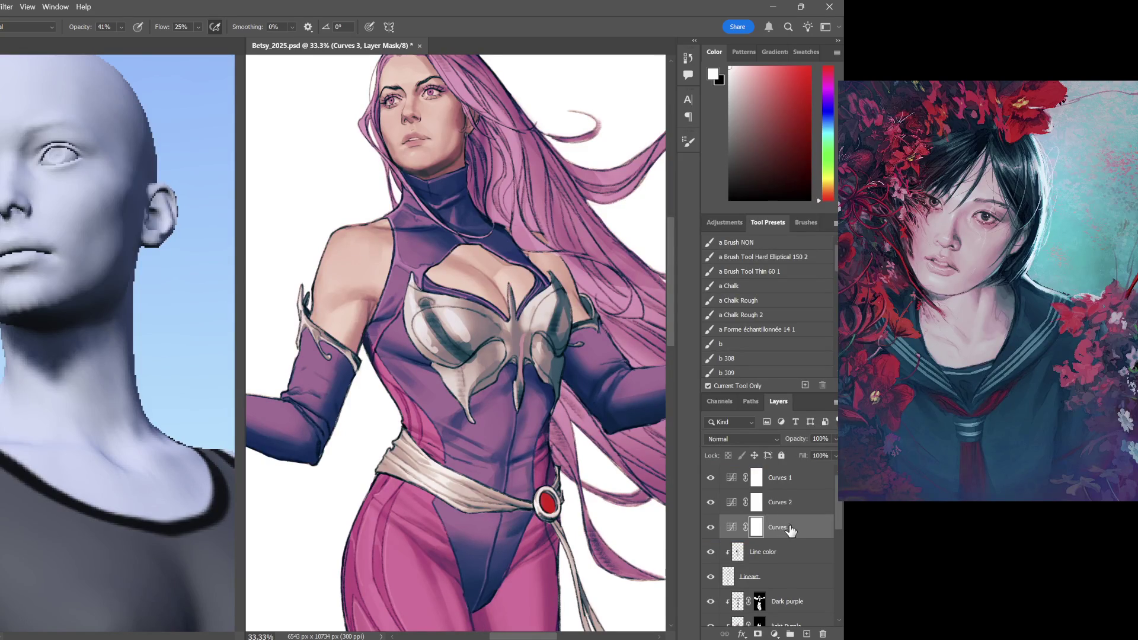
{"action": "left_click", "coordinate": [822, 633]}
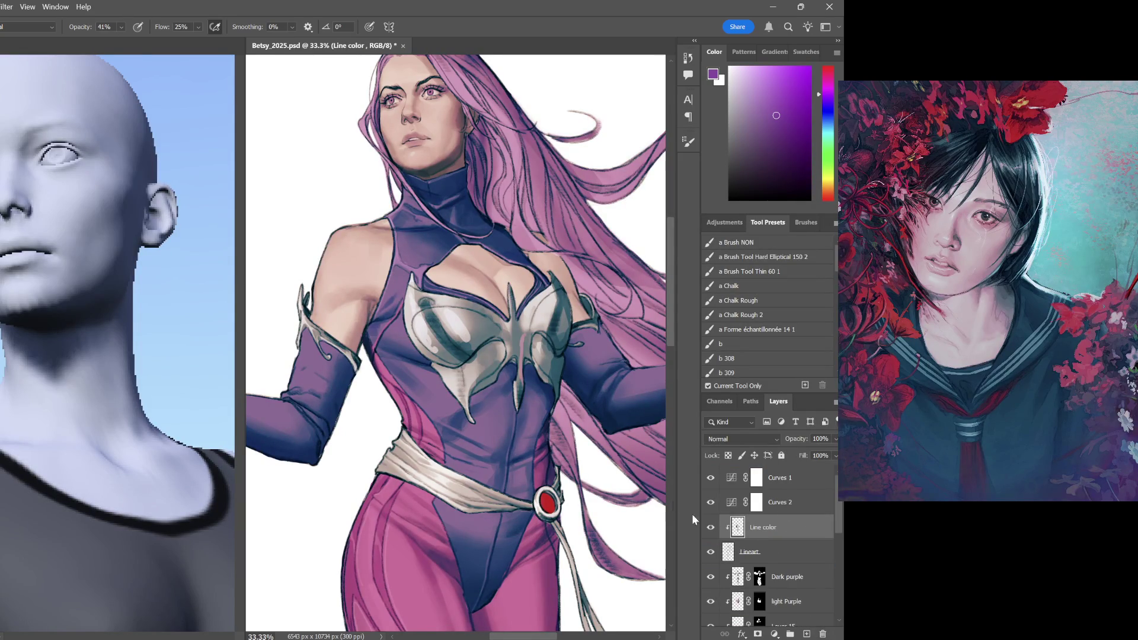
{"action": "scroll", "coordinate": [587, 448], "scroll_direction": "down", "scroll_amount": 3}
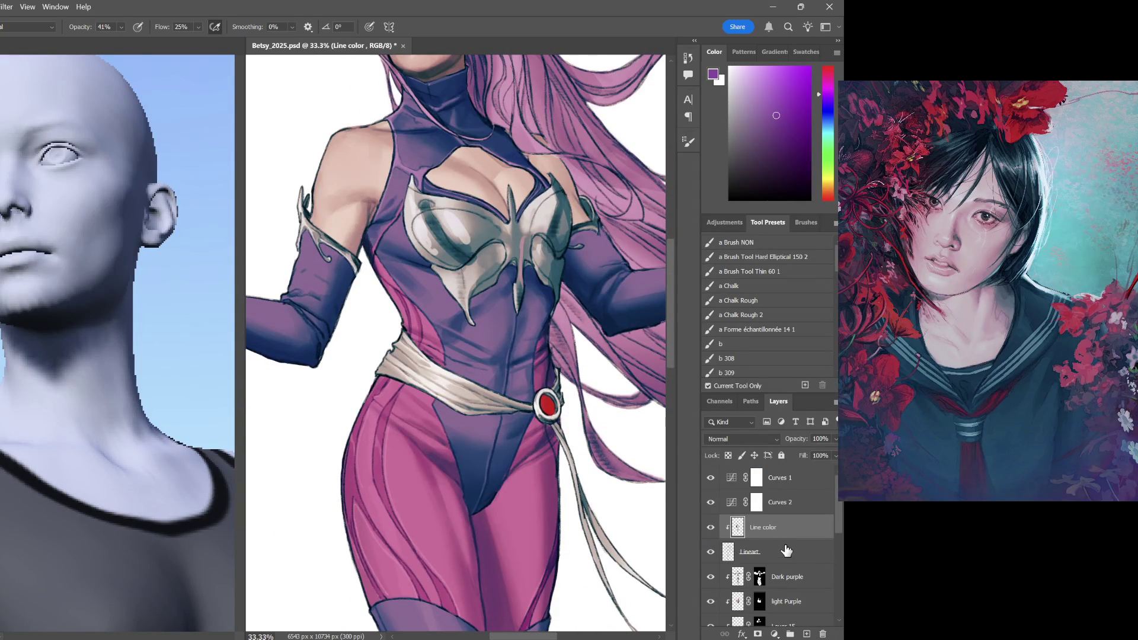
{"action": "left_click", "coordinate": [741, 243]}
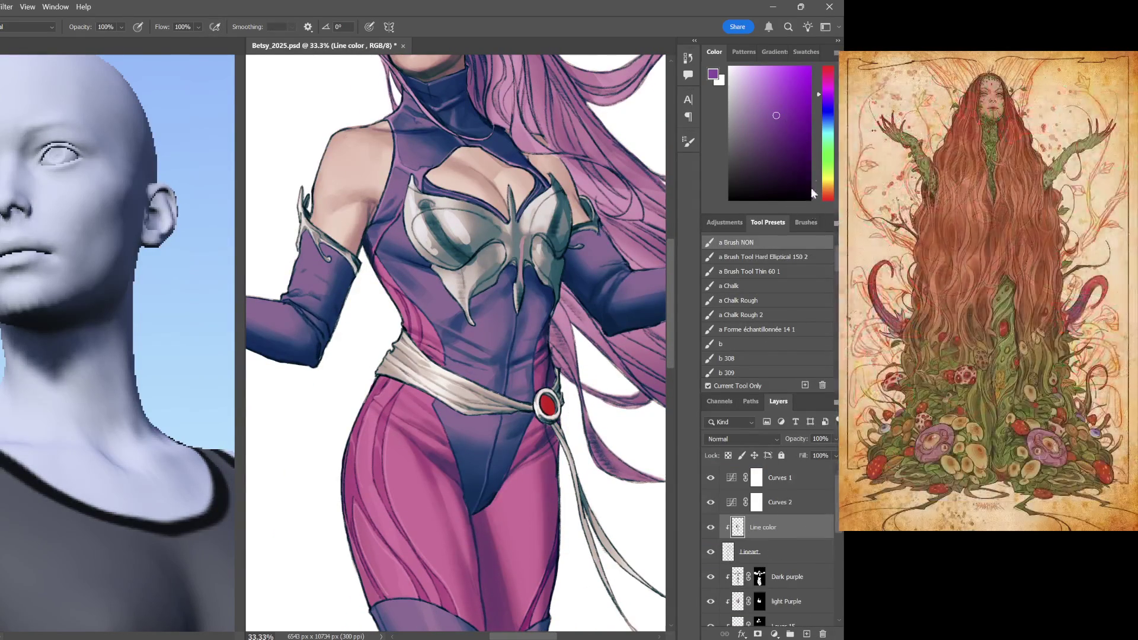
Sample a lighter purple from the hair with the Curves adjustments briefly hidden
{"action": "left_click", "coordinate": [711, 478]}
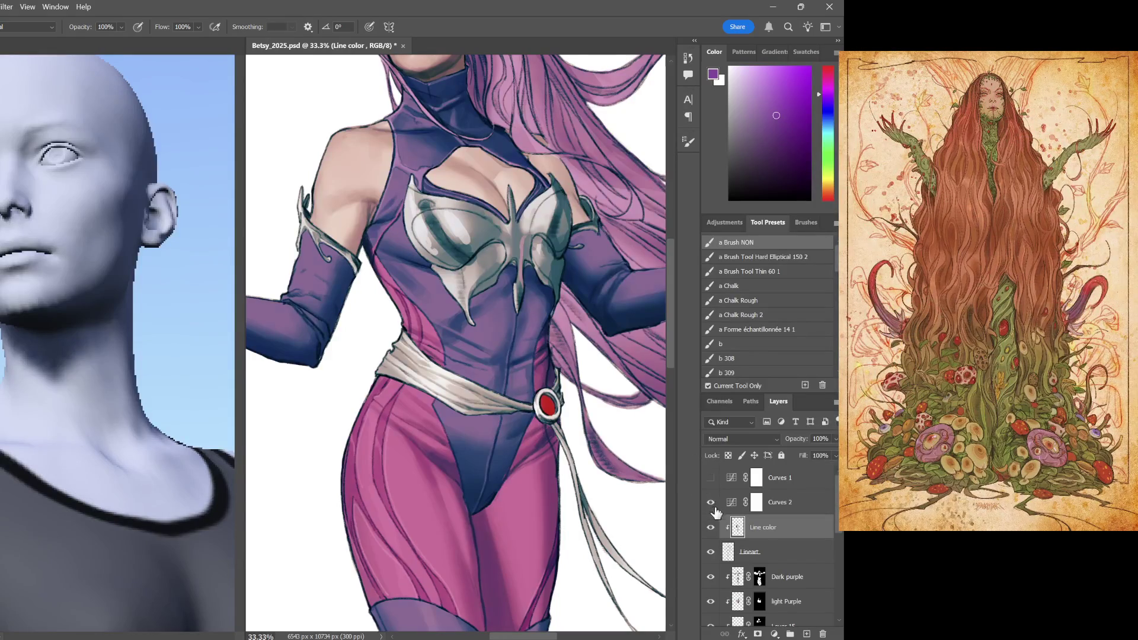
{"action": "left_click", "coordinate": [711, 503]}
{"action": "key", "text": "i"}
{"action": "left_click", "coordinate": [544, 96], "text": "alt"}
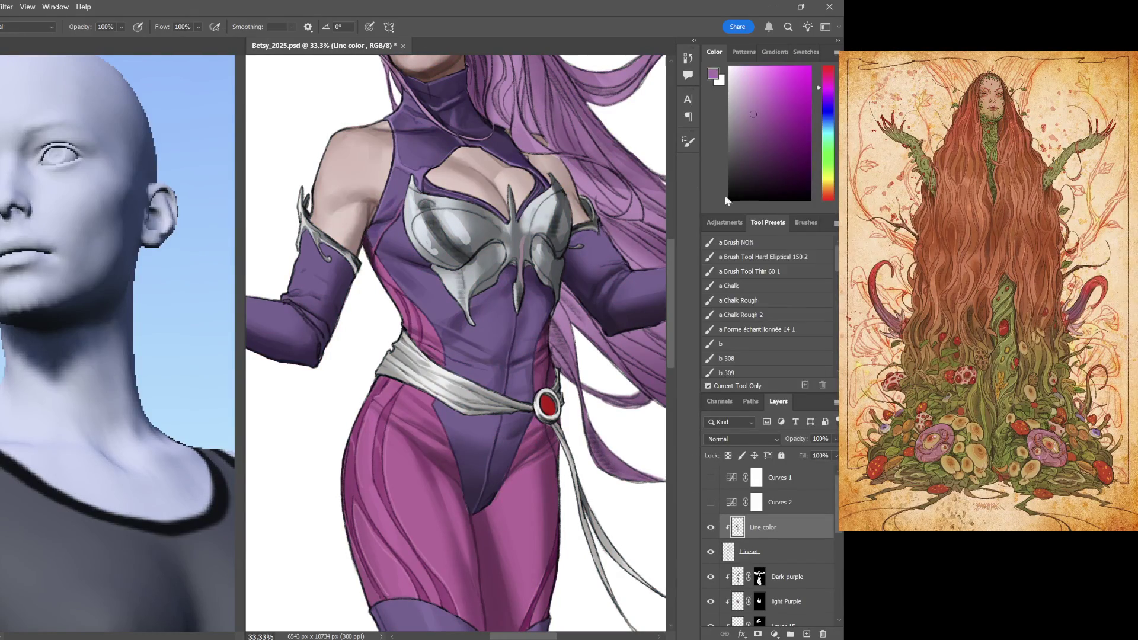
{"action": "left_click", "coordinate": [710, 477]}
{"action": "left_click", "coordinate": [711, 503]}
{"action": "left_click", "coordinate": [766, 123]}
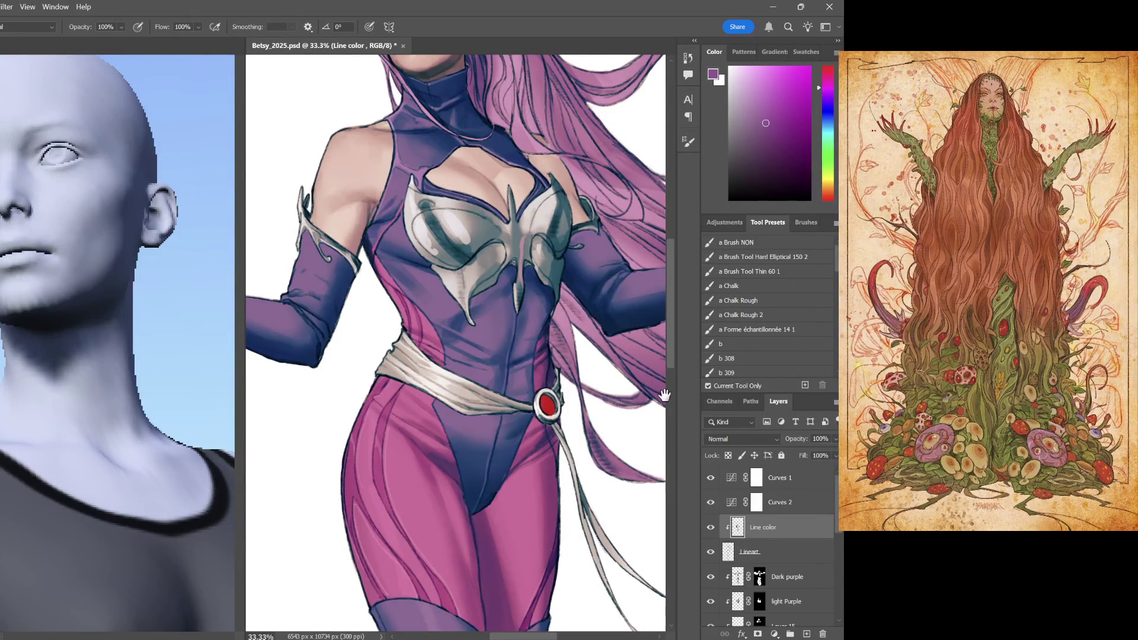
{"action": "scroll", "coordinate": [508, 326], "scroll_direction": "up", "scroll_amount": 3}
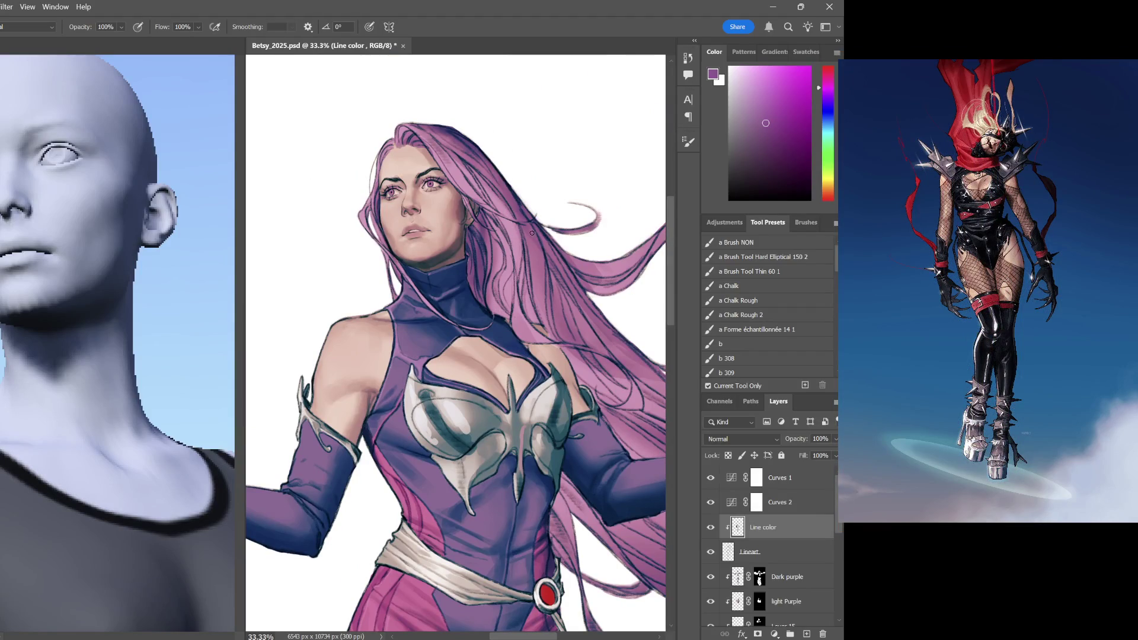
Paint lighter pink onto the hair strands, then make the Dark purple layer active
{"action": "left_click_drag", "start_coordinate": [489, 185], "coordinate": [549, 320]}
{"action": "left_click", "coordinate": [772, 161]}
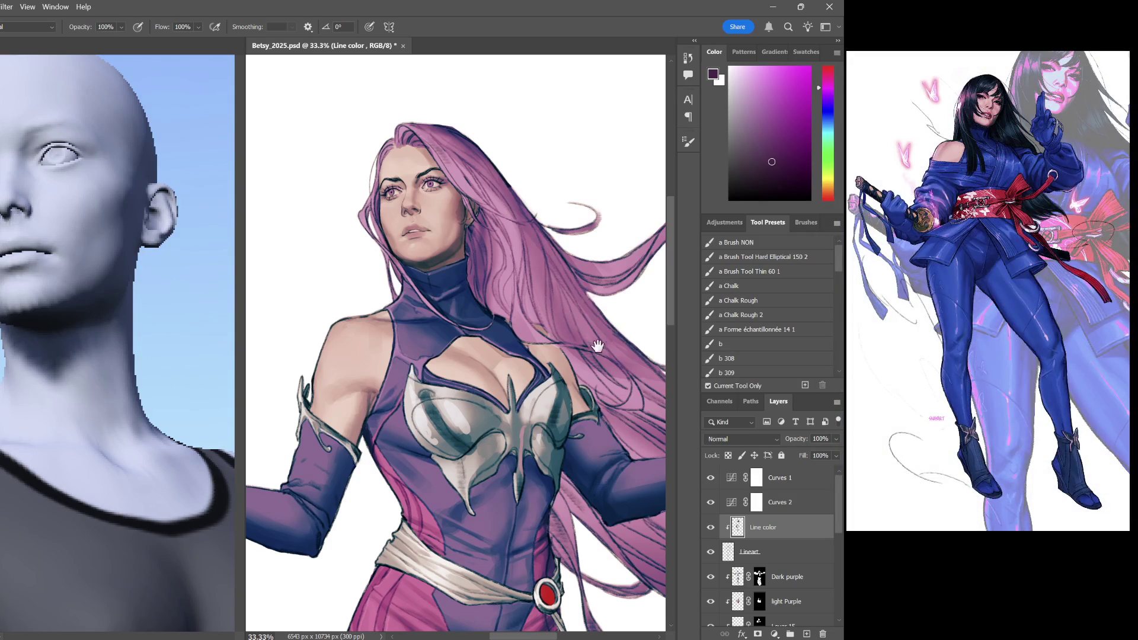
{"action": "left_click_drag", "start_coordinate": [596, 353], "coordinate": [493, 343]}
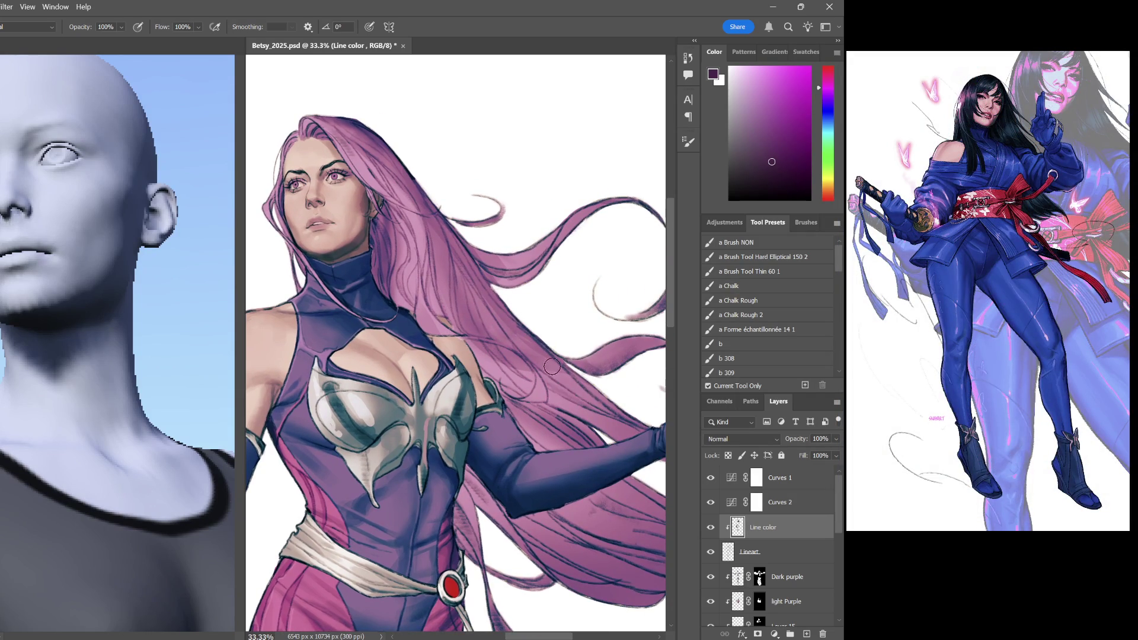
{"action": "left_click_drag", "start_coordinate": [566, 428], "coordinate": [470, 414]}
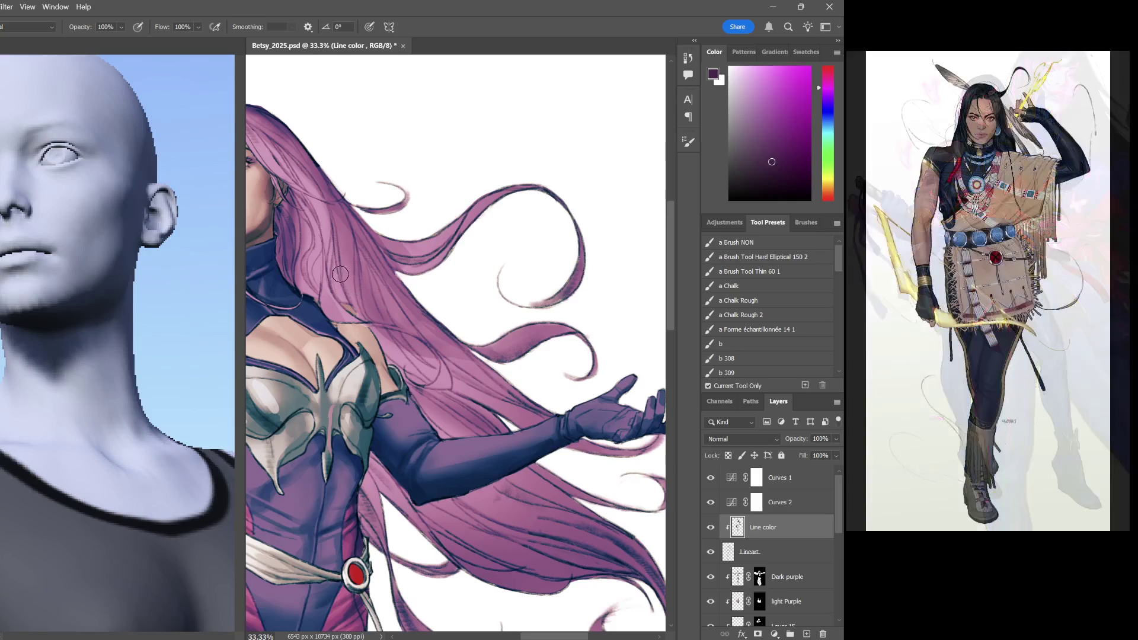
{"action": "scroll", "coordinate": [341, 191], "scroll_direction": "left", "scroll_amount": 3}
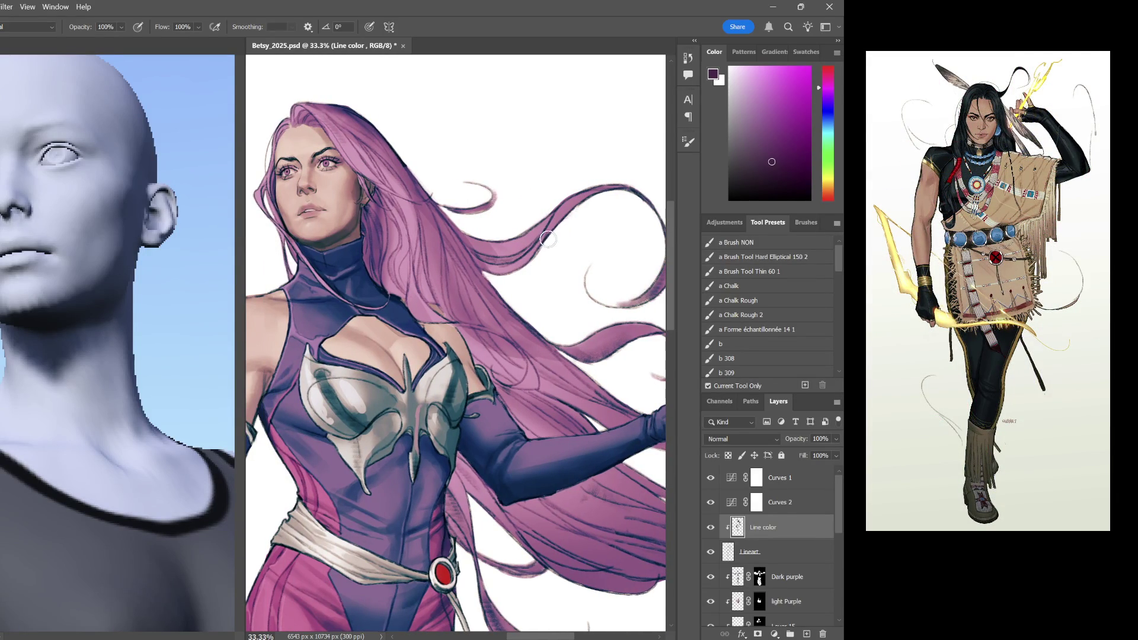
{"action": "left_click_drag", "start_coordinate": [466, 344], "coordinate": [602, 345]}
{"action": "scroll", "coordinate": [587, 330], "scroll_direction": "down", "scroll_amount": 2}
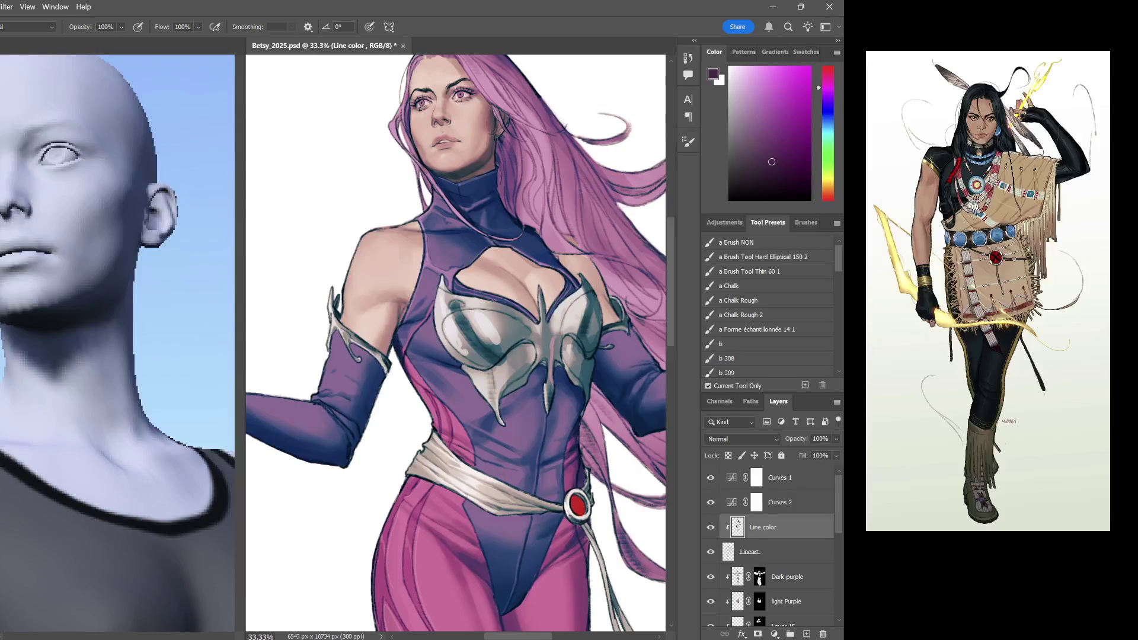
{"action": "scroll", "coordinate": [572, 252], "scroll_direction": "up", "scroll_amount": 1}
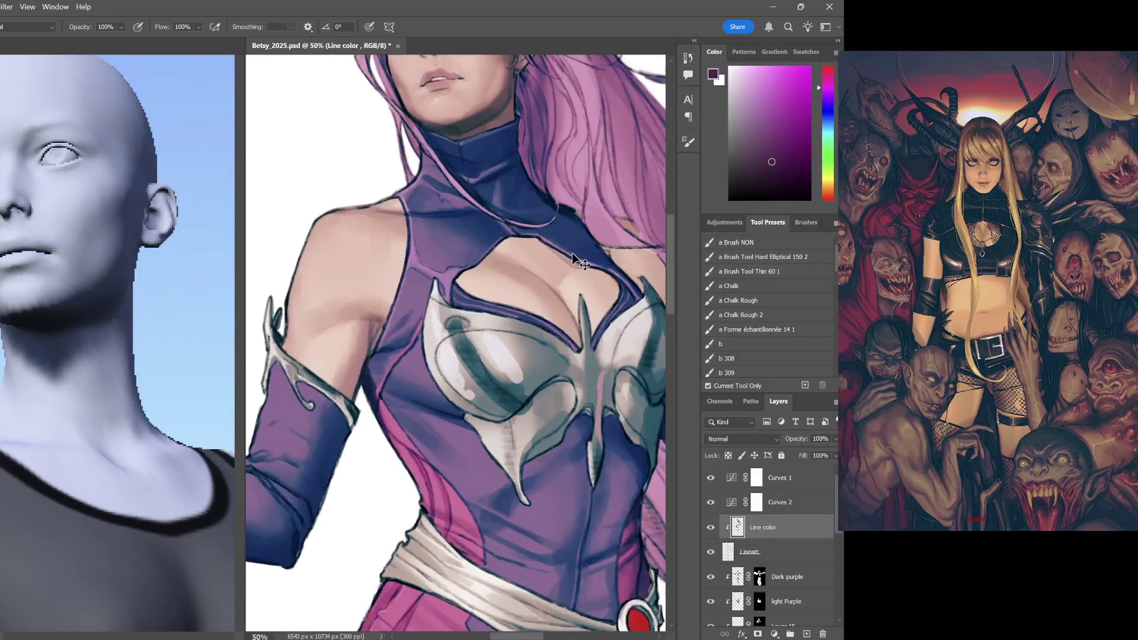
{"action": "scroll", "coordinate": [572, 252], "scroll_direction": "down", "scroll_amount": 2}
{"action": "scroll", "coordinate": [573, 254], "scroll_direction": "down", "scroll_amount": 1}
{"action": "scroll", "coordinate": [573, 254], "scroll_direction": "up", "scroll_amount": 1}
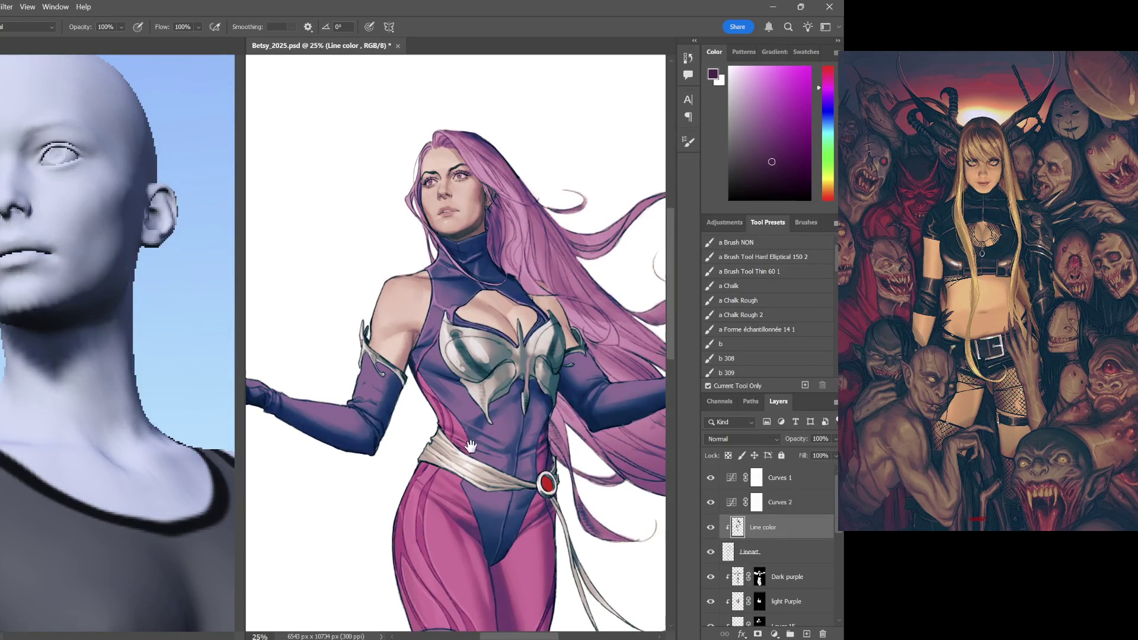
{"action": "scroll", "coordinate": [573, 254], "scroll_direction": "down", "scroll_amount": 3}
{"action": "scroll", "coordinate": [544, 314], "scroll_direction": "down", "scroll_amount": 2}
{"action": "left_click_drag", "start_coordinate": [591, 345], "coordinate": [533, 325]}
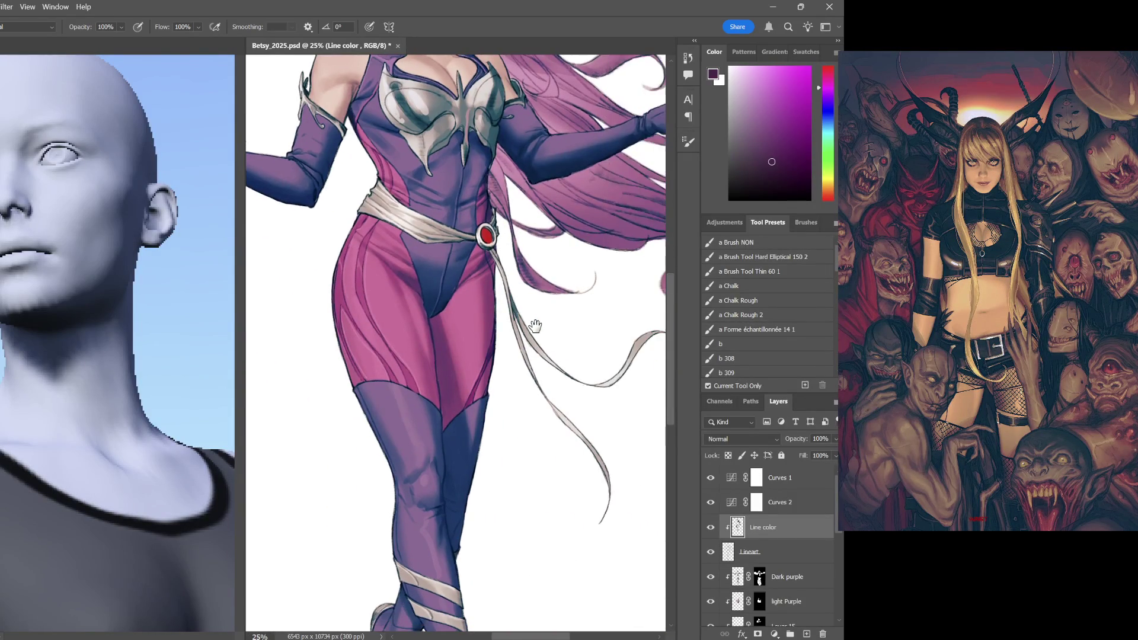
{"action": "scroll", "coordinate": [573, 332], "scroll_direction": "up", "scroll_amount": 2}
{"action": "scroll", "coordinate": [574, 332], "scroll_direction": "up", "scroll_amount": 3}
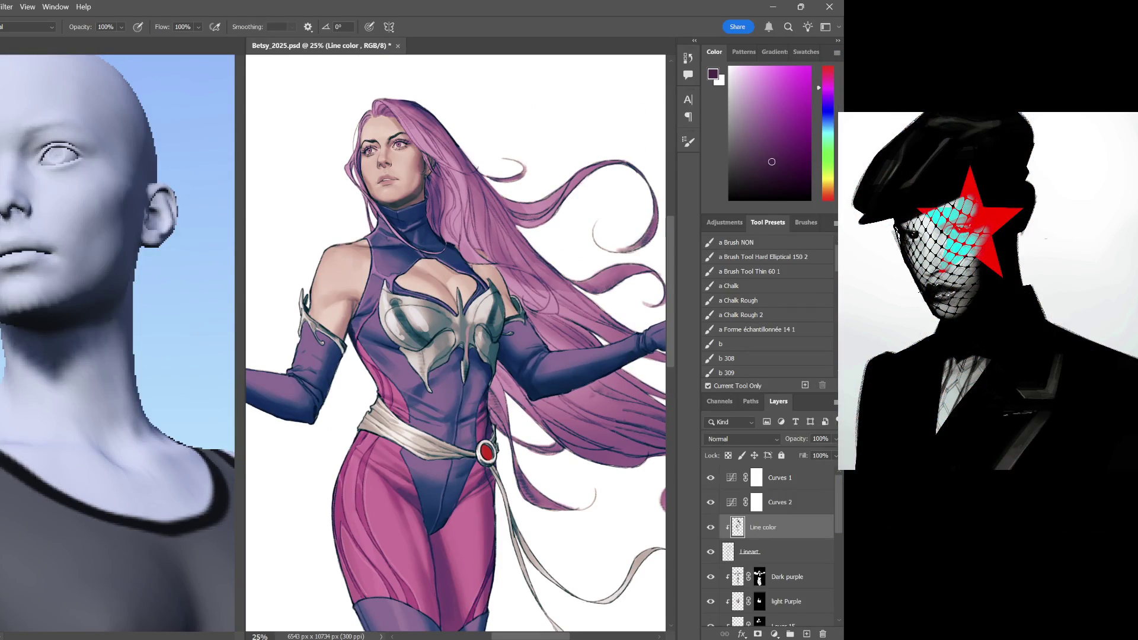
{"action": "left_click", "coordinate": [804, 591]}
Add a new empty Layer 16 above Dark purple and clip it to that layer
{"action": "key", "text": "ctrl+minus"}
{"action": "key", "text": "ctrl+minus"}
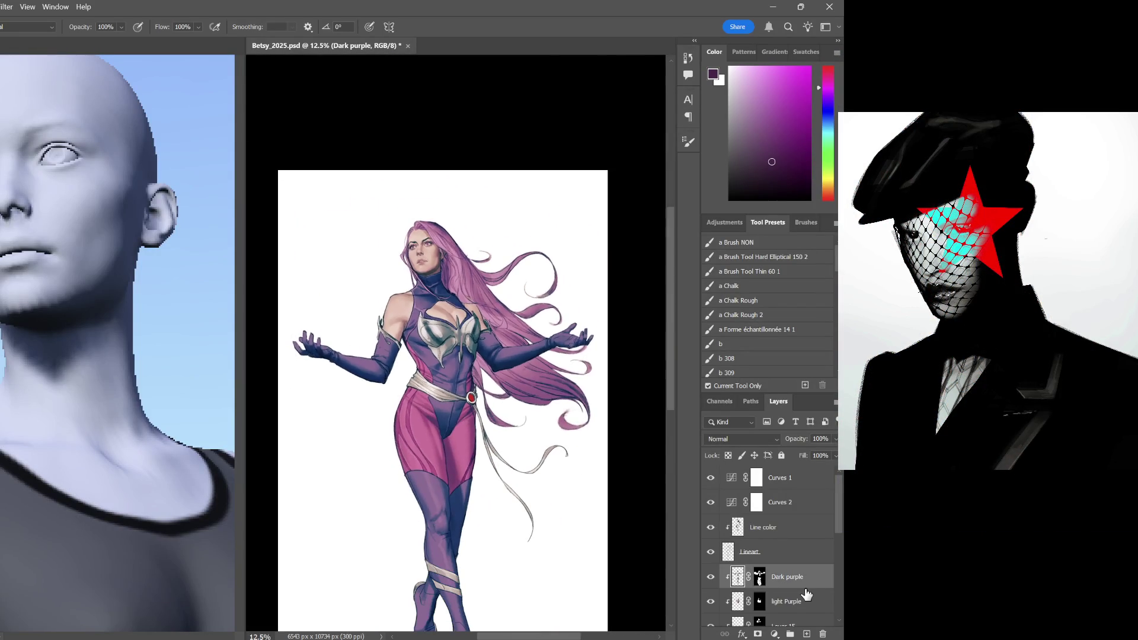
{"action": "scroll", "coordinate": [450, 239], "scroll_direction": "down", "scroll_amount": 3}
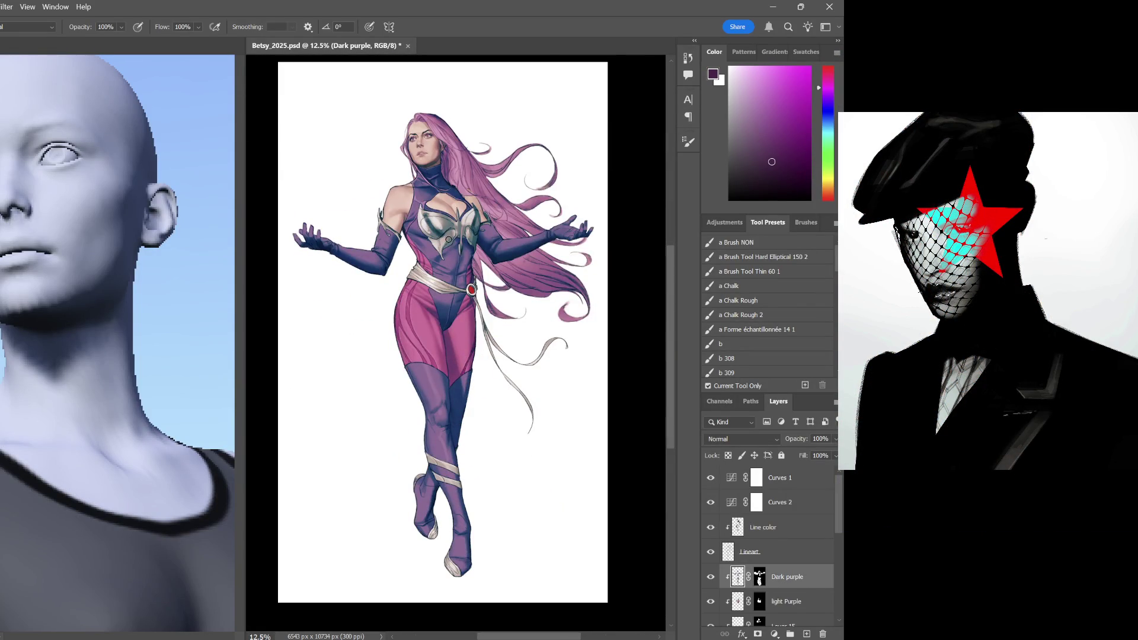
{"action": "key", "text": "ctrl+plus"}
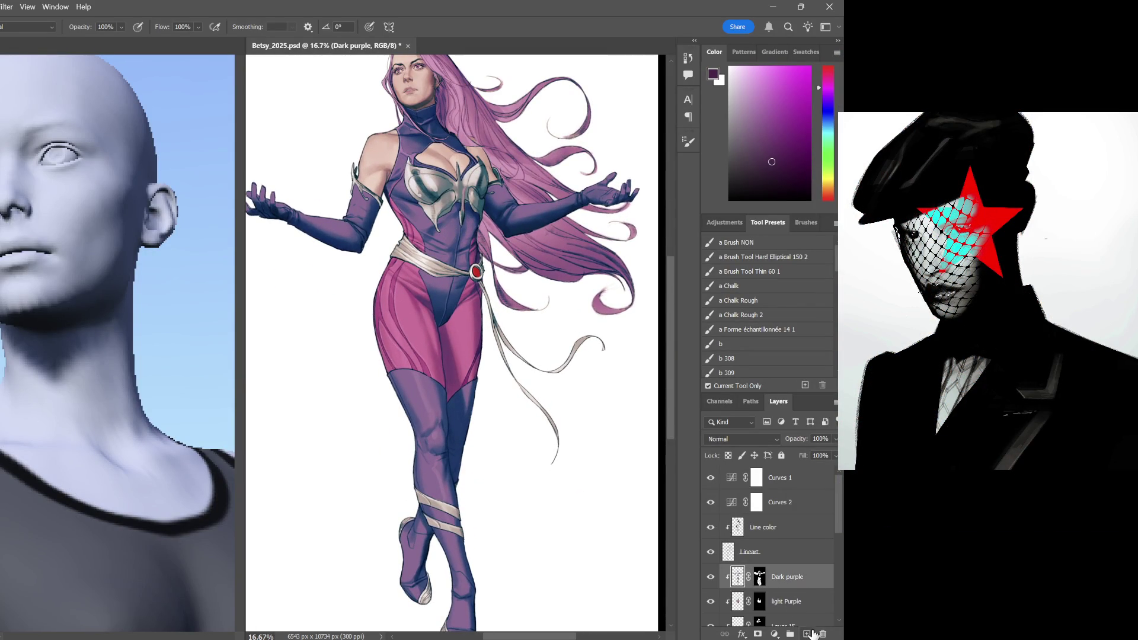
{"action": "left_click", "coordinate": [807, 633]}
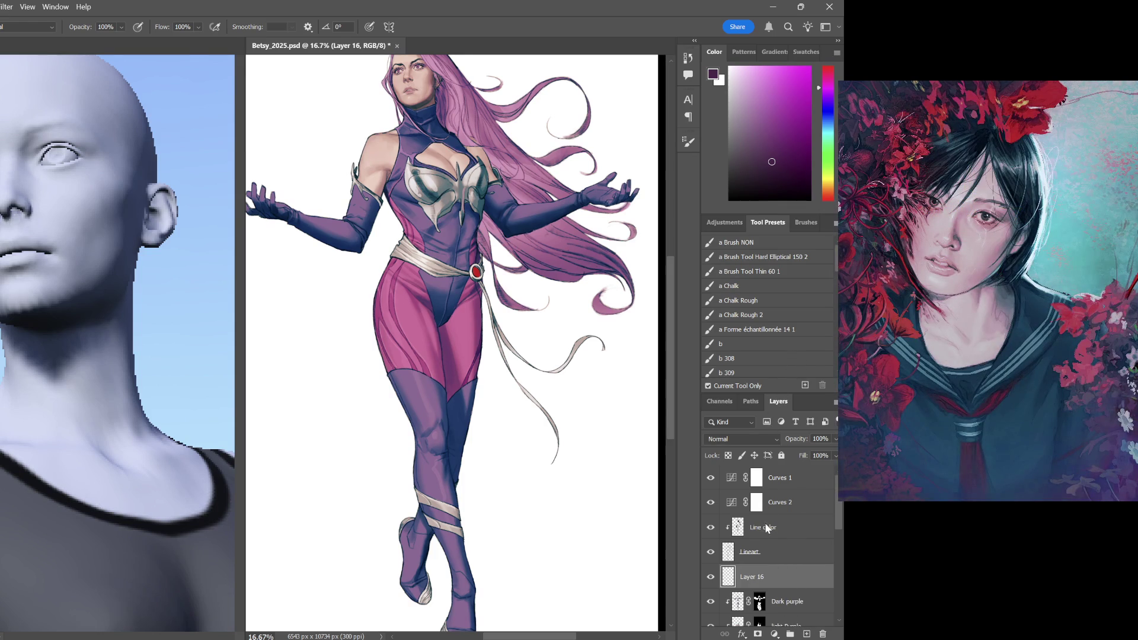
{"action": "key", "text": "ctrl+alt+g"}
Darken the paint colour slightly and switch to the Gradient tool
{"action": "left_click", "coordinate": [781, 176]}
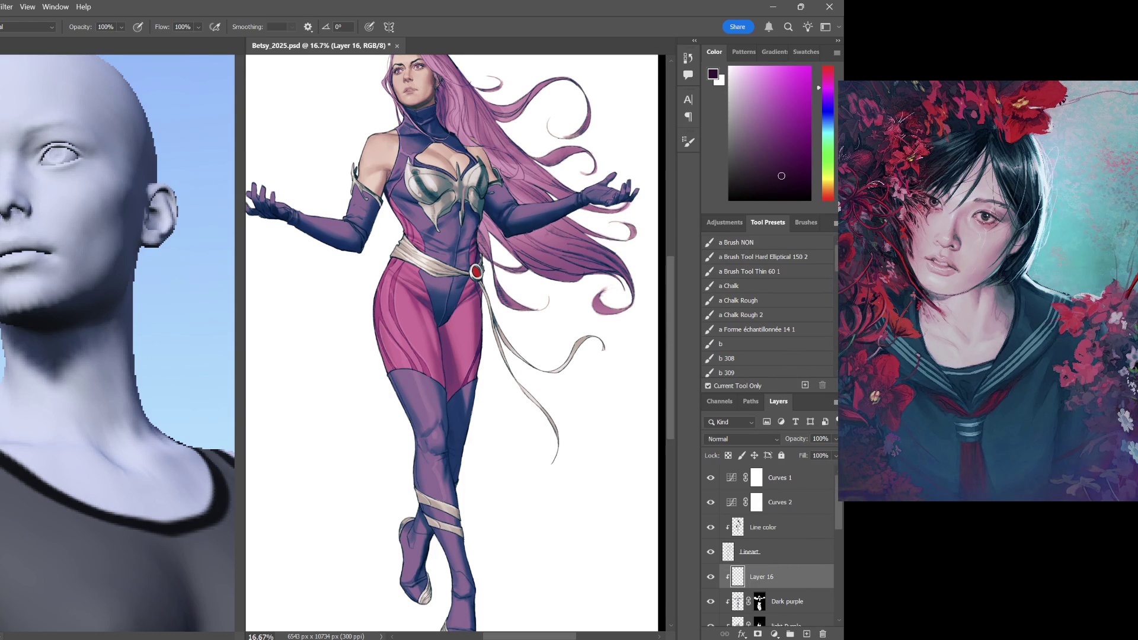
{"action": "key", "text": "g"}
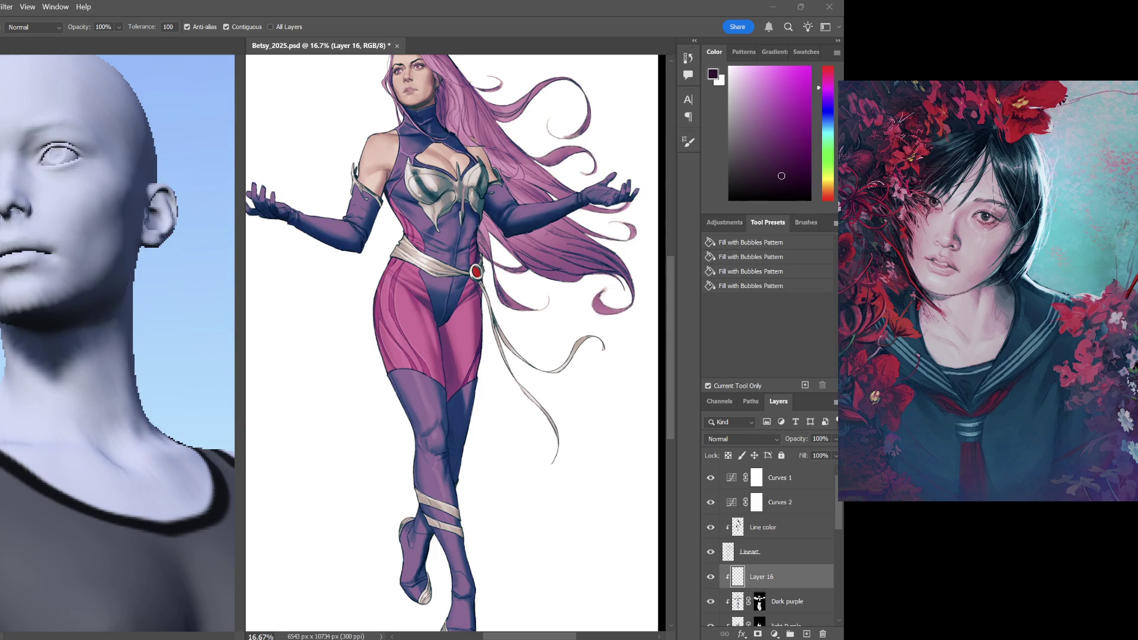
{"action": "key", "text": "shift+g"}
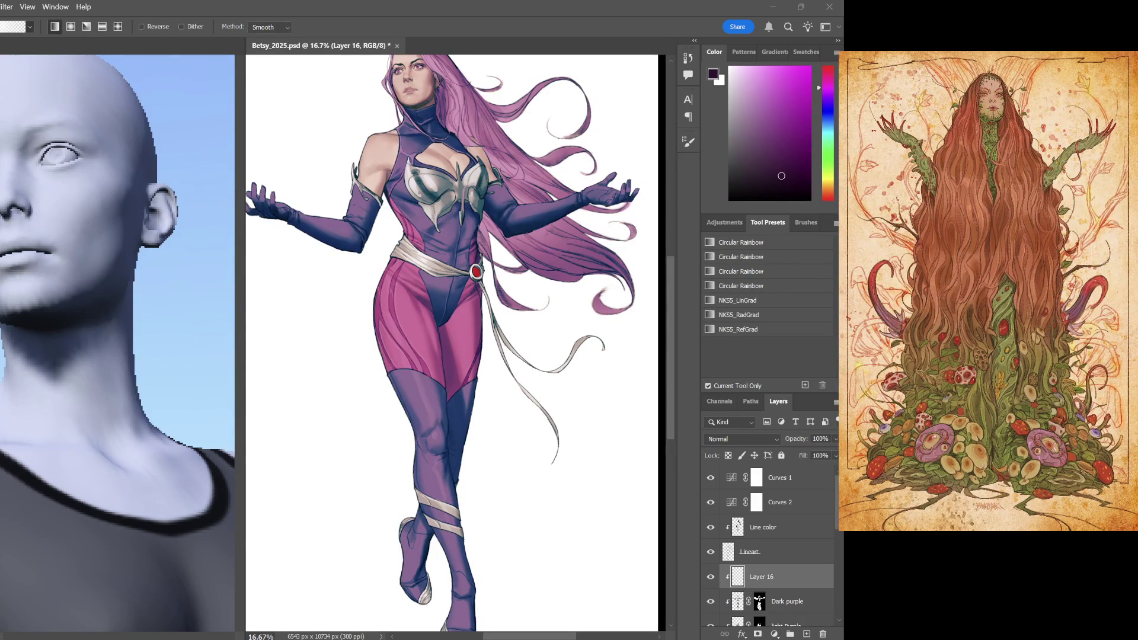
Lay a saturated purple gradient from feet to waist and blend it in Multiply
{"action": "left_click_drag", "start_coordinate": [767, 172], "coordinate": [792, 154]}
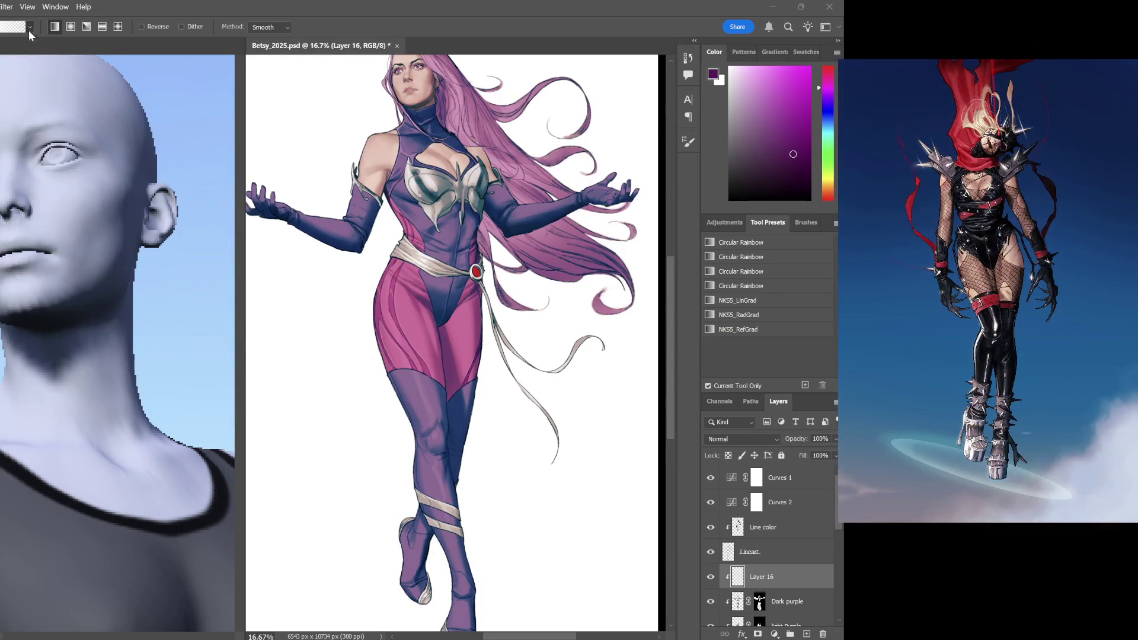
{"action": "scroll", "coordinate": [356, 400], "scroll_direction": "down", "scroll_amount": 3}
{"action": "scroll", "coordinate": [471, 506], "scroll_direction": "down", "scroll_amount": 2}
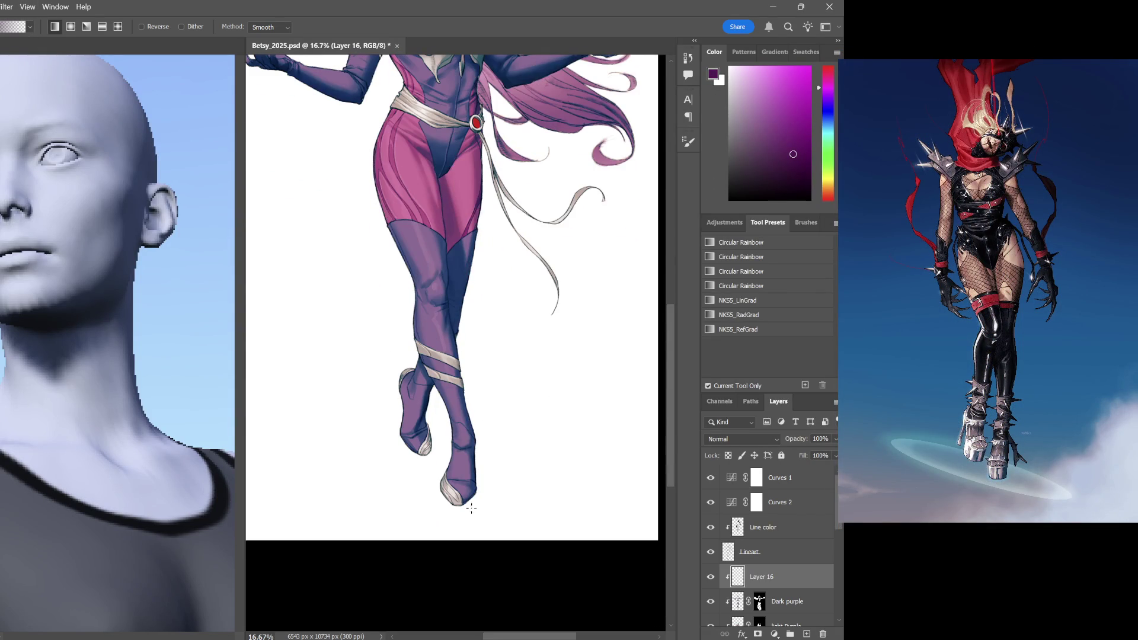
{"action": "mouse_move", "coordinate": [450, 530]}
{"action": "left_mouse_down"}
{"action": "mouse_move", "coordinate": [446, 50]}
{"action": "mouse_move", "coordinate": [446, 104]}
{"action": "left_mouse_up"}
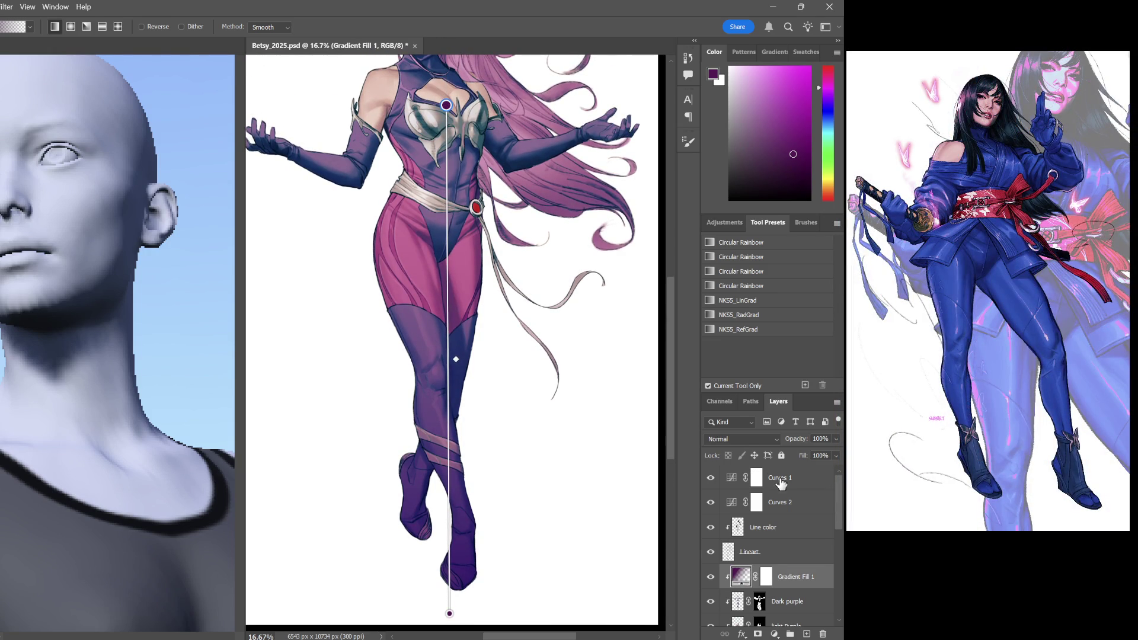
{"action": "scroll", "coordinate": [776, 439], "scroll_direction": "down", "scroll_amount": 11}
{"action": "key", "text": "Up"}
{"action": "key", "text": "Up"}
{"action": "key", "text": "Up"}
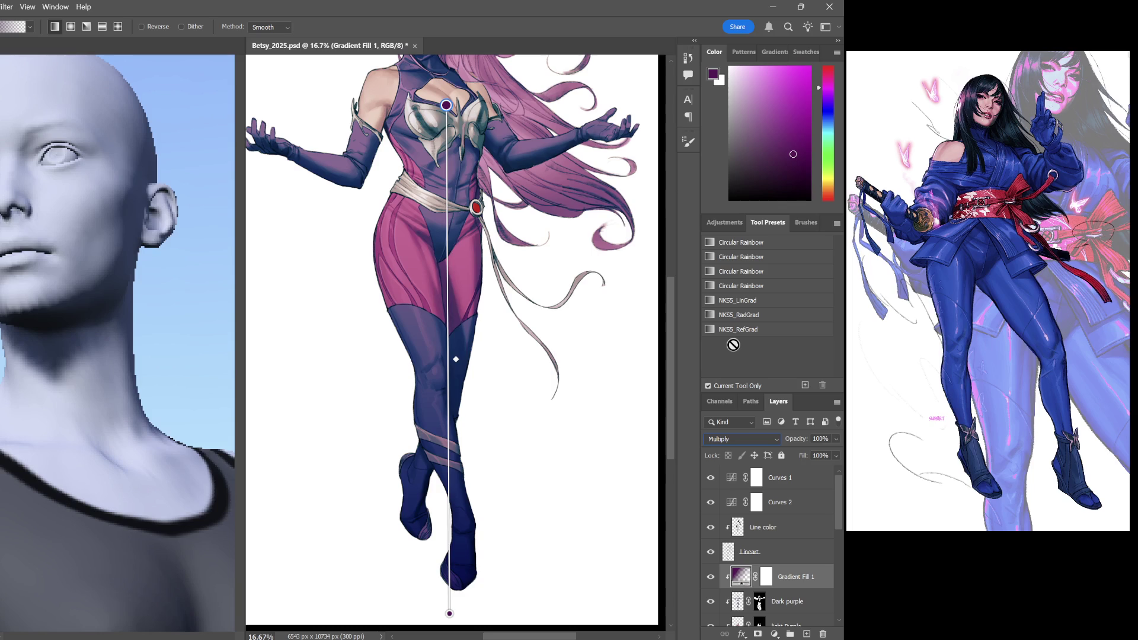
Lower the gradient layer's opacity to about 62% and return to the Dark purple layer
{"action": "key", "text": "ctrl+minus"}
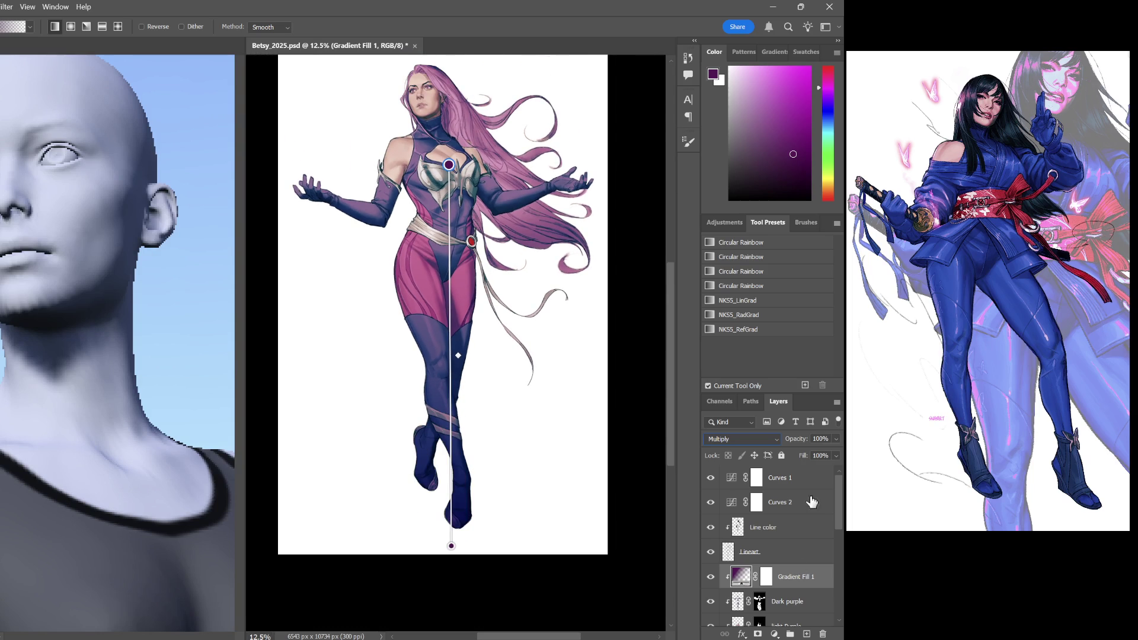
{"action": "left_click_drag", "start_coordinate": [832, 438], "coordinate": [805, 449]}
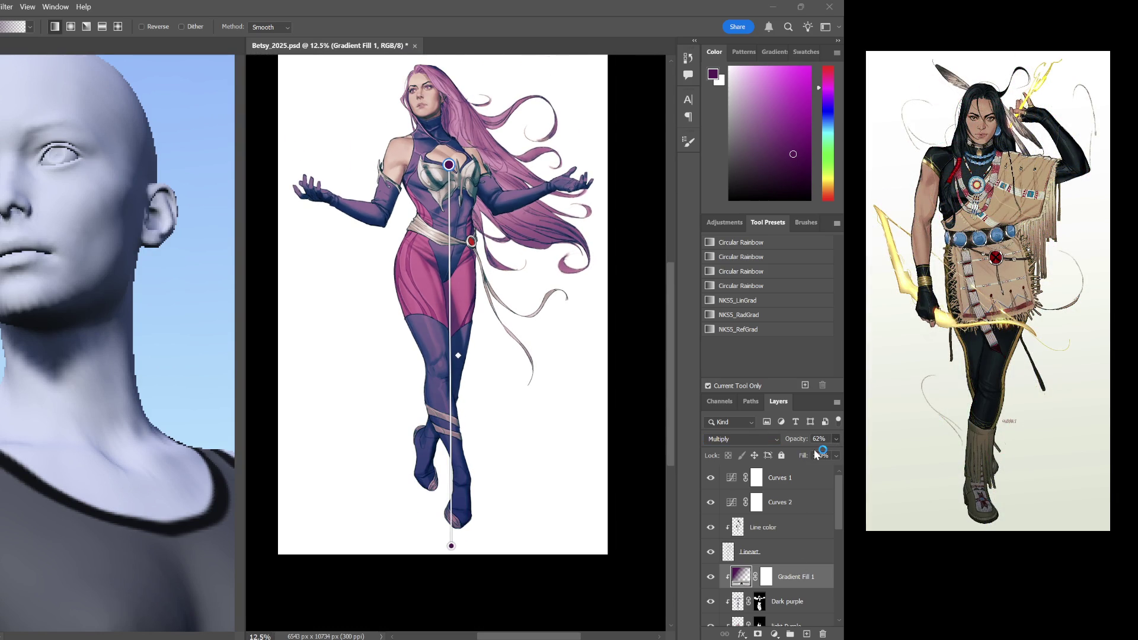
{"action": "left_click", "coordinate": [791, 607]}
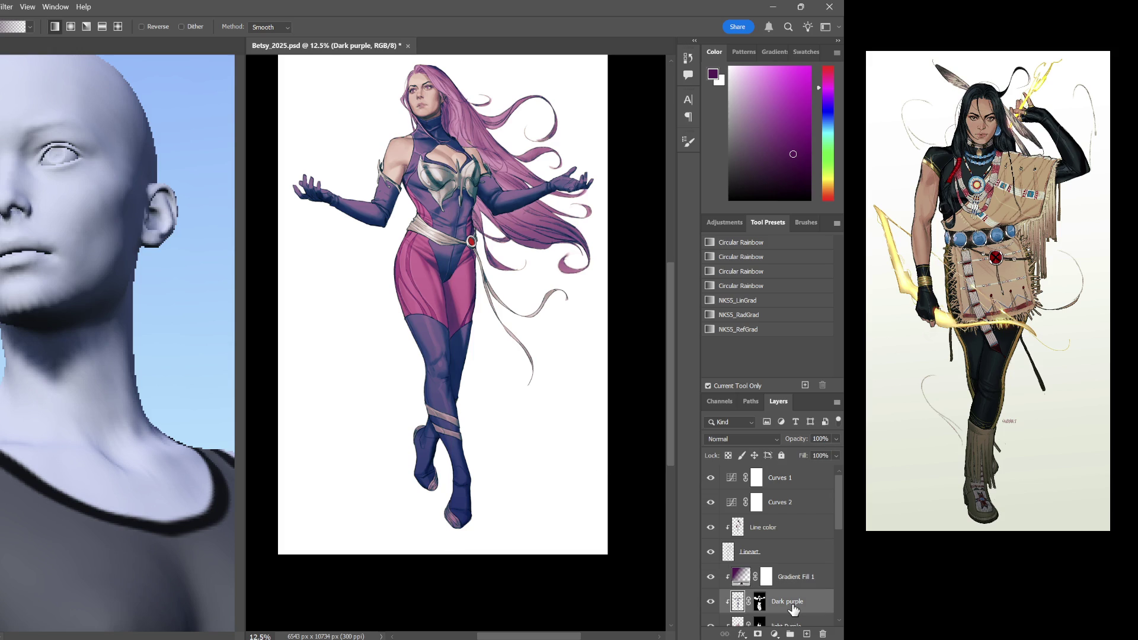
{"action": "key", "text": "ctrl+plus"}
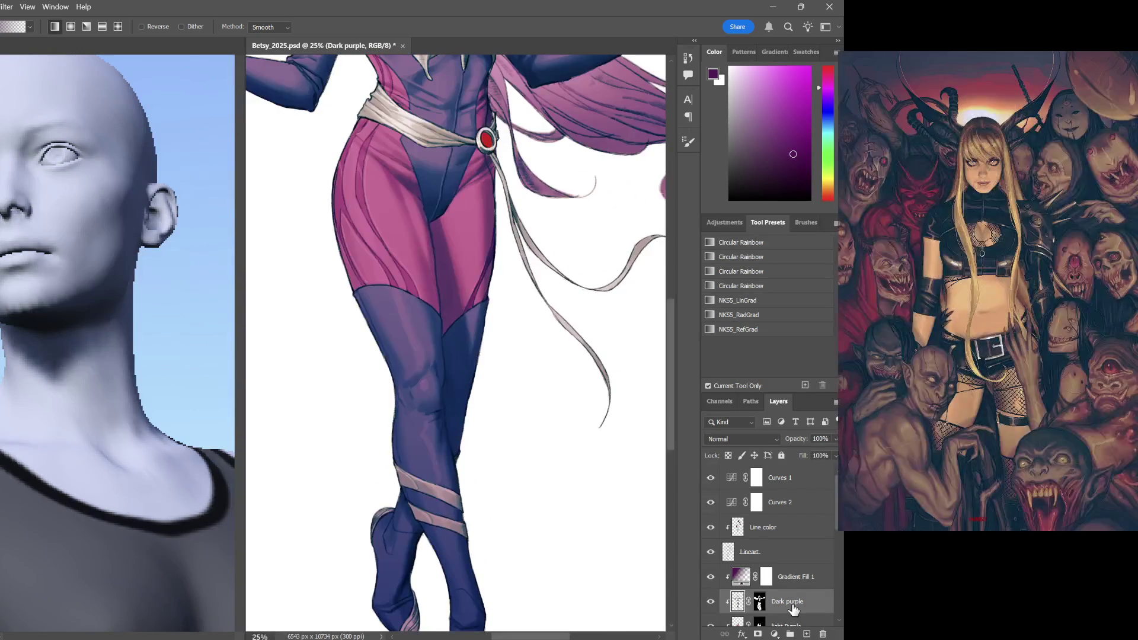
{"action": "scroll", "coordinate": [515, 240], "scroll_direction": "up", "scroll_amount": 3}
{"action": "scroll", "coordinate": [538, 280], "scroll_direction": "up", "scroll_amount": 1}
{"action": "scroll", "coordinate": [542, 355], "scroll_direction": "up", "scroll_amount": 3}
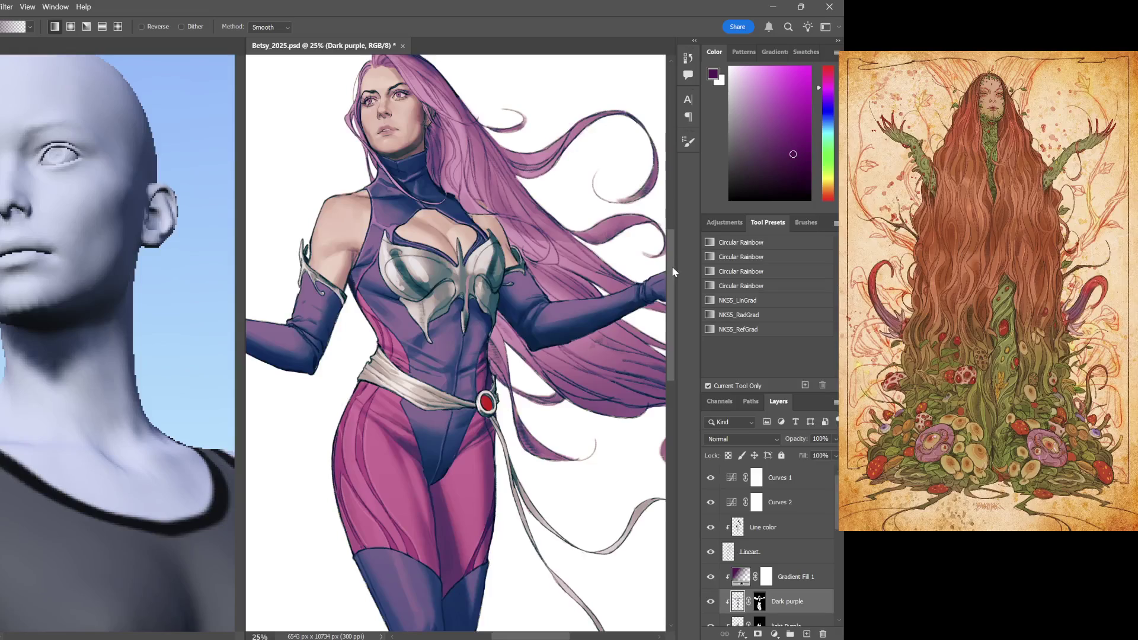
{"action": "mouse_move", "coordinate": [673, 264]}
{"action": "left_mouse_down"}
{"action": "mouse_move", "coordinate": [622, 327]}
{"action": "mouse_move", "coordinate": [605, 327]}
{"action": "left_mouse_up"}
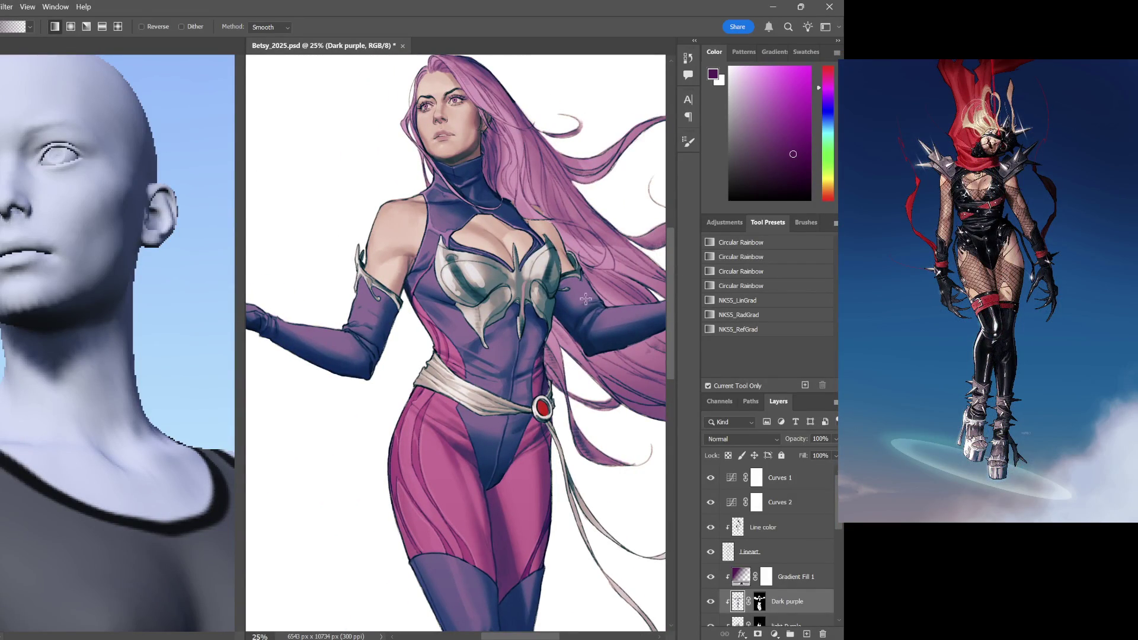
{"action": "left_click_drag", "start_coordinate": [601, 311], "coordinate": [534, 301]}
{"action": "scroll", "coordinate": [536, 283], "scroll_direction": "up", "scroll_amount": 2}
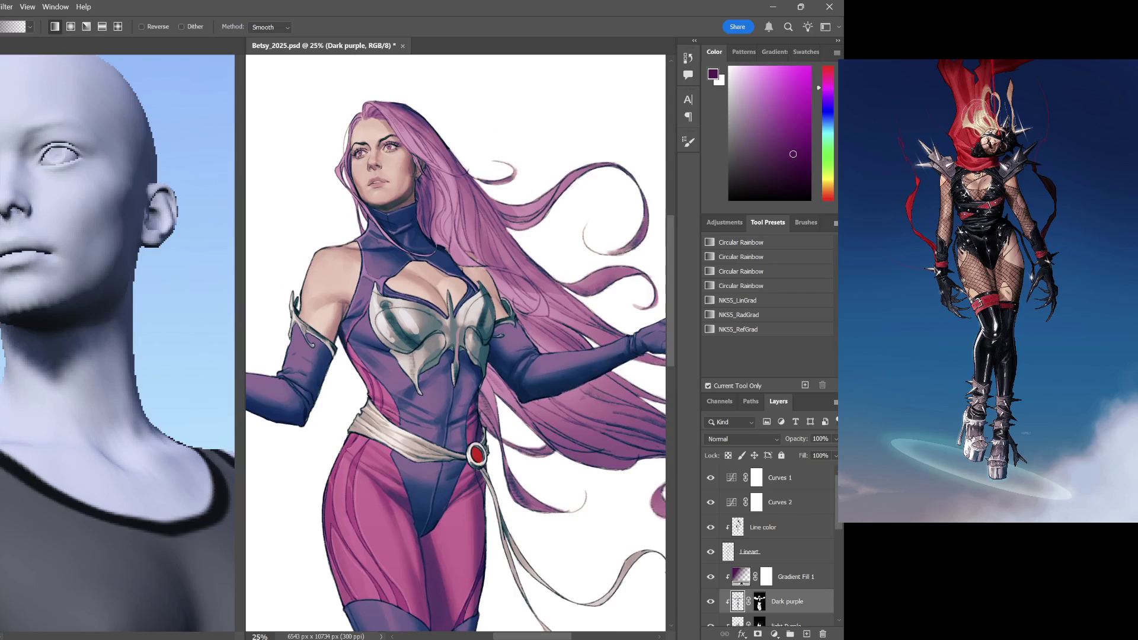
{"action": "key", "text": "ctrl+plus"}
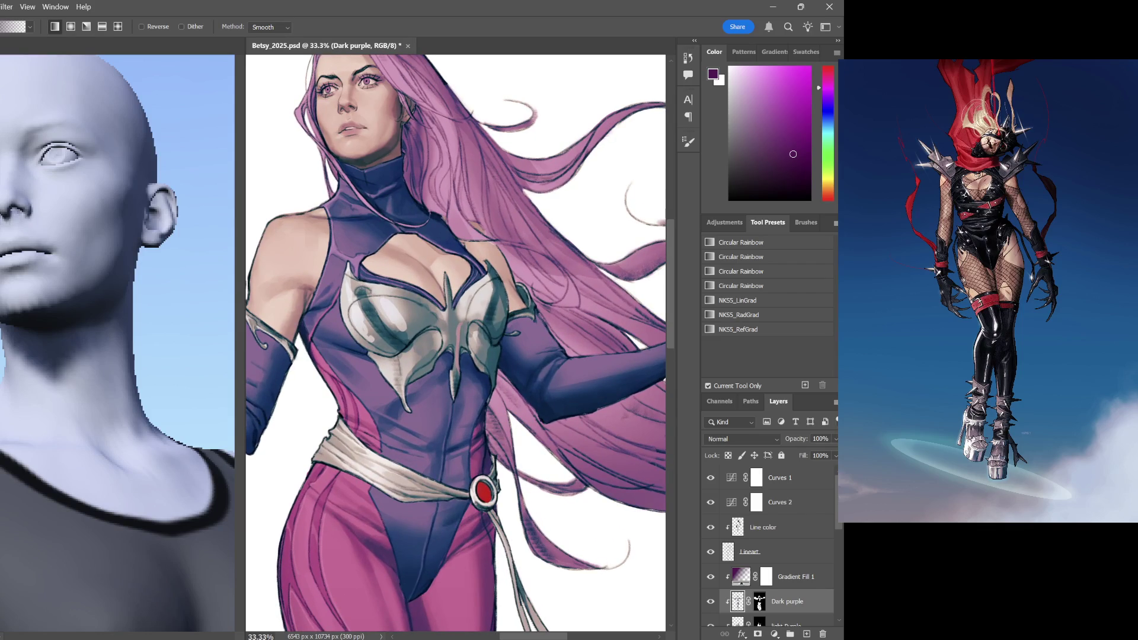
{"action": "left_click_drag", "start_coordinate": [840, 524], "coordinate": [841, 565]}
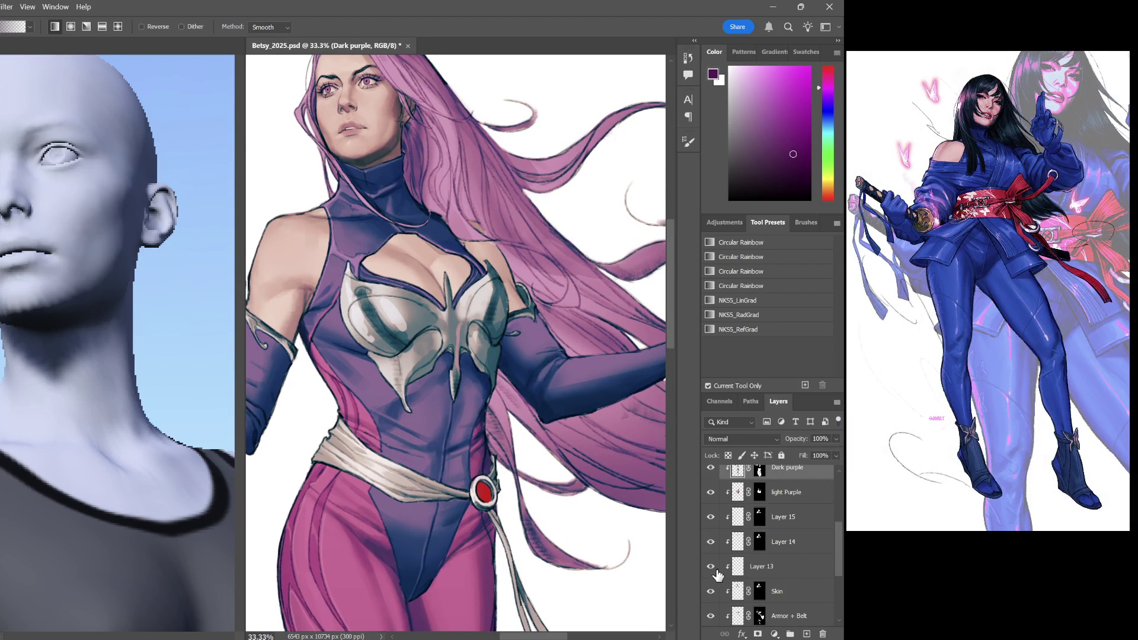
{"action": "left_click", "coordinate": [791, 542]}
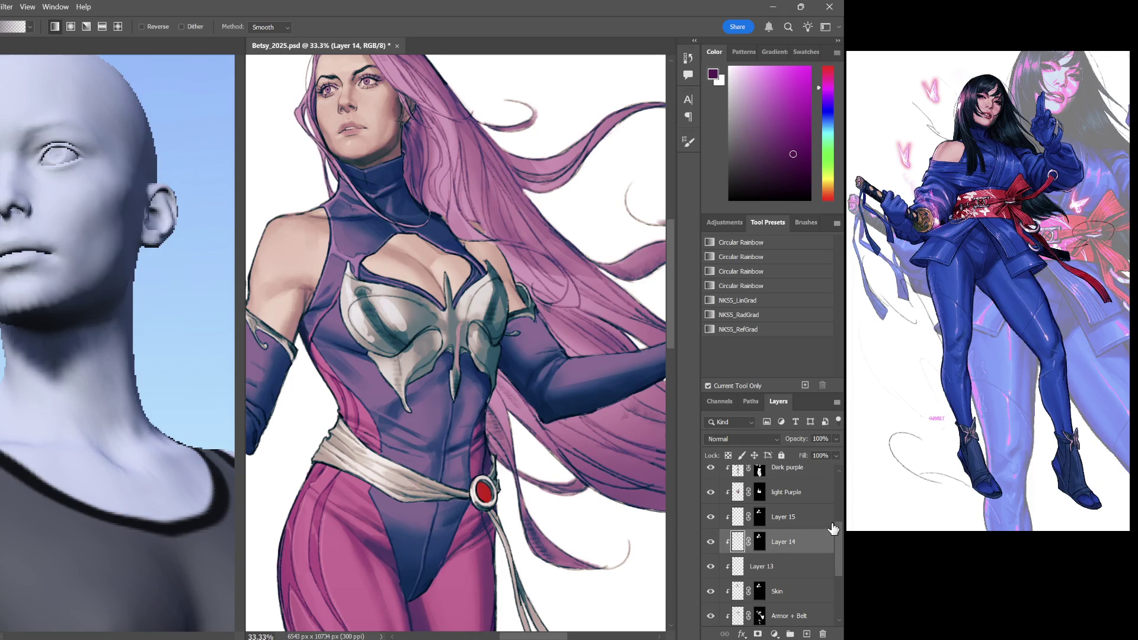
{"action": "scroll", "coordinate": [837, 514], "scroll_direction": "up", "scroll_amount": 5}
{"action": "left_click", "coordinate": [783, 478]}
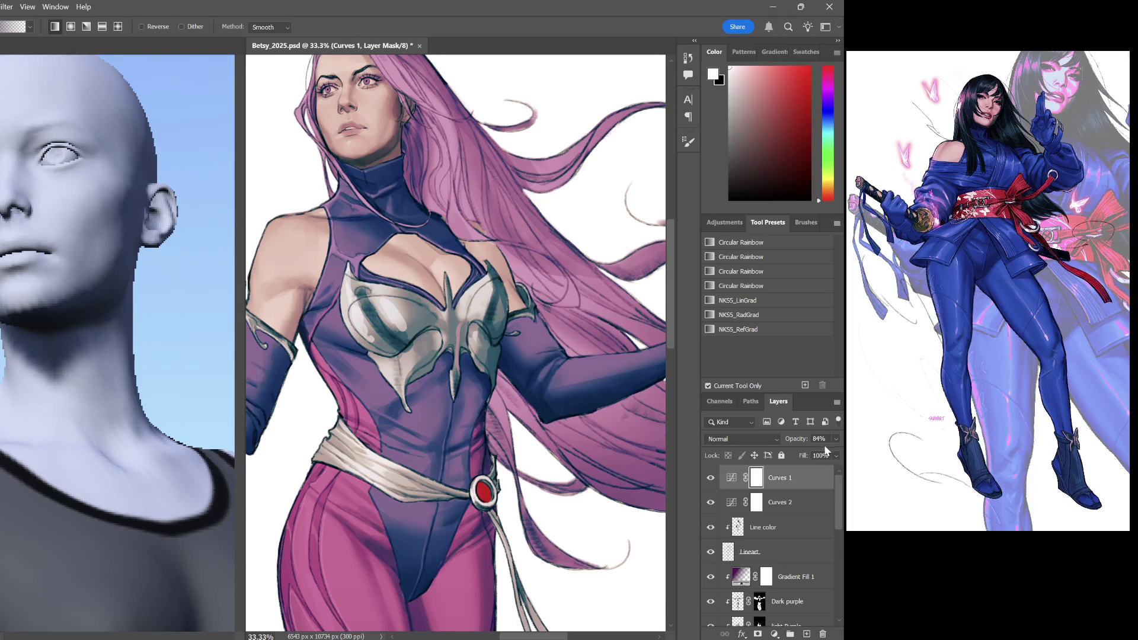
{"action": "left_click", "coordinate": [803, 498]}
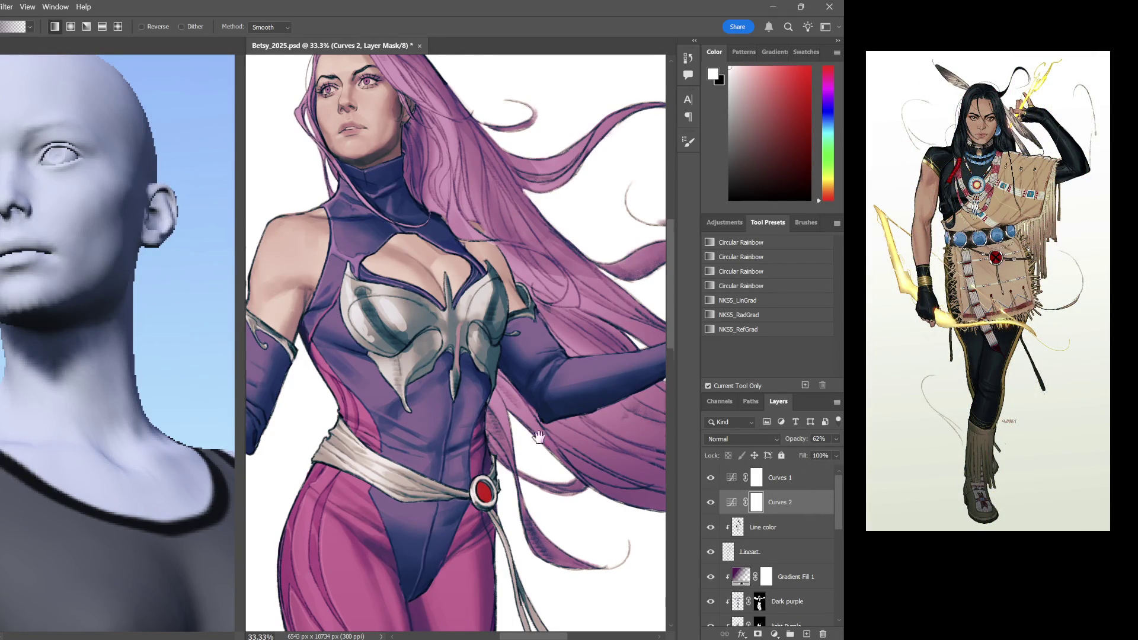
{"action": "scroll", "coordinate": [533, 461], "scroll_direction": "down", "scroll_amount": 3}
{"action": "scroll", "coordinate": [556, 353], "scroll_direction": "down", "scroll_amount": 2}
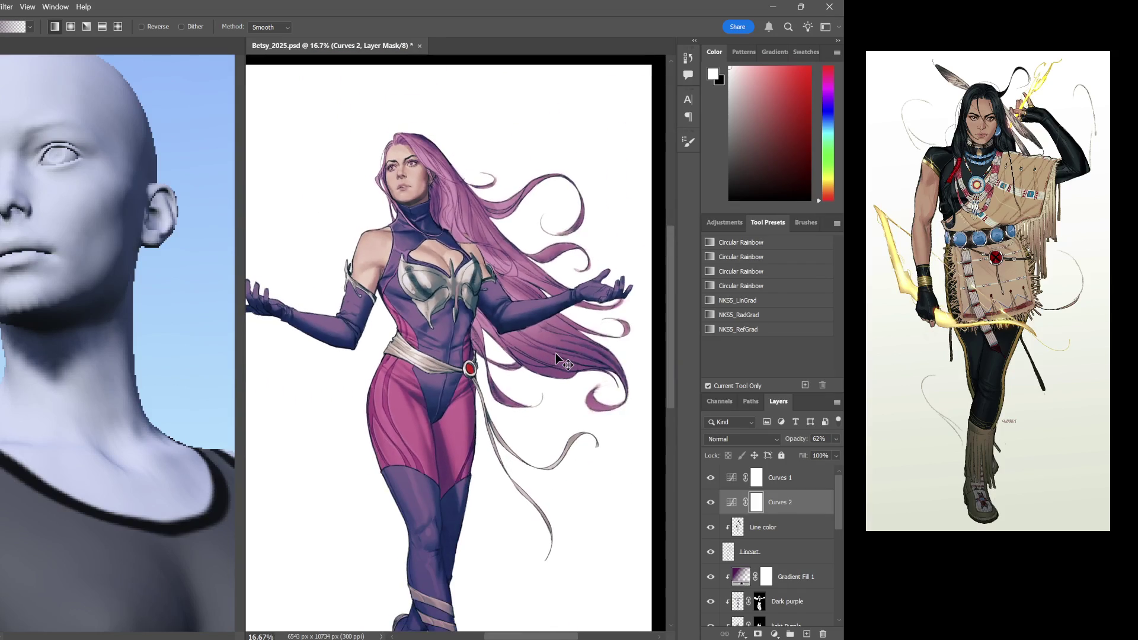
{"action": "scroll", "coordinate": [556, 354], "scroll_direction": "up", "scroll_amount": 1}
{"action": "scroll", "coordinate": [555, 352], "scroll_direction": "up", "scroll_amount": 1}
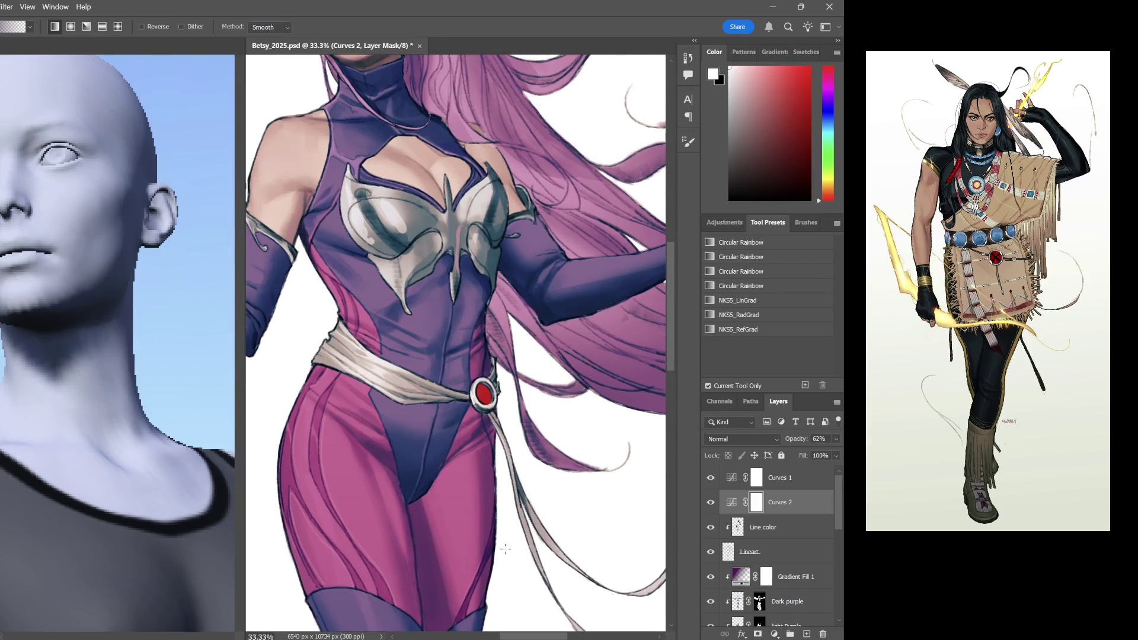
{"action": "scroll", "coordinate": [555, 352], "scroll_direction": "down", "scroll_amount": 3}
{"action": "scroll", "coordinate": [556, 353], "scroll_direction": "down", "scroll_amount": 2}
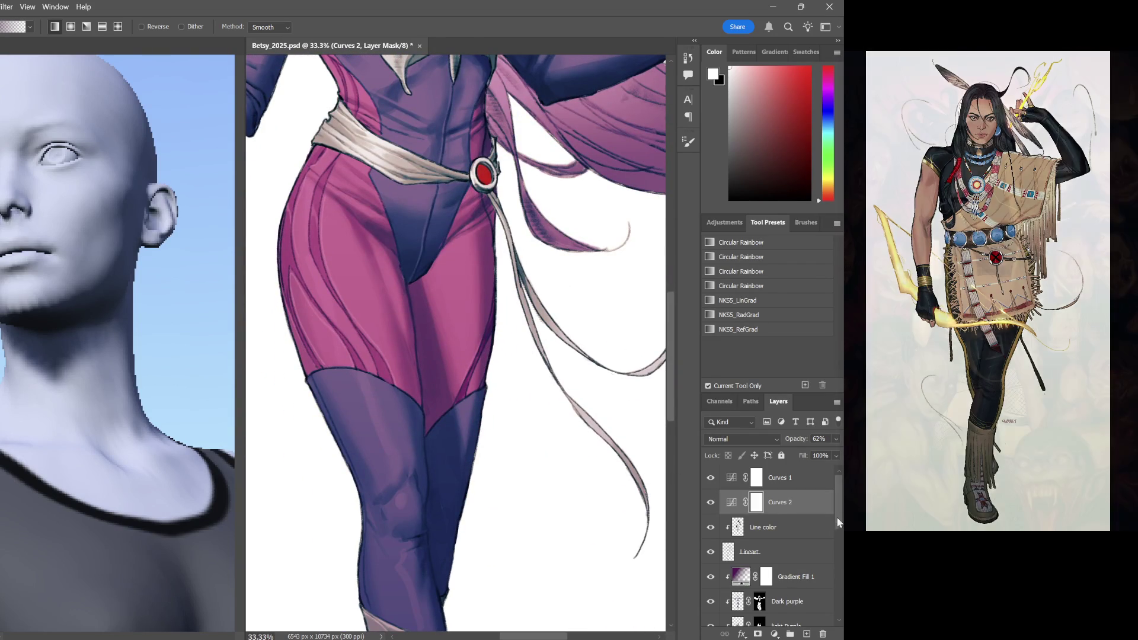
{"action": "left_click_drag", "start_coordinate": [837, 518], "coordinate": [835, 560]}
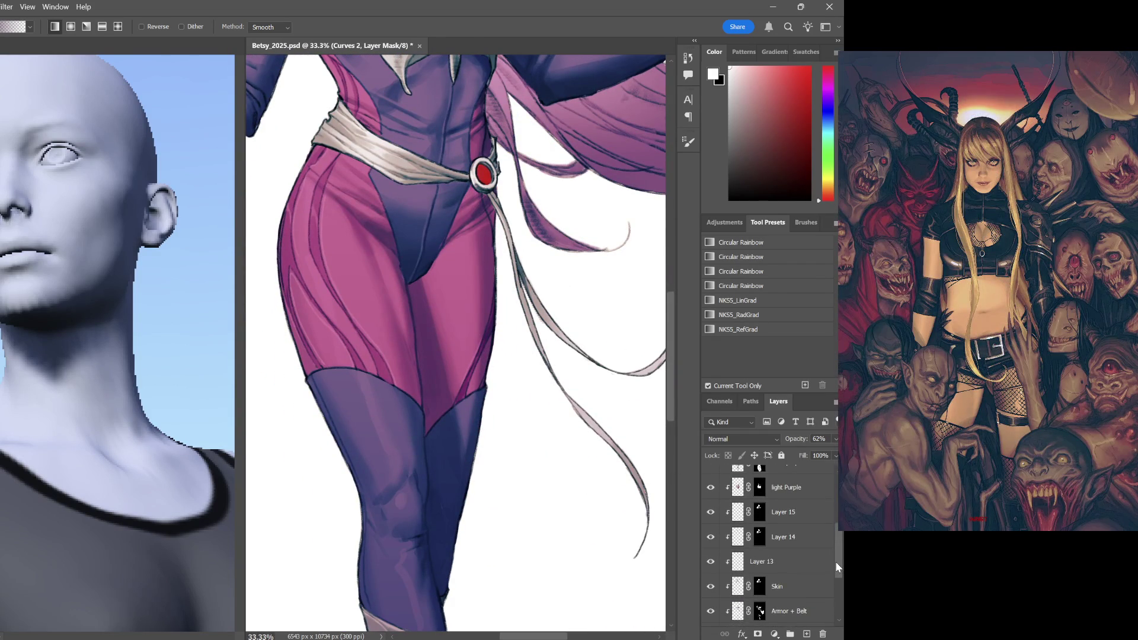
Delete the old Layer 15 and add a fresh empty layer above Layer 14
{"action": "left_click", "coordinate": [784, 511]}
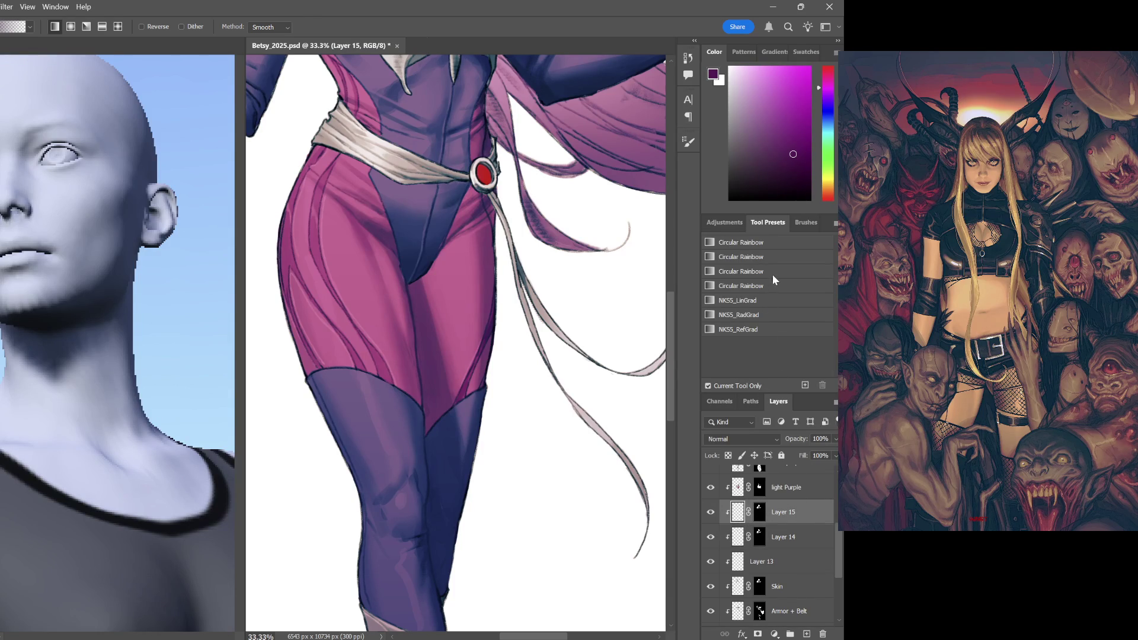
{"action": "key", "text": "Delete"}
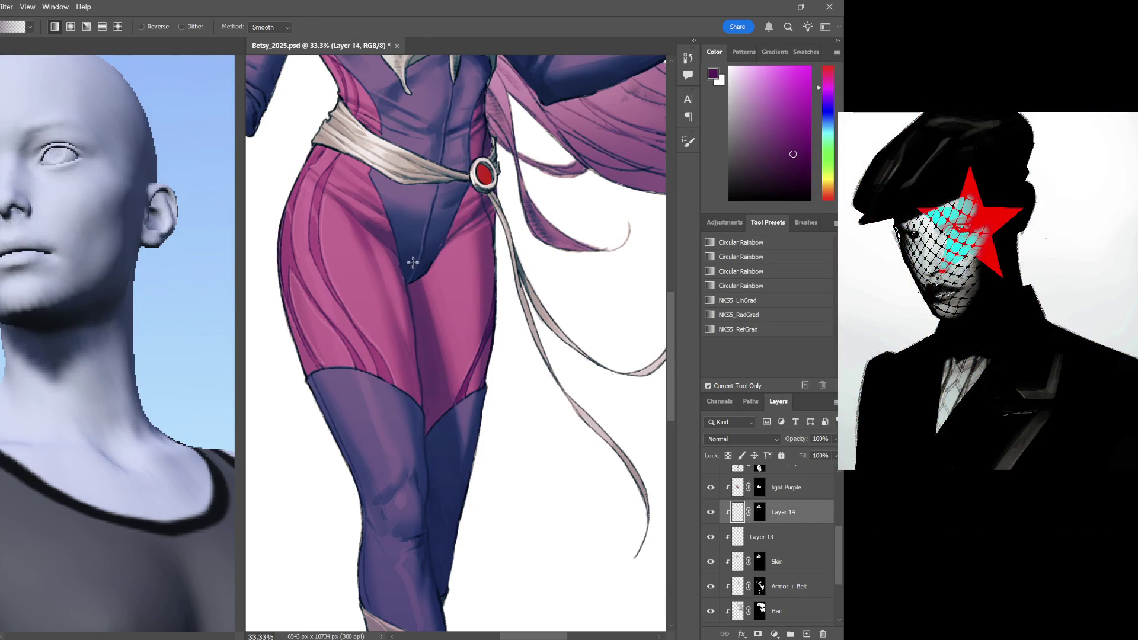
{"action": "mouse_move", "coordinate": [484, 209]}
{"action": "left_mouse_down"}
{"action": "mouse_move", "coordinate": [481, 389]}
{"action": "mouse_move", "coordinate": [529, 444]}
{"action": "left_mouse_up"}
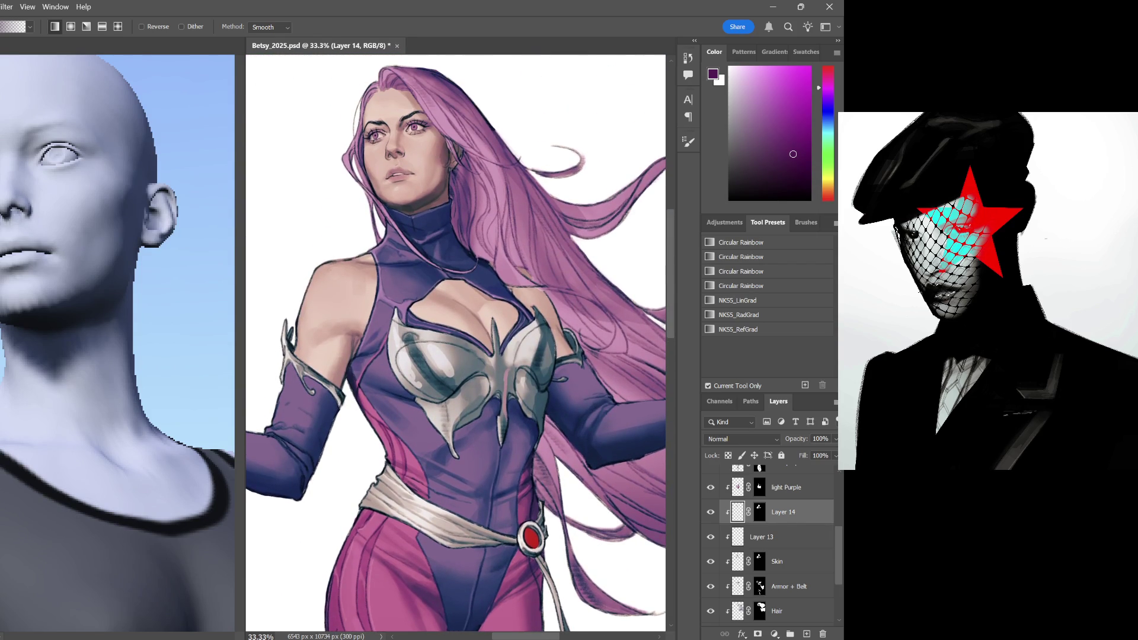
{"action": "scroll", "coordinate": [537, 329], "scroll_direction": "up", "scroll_amount": 2}
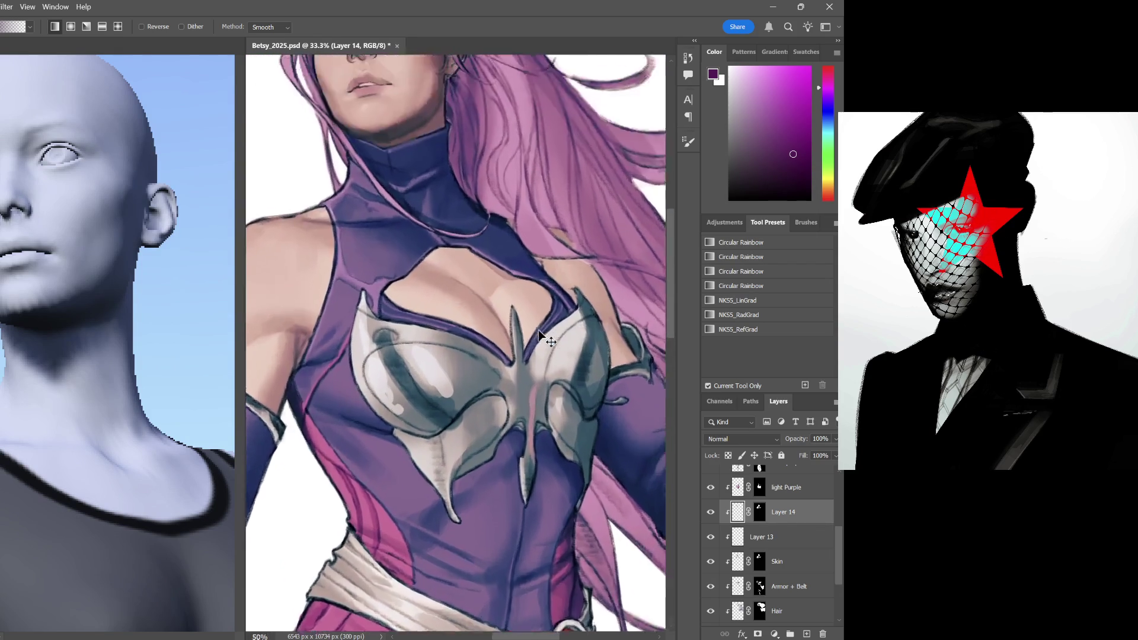
{"action": "left_click_drag", "start_coordinate": [461, 275], "coordinate": [462, 515]}
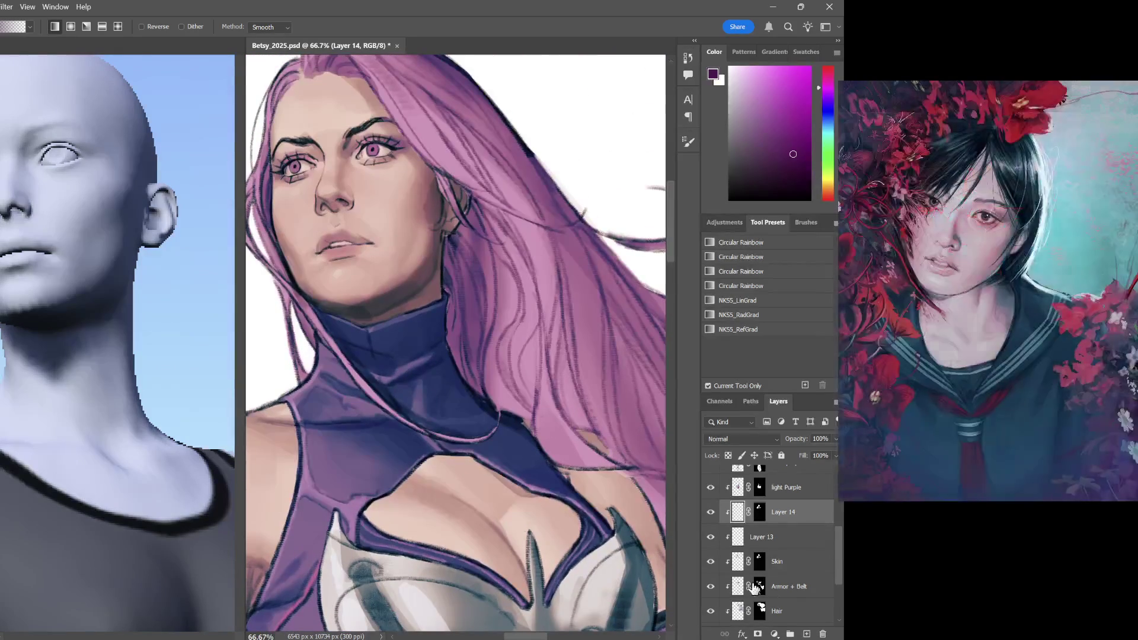
{"action": "left_click", "coordinate": [806, 634]}
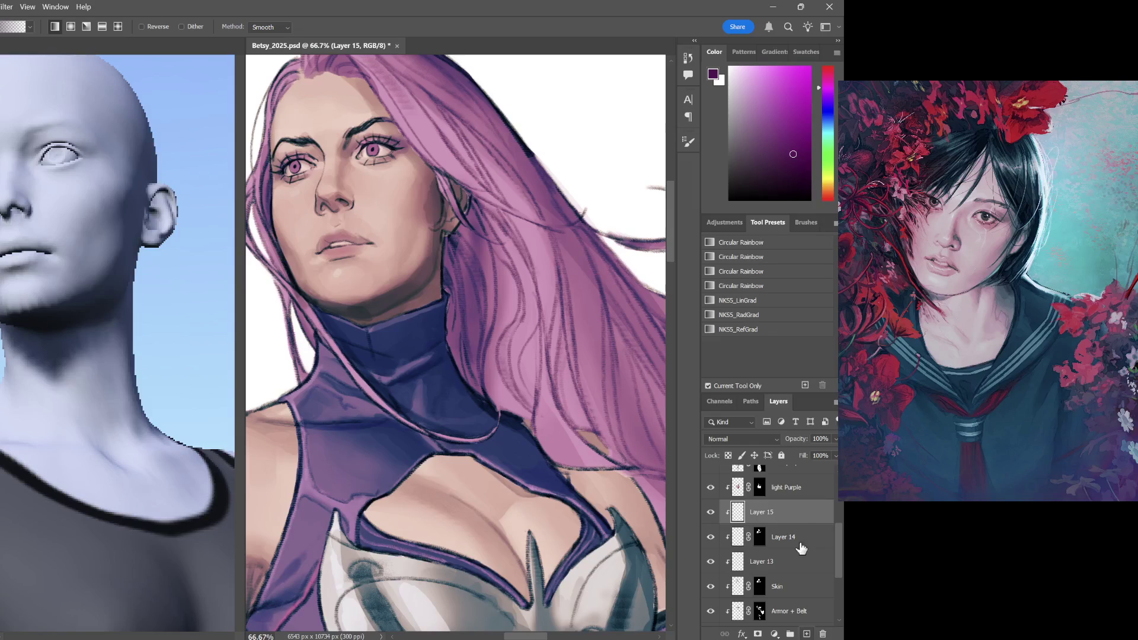
Test a small dark eyelid stroke, undo it, and choose the NKSS Airbrush preset
{"action": "left_click", "coordinate": [778, 174]}
{"action": "key", "text": "b"}
{"action": "key", "text": "bracketleft"}
{"action": "key", "text": "bracketleft"}
{"action": "key", "text": "bracketleft"}
{"action": "left_click_drag", "start_coordinate": [386, 143], "coordinate": [406, 146]}
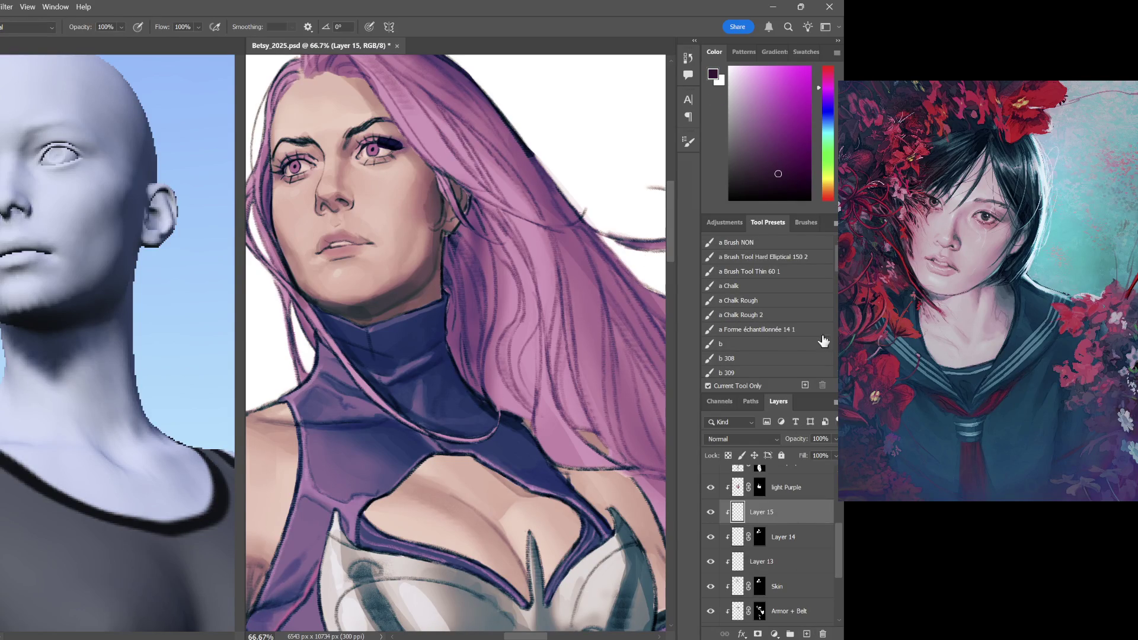
{"action": "key", "text": "ctrl+z"}
{"action": "left_click_drag", "start_coordinate": [836, 262], "coordinate": [828, 330]}
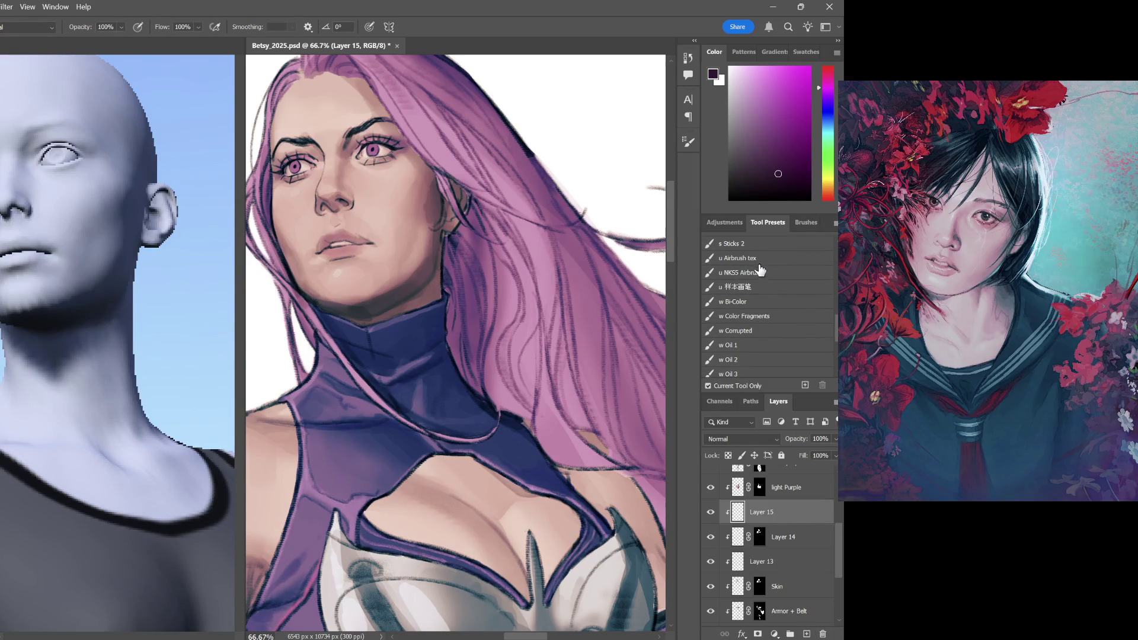
{"action": "left_click", "coordinate": [758, 271]}
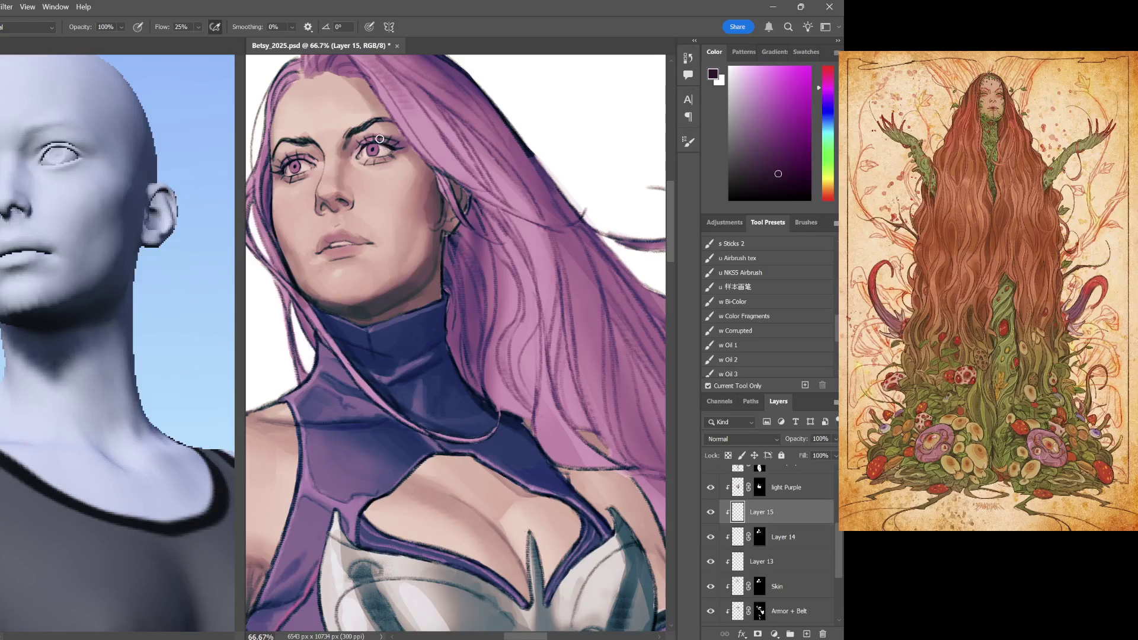
Lower the airbrush opacity and softly darken the right eye's upper lid and lashes
{"action": "left_click_drag", "start_coordinate": [380, 139], "coordinate": [415, 157]}
{"action": "key", "text": "ctrl+z"}
{"action": "left_click", "coordinate": [114, 27]}
{"action": "type", "text": "45"}
{"action": "key", "text": "Return"}
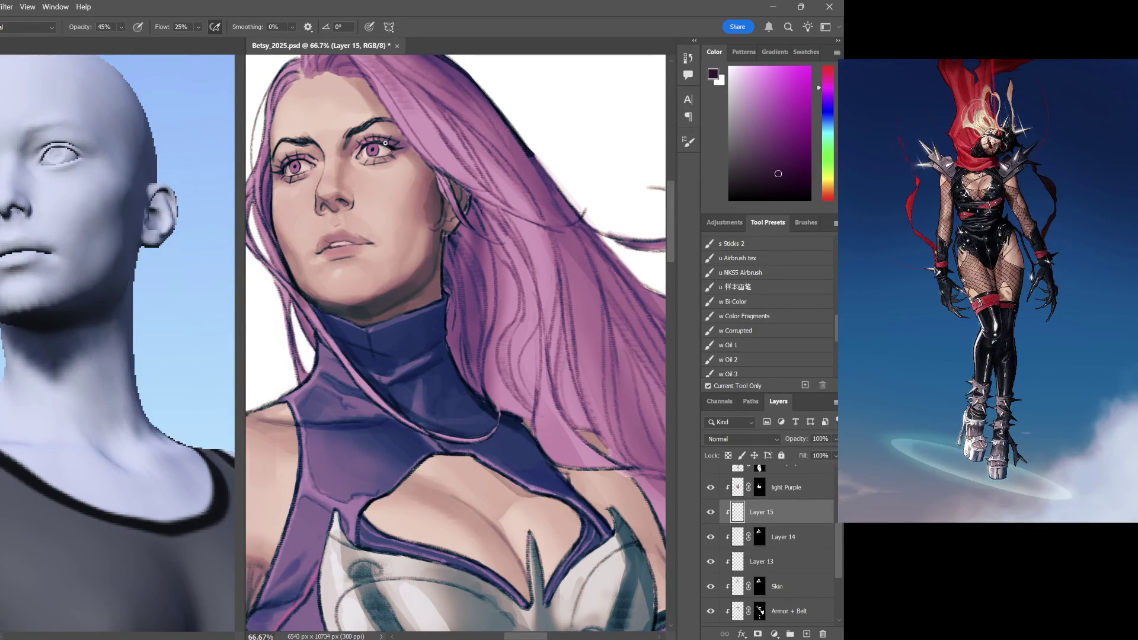
{"action": "left_click_drag", "start_coordinate": [410, 148], "coordinate": [406, 144]}
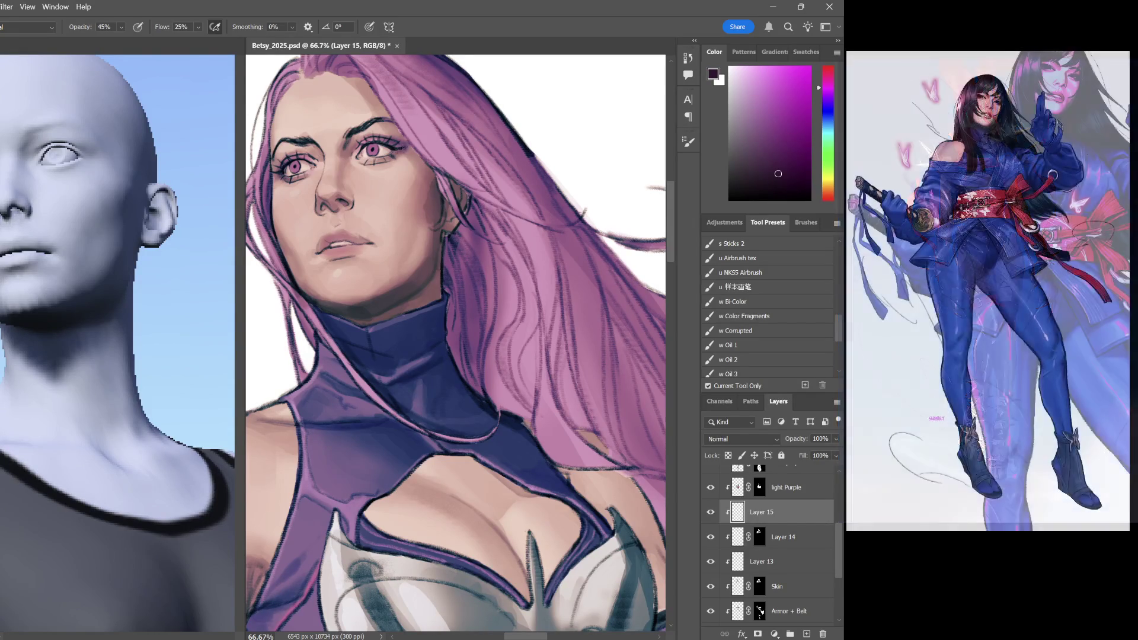
Set a vivid magenta paint colour and make the Lineart layer active
{"action": "left_click", "coordinate": [775, 94]}
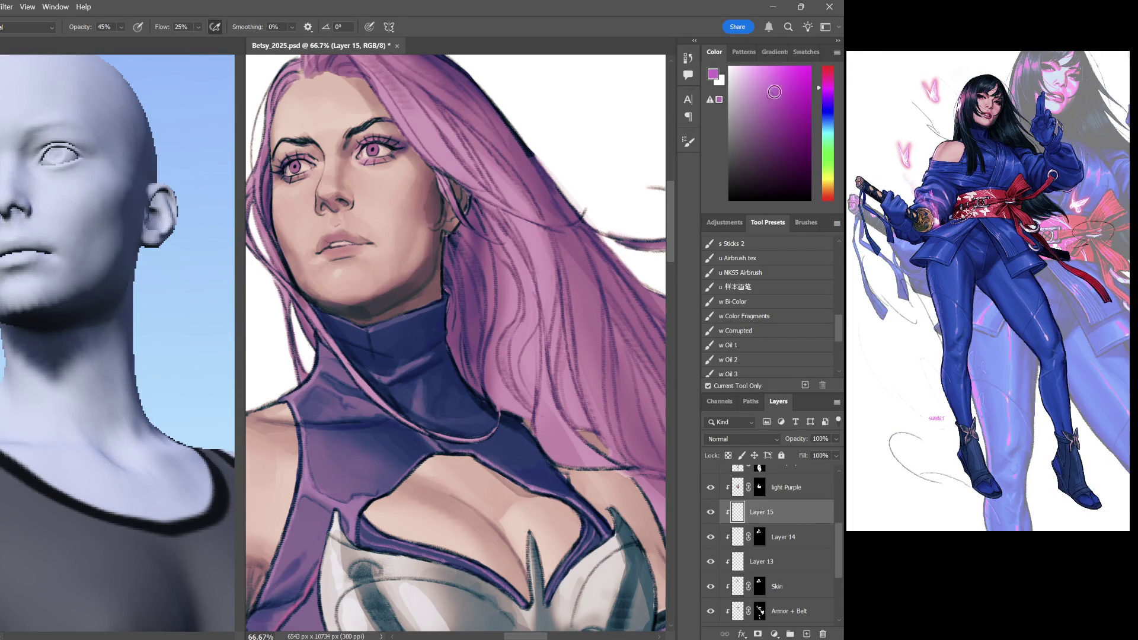
{"action": "left_click", "coordinate": [794, 108]}
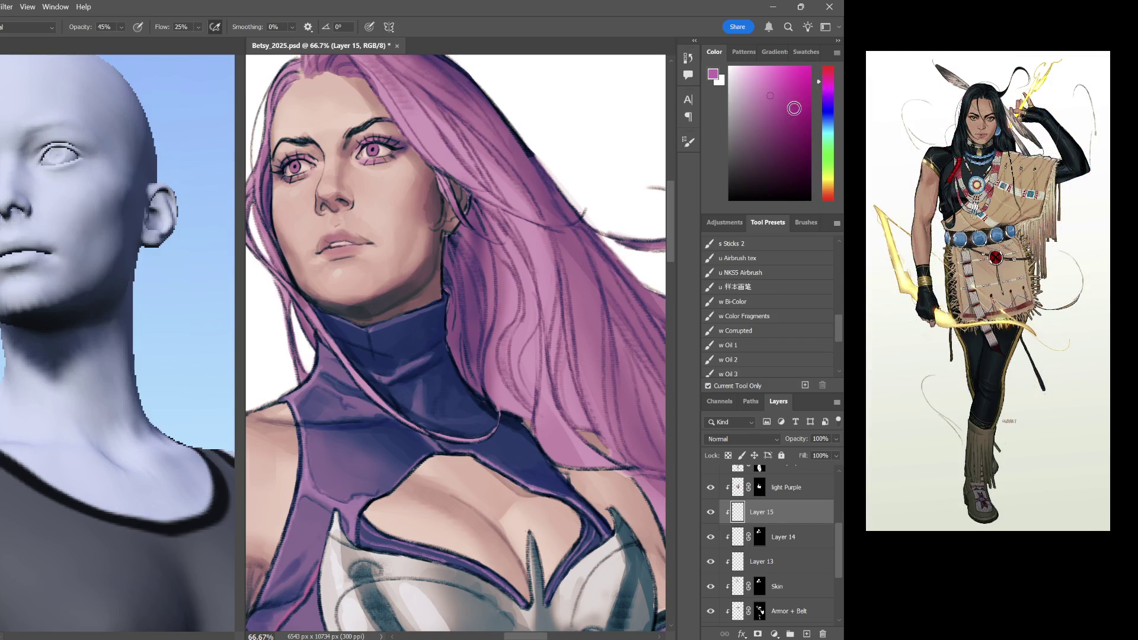
{"action": "left_click", "coordinate": [785, 89]}
{"action": "scroll", "coordinate": [482, 242], "scroll_direction": "left", "scroll_amount": 2}
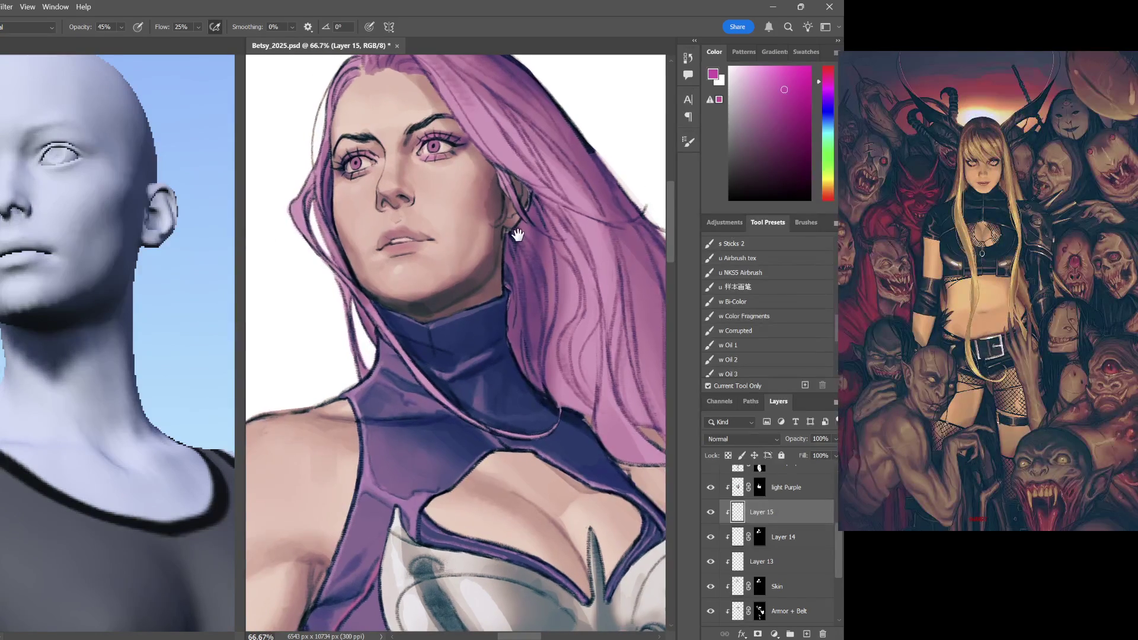
{"action": "mouse_move", "coordinate": [564, 287]}
{"action": "left_mouse_down"}
{"action": "mouse_move", "coordinate": [552, 248]}
{"action": "mouse_move", "coordinate": [561, 269]}
{"action": "left_mouse_up"}
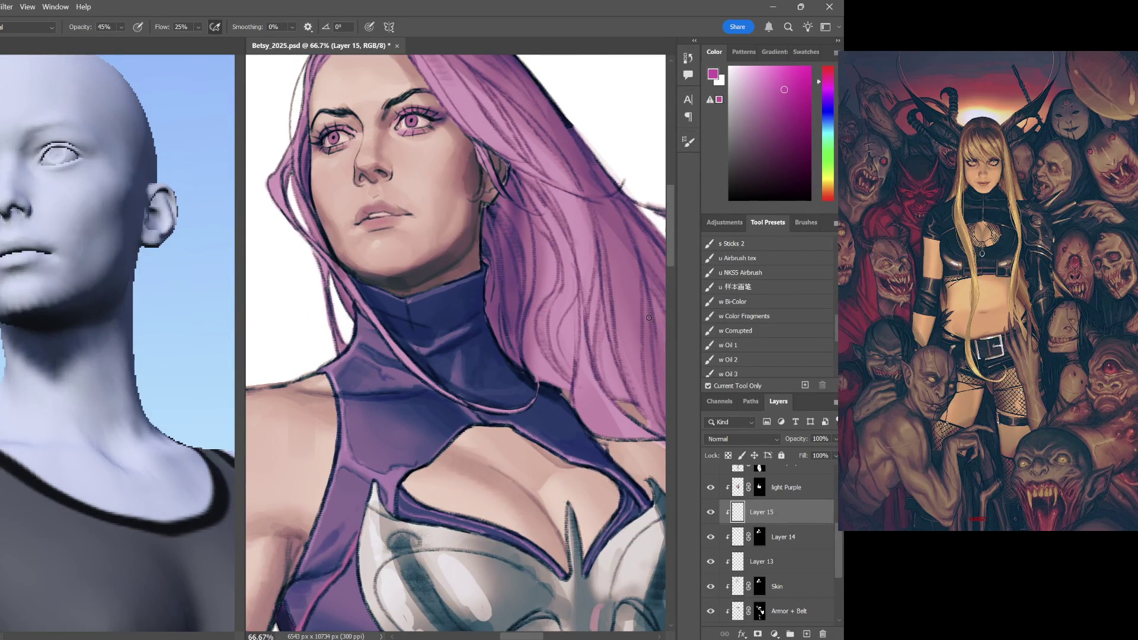
{"action": "scroll", "coordinate": [783, 551], "scroll_direction": "up", "scroll_amount": 3}
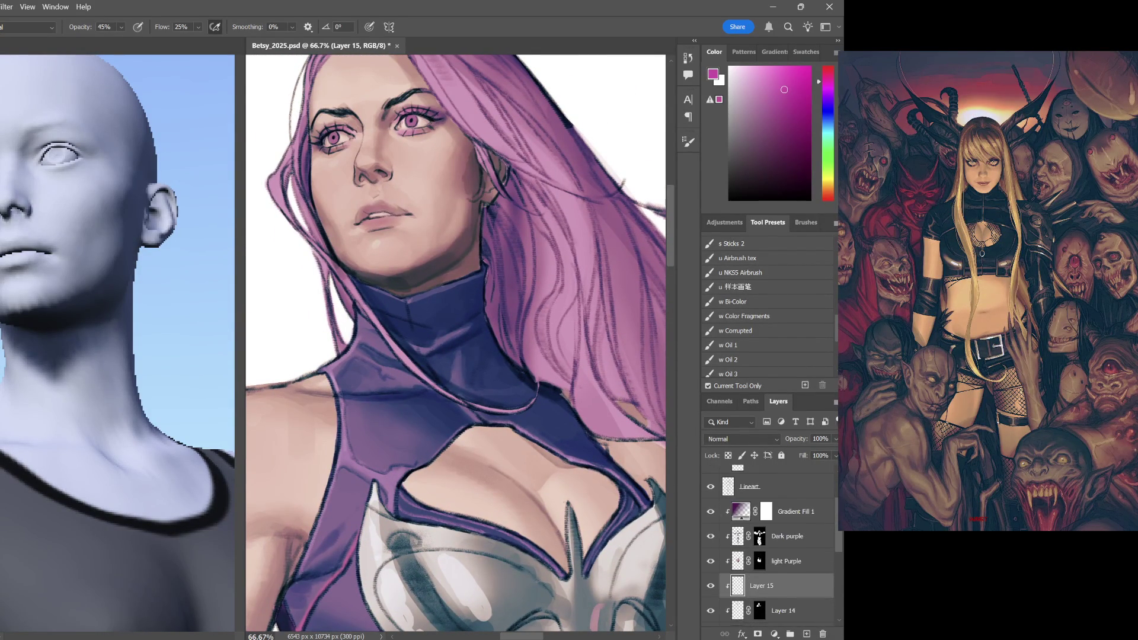
{"action": "scroll", "coordinate": [787, 556], "scroll_direction": "up", "scroll_amount": 1}
{"action": "left_click", "coordinate": [765, 505]}
Lasso the nose line on the Lineart layer and skew it with Free Transform
{"action": "key", "text": "l"}
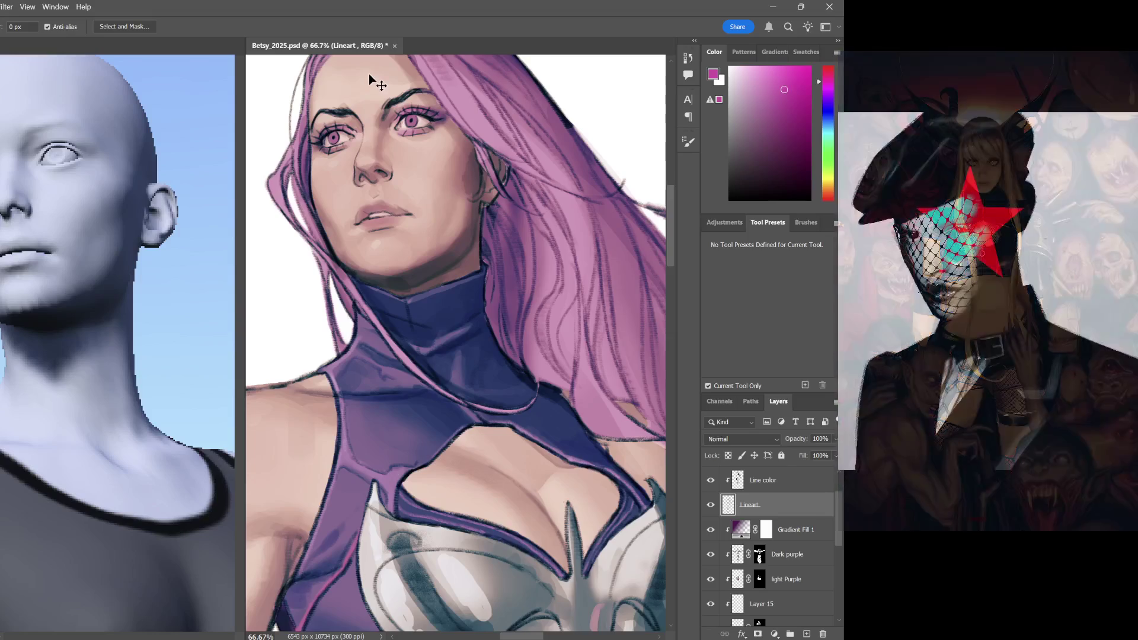
{"action": "key", "text": "ctrl+1"}
{"action": "scroll", "coordinate": [419, 185], "scroll_direction": "up", "scroll_amount": 3}
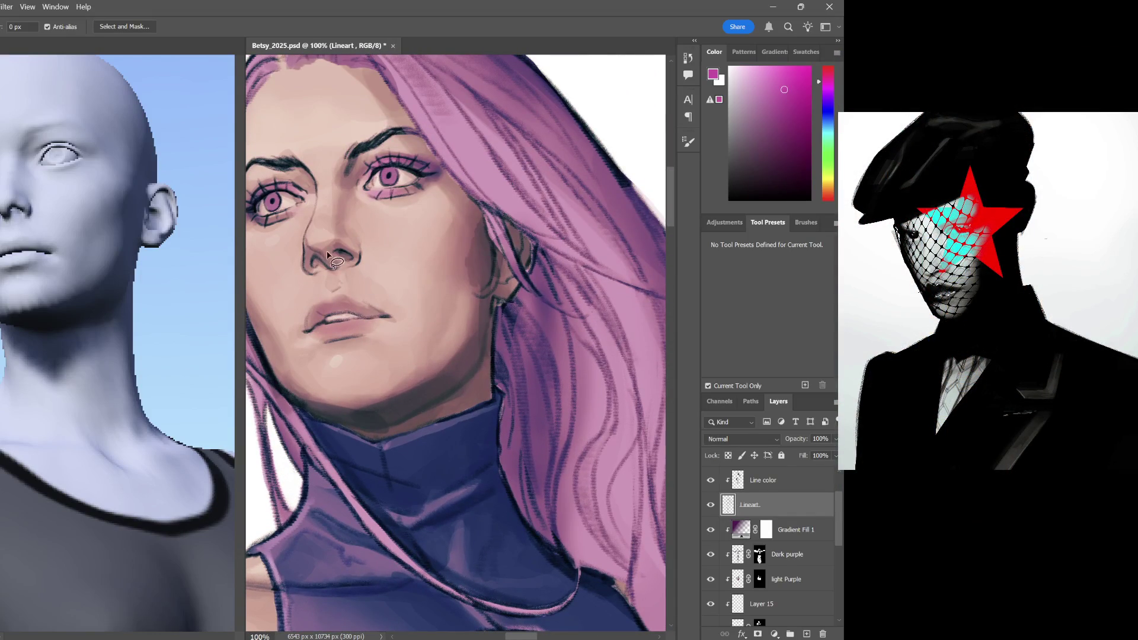
{"action": "mouse_move", "coordinate": [304, 230]}
{"action": "left_mouse_down"}
{"action": "mouse_move", "coordinate": [323, 264]}
{"action": "mouse_move", "coordinate": [314, 213]}
{"action": "left_mouse_up"}
{"action": "key", "text": "ctrl+t"}
{"action": "left_click_drag", "start_coordinate": [296, 284], "coordinate": [310, 220]}
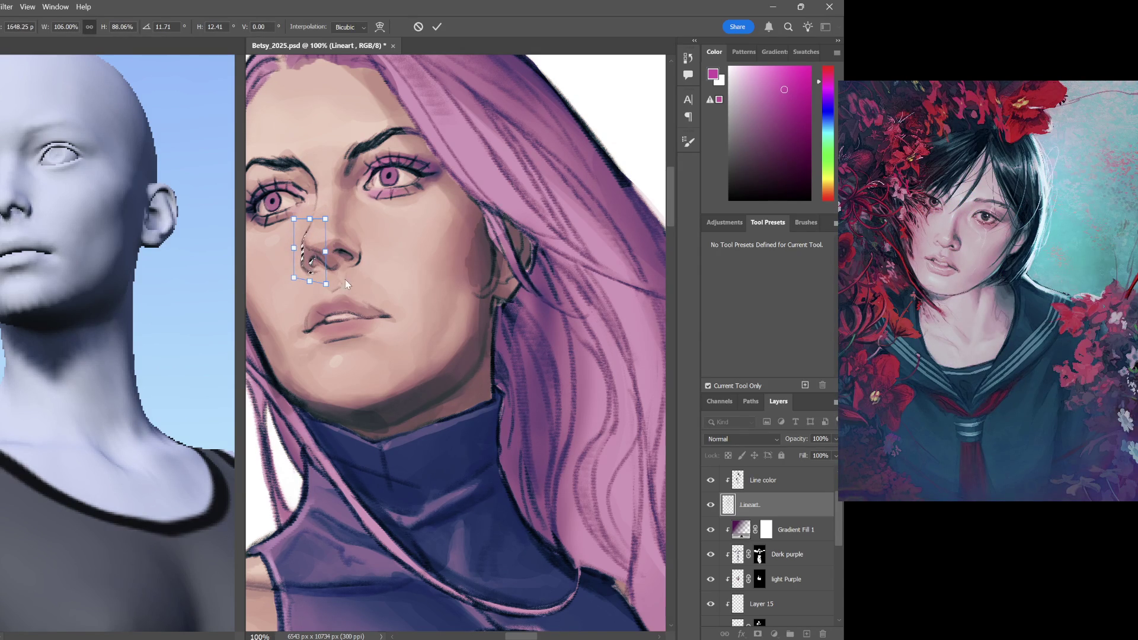
Warp the lower nose stroke into a better curve, apply it and deselect
{"action": "key", "text": "ctrl+alt+w"}
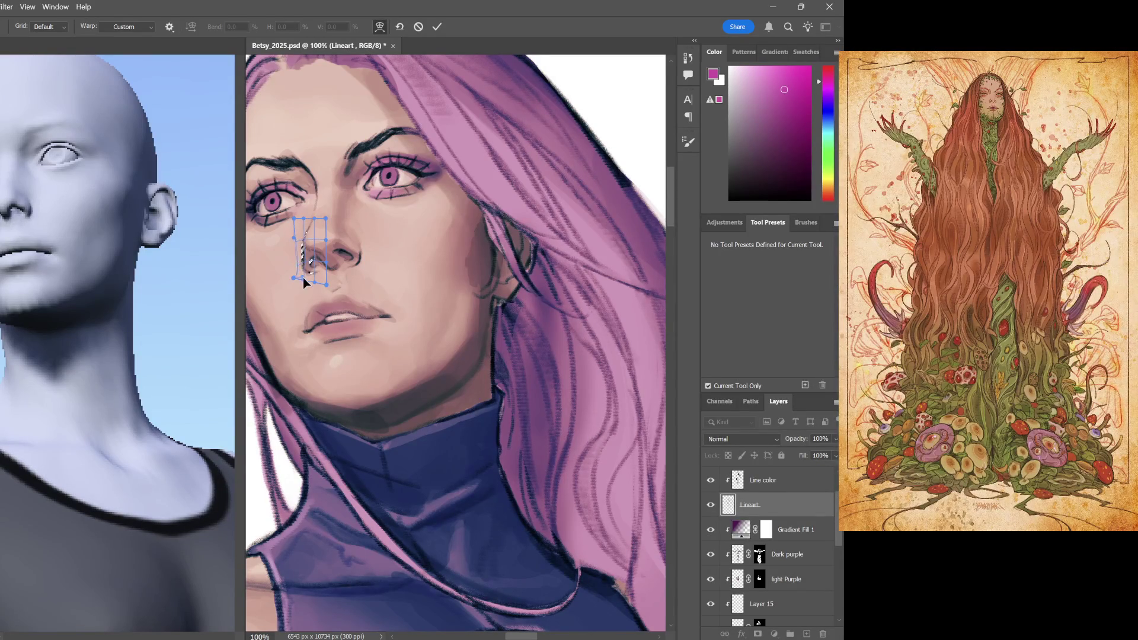
{"action": "left_click_drag", "start_coordinate": [294, 279], "coordinate": [310, 283]}
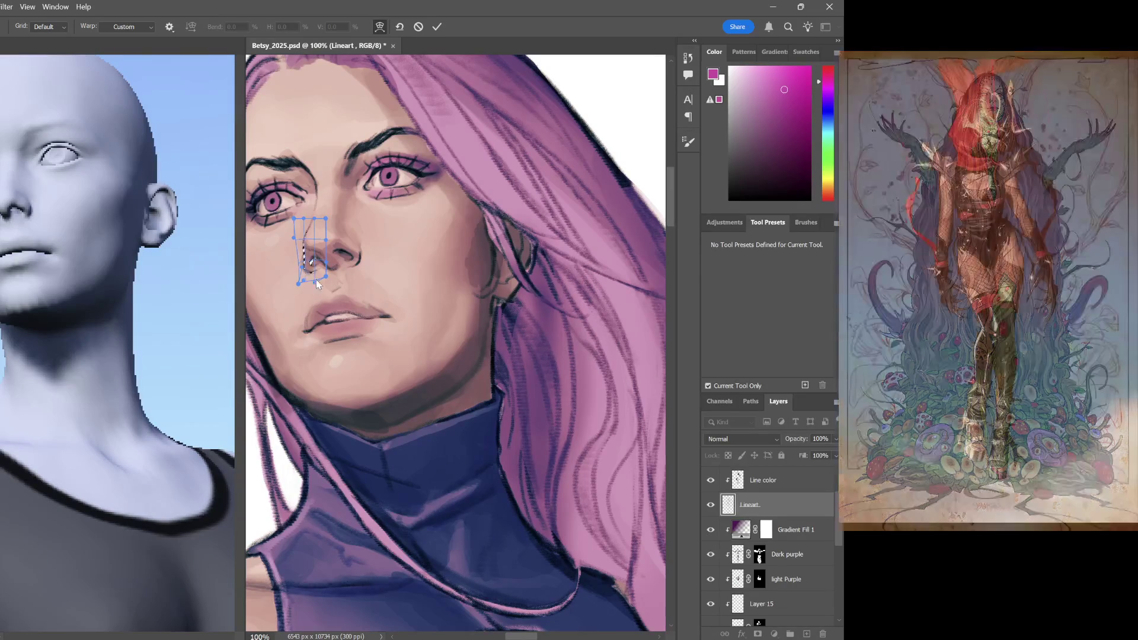
{"action": "left_click_drag", "start_coordinate": [313, 289], "coordinate": [311, 279]}
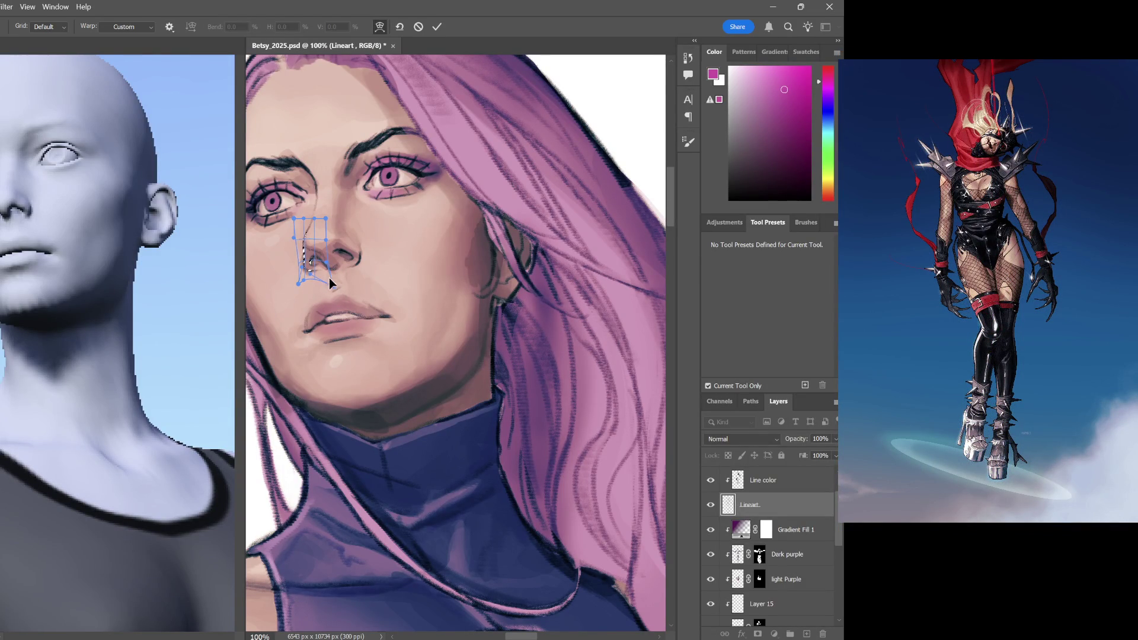
{"action": "key", "text": "ctrl+t"}
{"action": "key", "text": "Return"}
{"action": "key", "text": "l"}
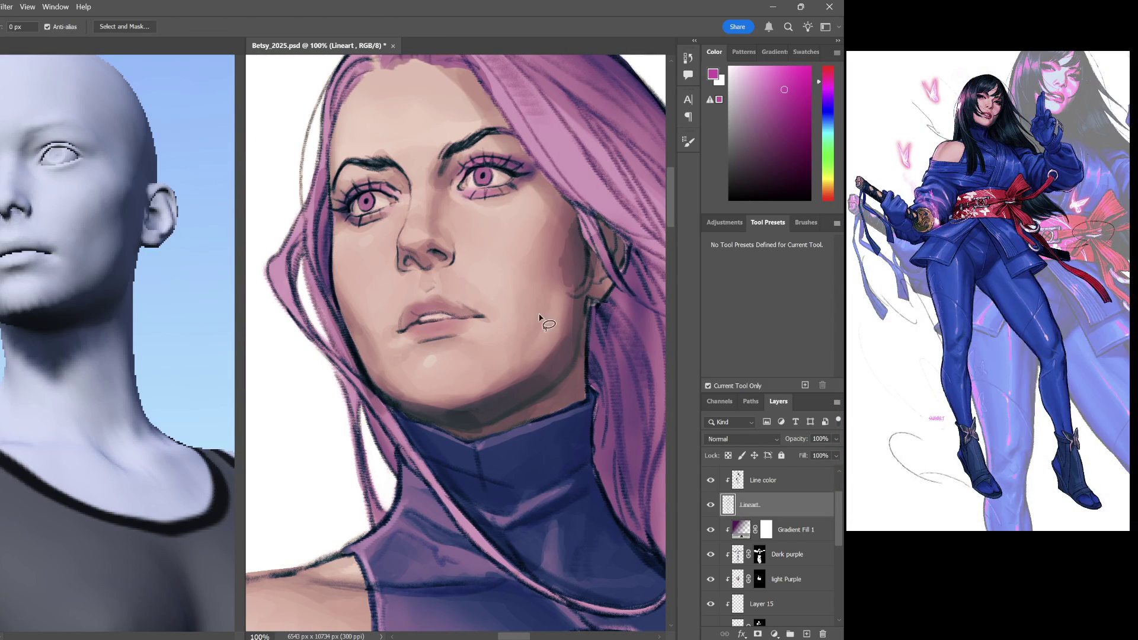
{"action": "key", "text": "b"}
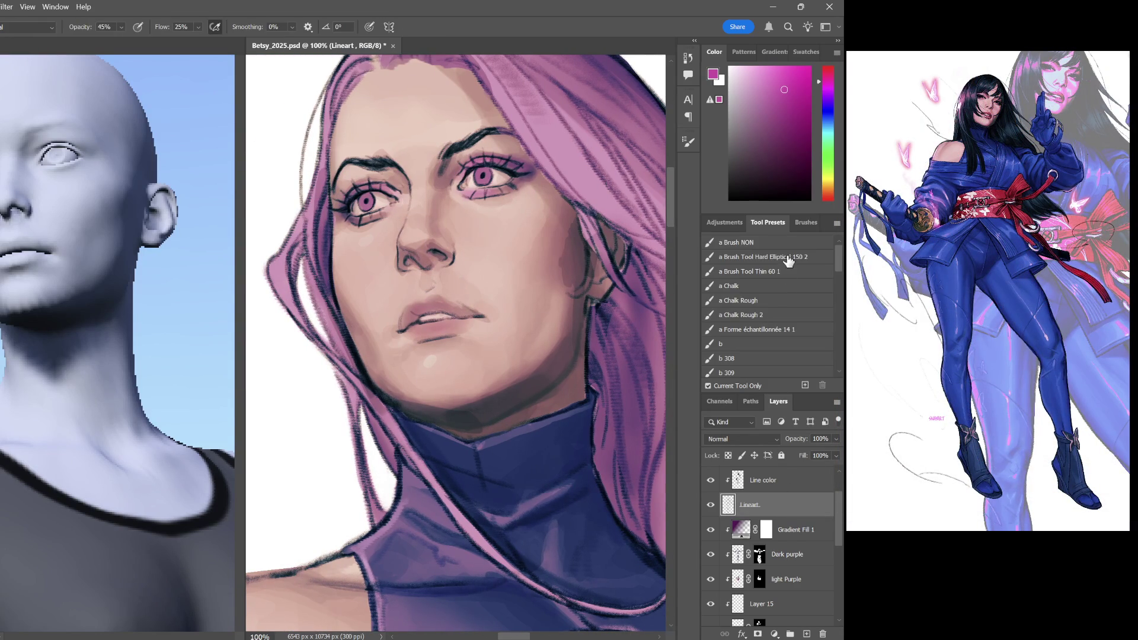
Choose the sampled-shape brush at 40 px with black as the paint colour
{"action": "key", "text": "F5"}
{"action": "left_click", "coordinate": [770, 331]}
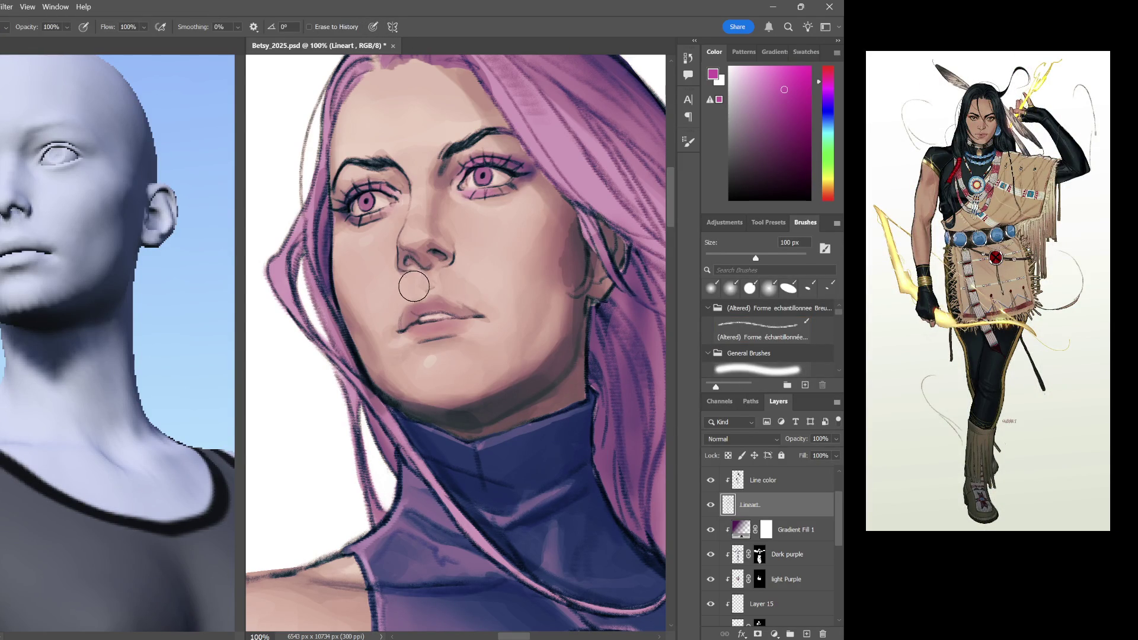
{"action": "left_click", "coordinate": [402, 270]}
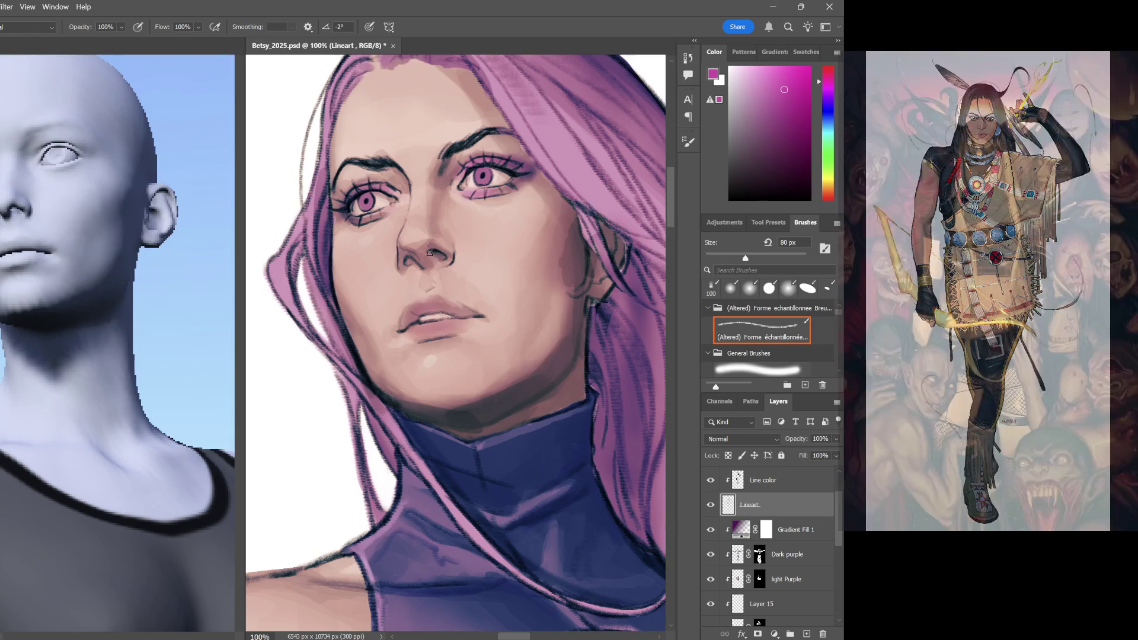
{"action": "key", "text": "bracketleft"}
{"action": "key", "text": "bracketleft"}
{"action": "key", "text": "bracketleft"}
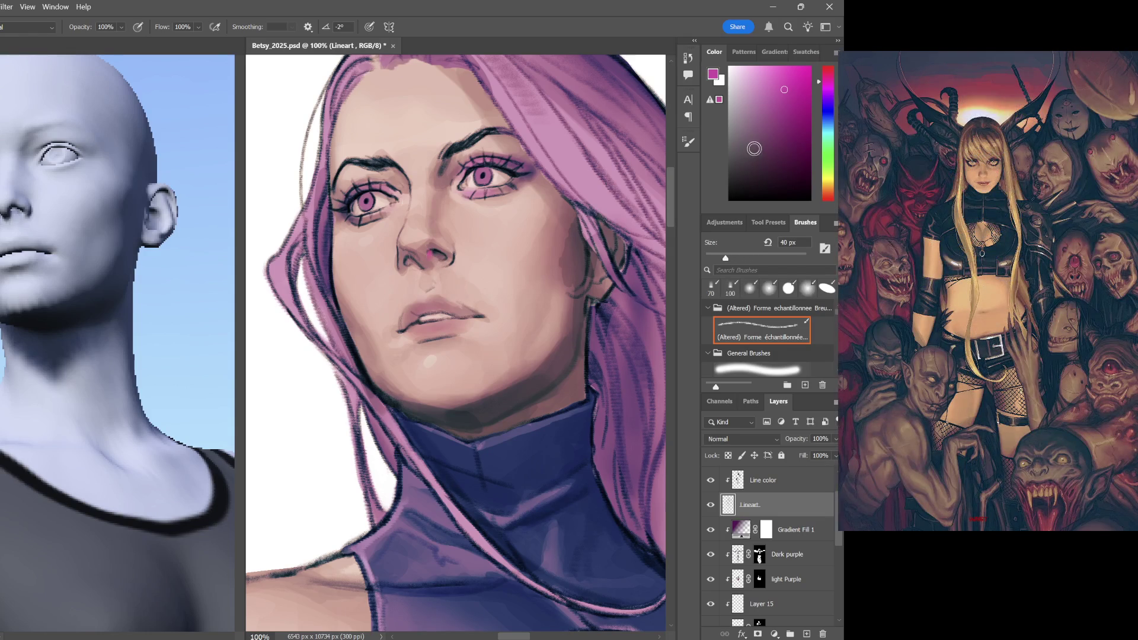
{"action": "key", "text": "d"}
{"action": "left_click", "coordinate": [428, 254]}
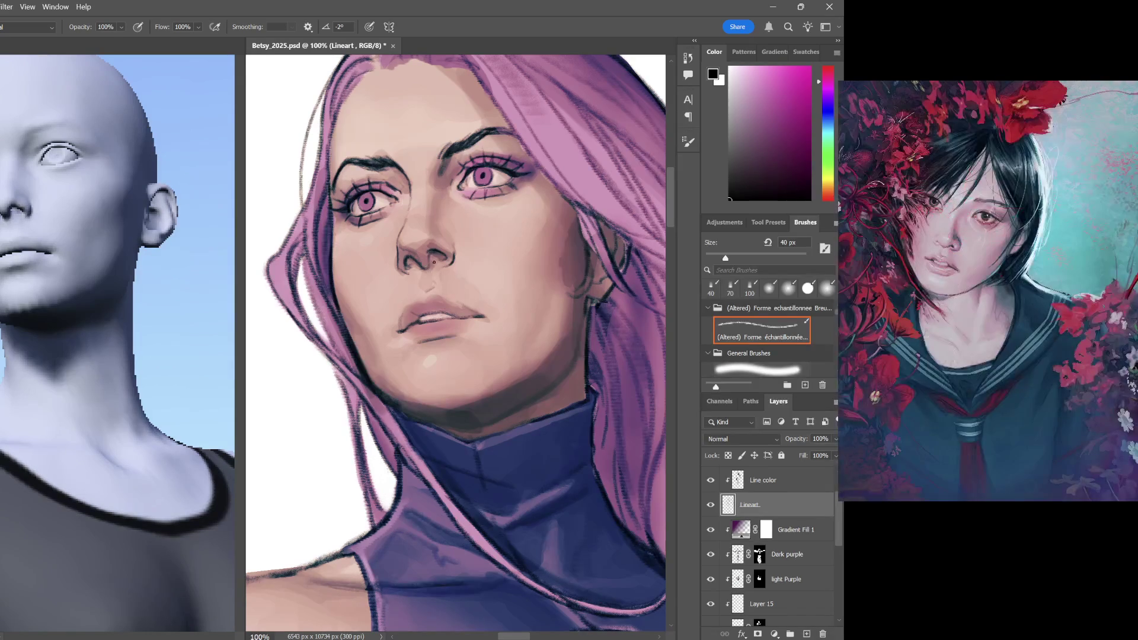
{"action": "scroll", "coordinate": [483, 267], "scroll_direction": "up", "scroll_amount": 3}
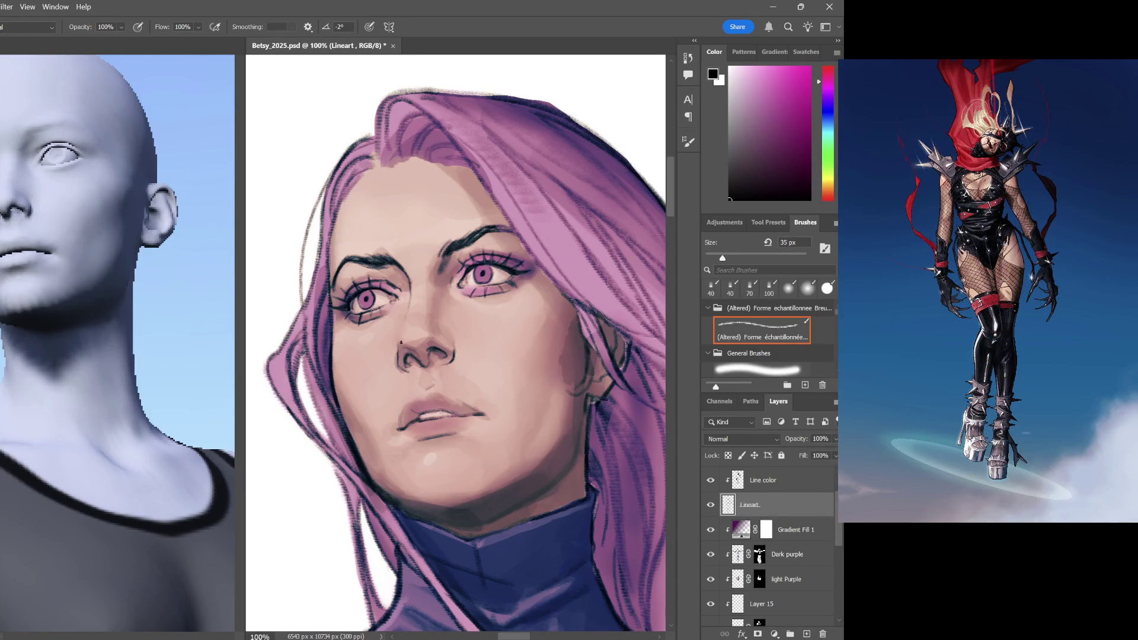
Shrink the brush to 35 px and dab a small dark mark beside the nose
{"action": "left_click", "coordinate": [400, 341]}
{"action": "key", "text": "ctrl"}
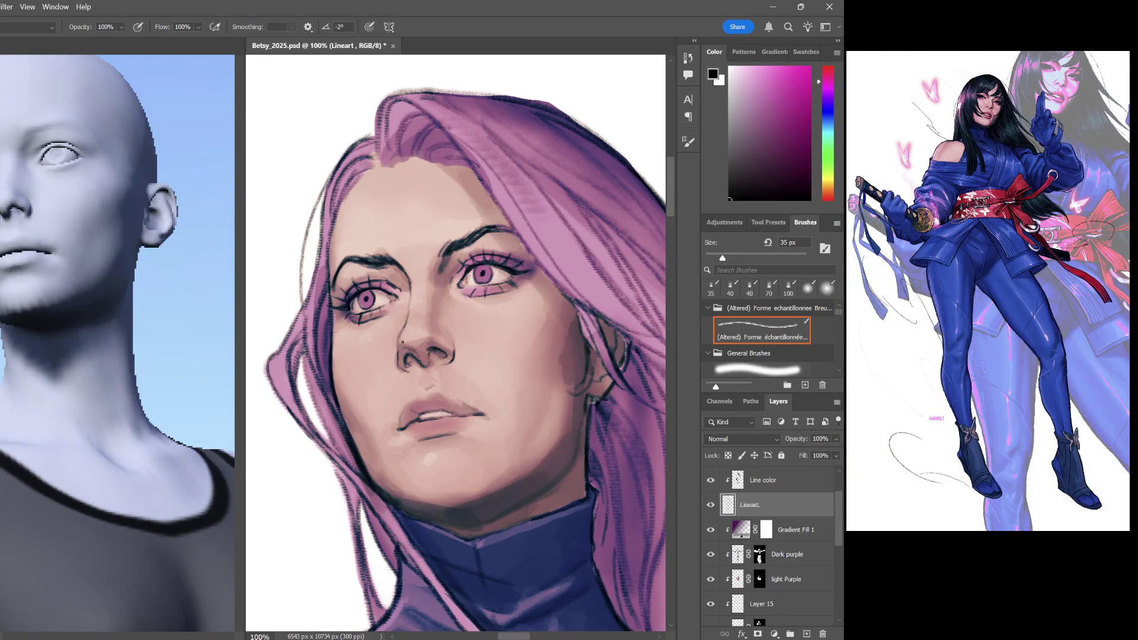
{"action": "left_click", "coordinate": [410, 345]}
{"action": "scroll", "coordinate": [516, 376], "scroll_direction": "down", "scroll_amount": 2}
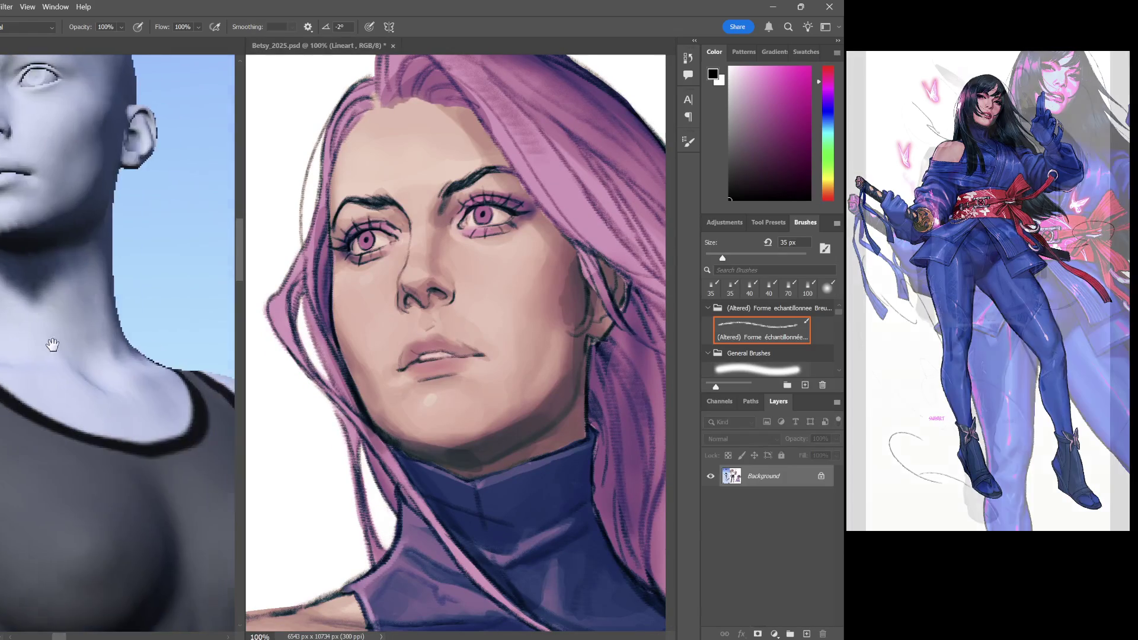
{"action": "left_click_drag", "start_coordinate": [178, 422], "coordinate": [146, 406]}
{"action": "scroll", "coordinate": [145, 406], "scroll_direction": "down", "scroll_amount": 3}
{"action": "scroll", "coordinate": [127, 361], "scroll_direction": "down", "scroll_amount": 1}
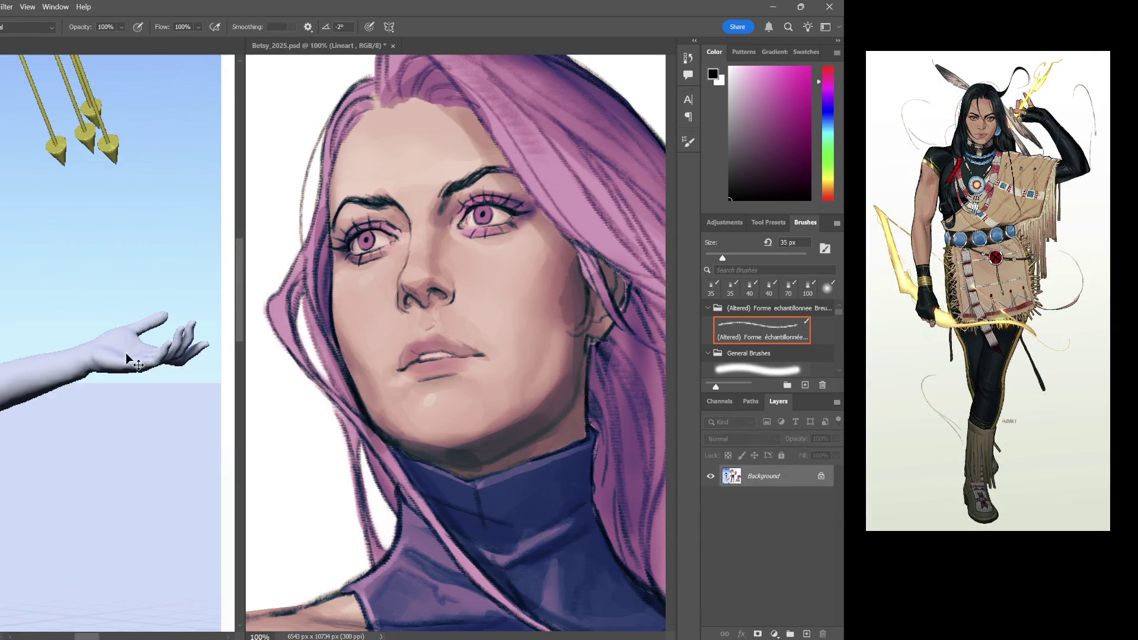
{"action": "mouse_move", "coordinate": [125, 353]}
{"action": "left_mouse_down"}
{"action": "mouse_move", "coordinate": [144, 461]}
{"action": "mouse_move", "coordinate": [116, 445]}
{"action": "left_mouse_up"}
{"action": "left_click", "coordinate": [416, 241]}
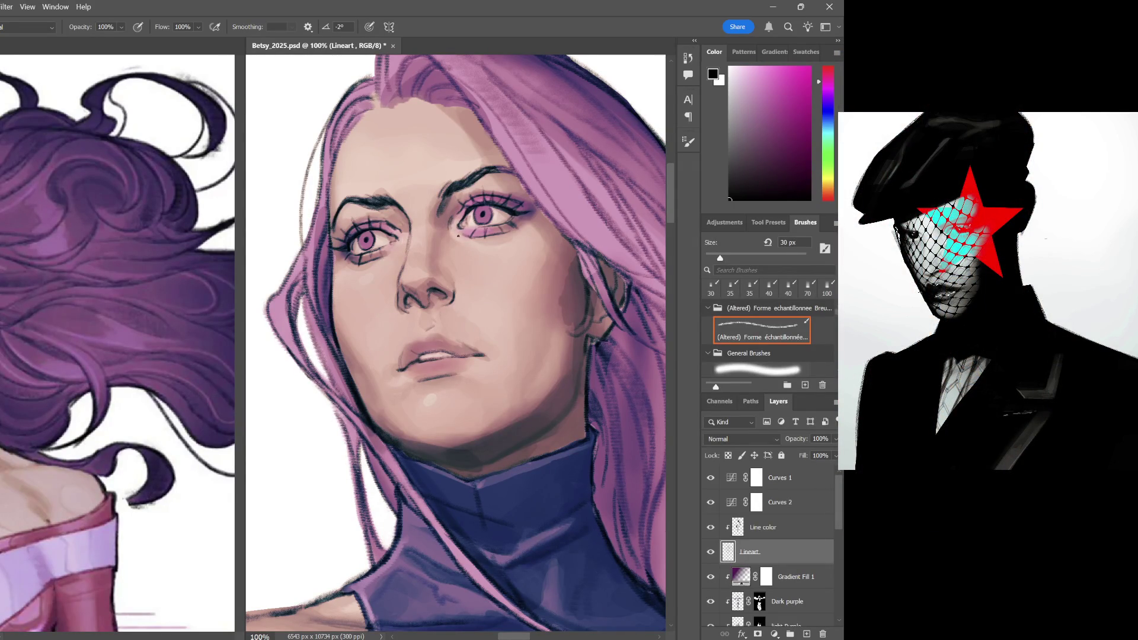
{"action": "left_click_drag", "start_coordinate": [529, 331], "coordinate": [512, 242]}
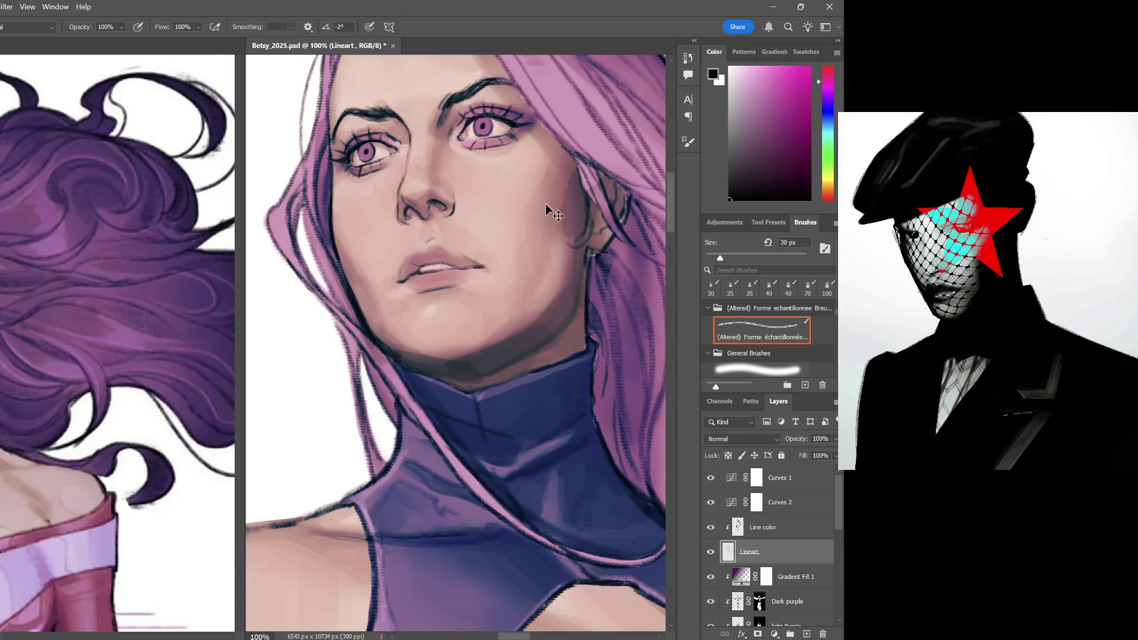
{"action": "key", "text": "ctrl+minus"}
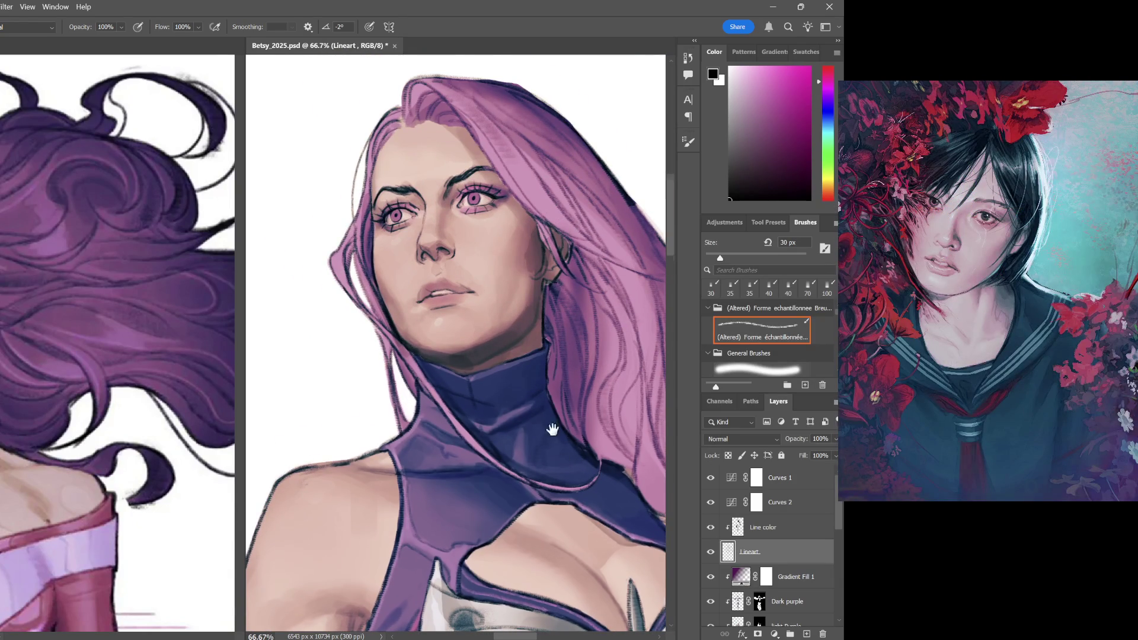
{"action": "left_click_drag", "start_coordinate": [571, 461], "coordinate": [566, 411]}
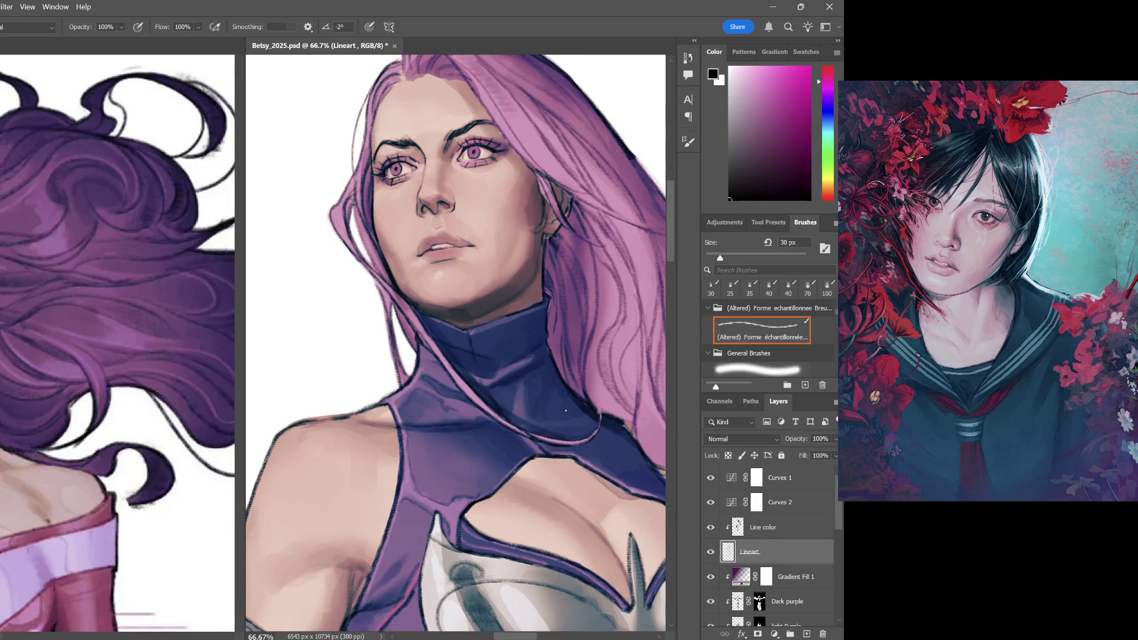
{"action": "mouse_move", "coordinate": [70, 390]}
{"action": "left_mouse_down"}
{"action": "mouse_move", "coordinate": [109, 370]}
{"action": "mouse_move", "coordinate": [227, 442]}
{"action": "left_mouse_up"}
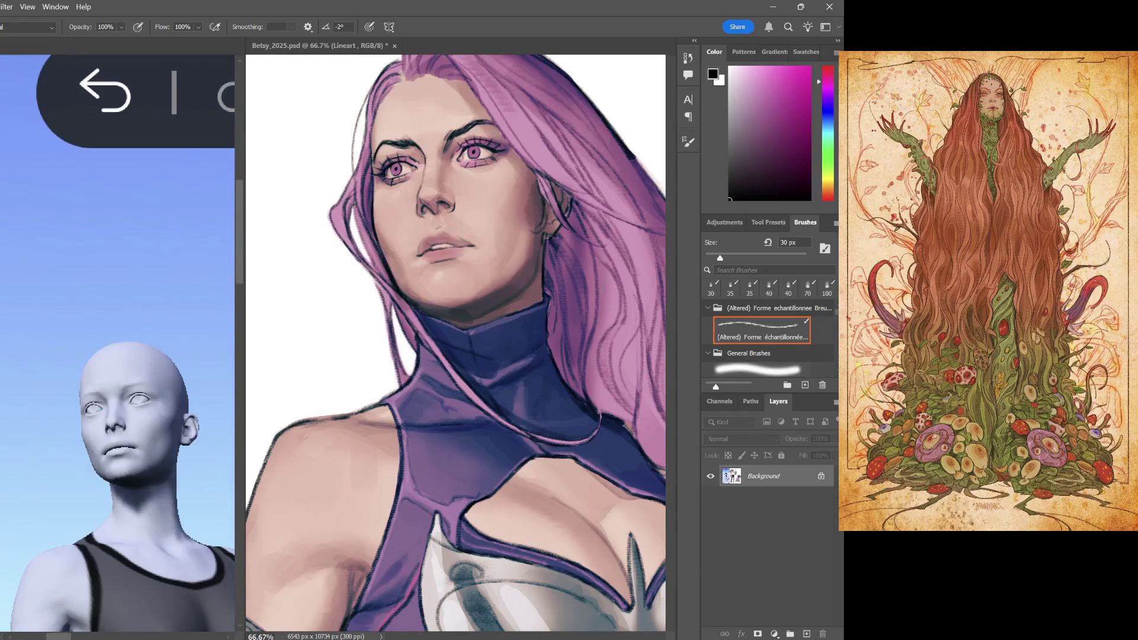
{"action": "scroll", "coordinate": [779, 552], "scroll_direction": "down", "scroll_amount": 2}
{"action": "scroll", "coordinate": [779, 551], "scroll_direction": "down", "scroll_amount": 2}
{"action": "left_click", "coordinate": [783, 569]}
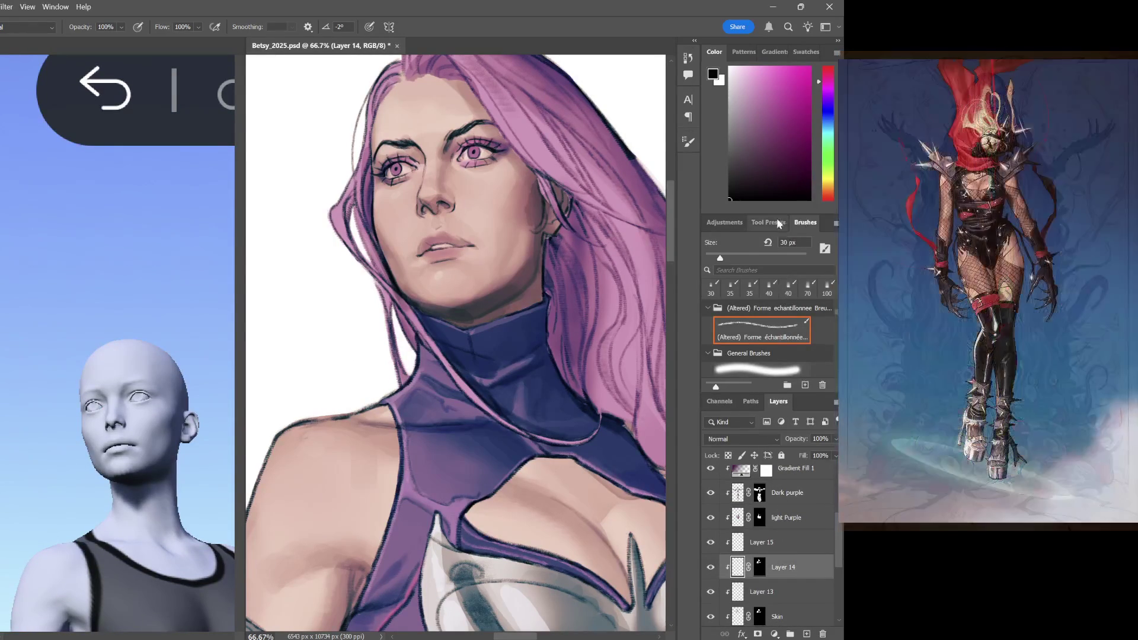
Pick the hard elliptical brush preset and a dark reddish-brown shadow colour
{"action": "left_click", "coordinate": [776, 223]}
{"action": "left_click", "coordinate": [790, 259]}
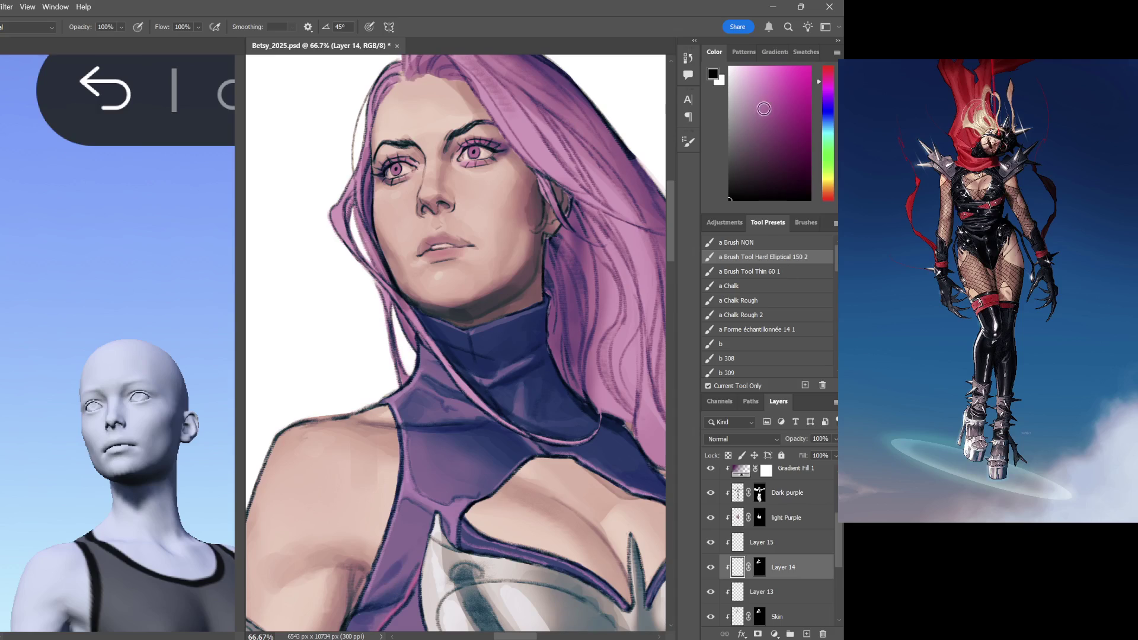
{"action": "left_click_drag", "start_coordinate": [821, 189], "coordinate": [825, 200]}
{"action": "left_click_drag", "start_coordinate": [775, 128], "coordinate": [778, 176]}
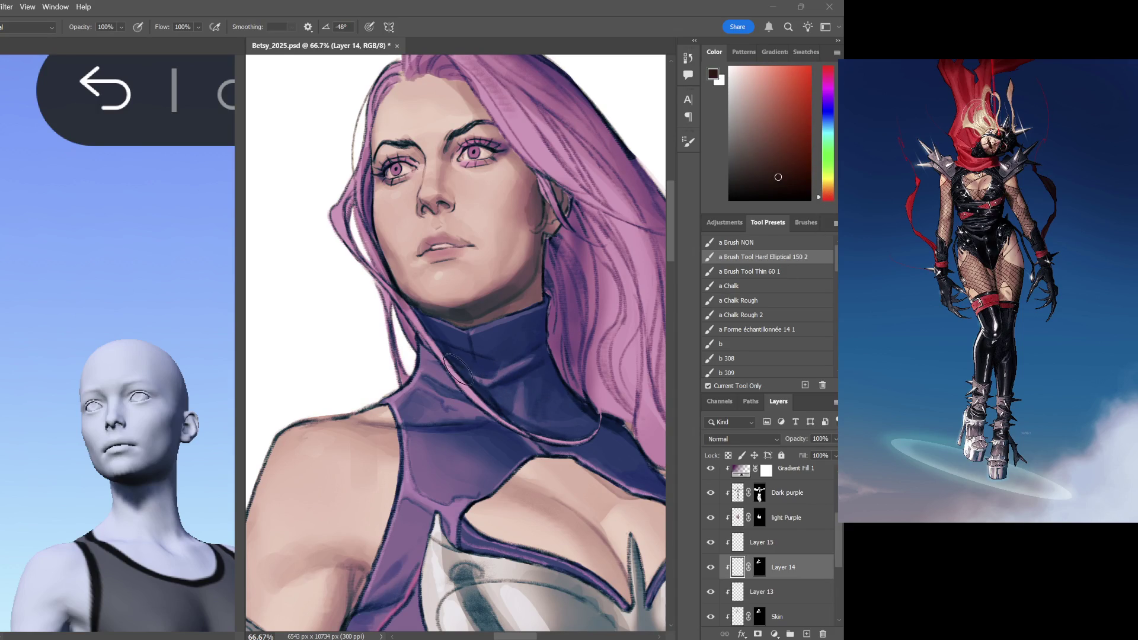
{"action": "key", "text": "bracketleft"}
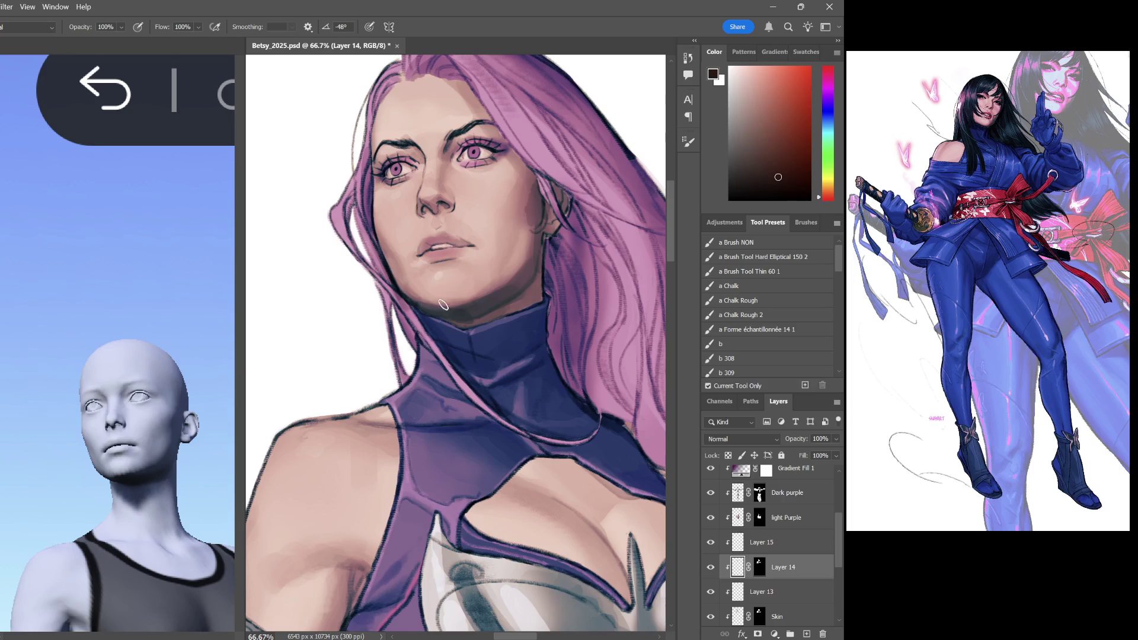
{"action": "left_click", "coordinate": [536, 280], "text": "alt"}
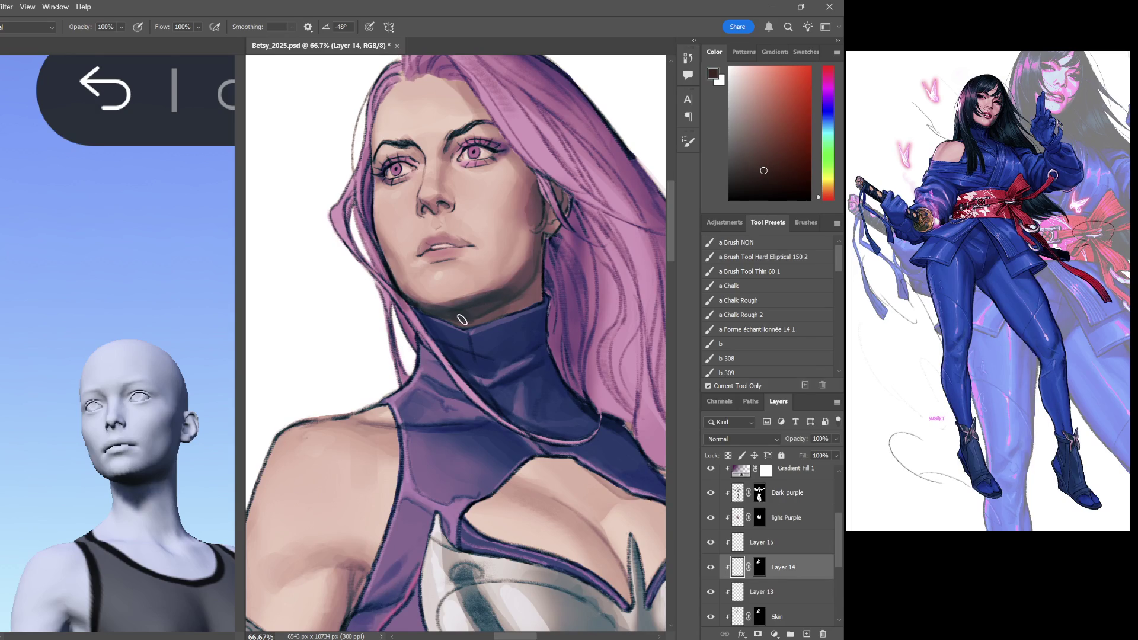
{"action": "scroll", "coordinate": [632, 356], "scroll_direction": "up", "scroll_amount": 3}
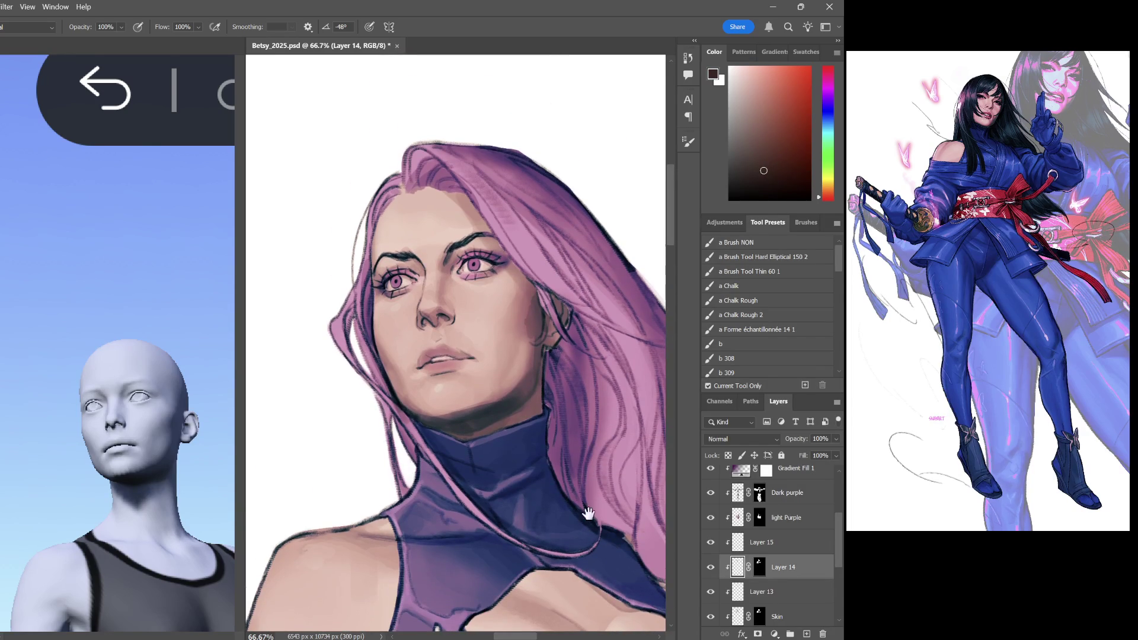
{"action": "scroll", "coordinate": [568, 394], "scroll_direction": "down", "scroll_amount": 1}
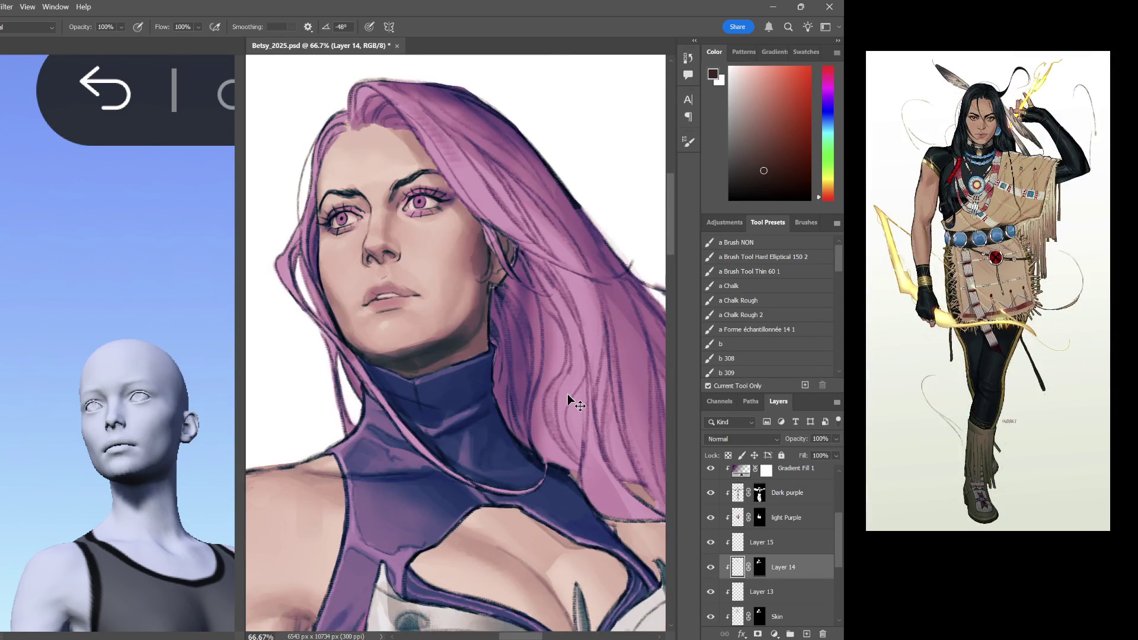
{"action": "scroll", "coordinate": [567, 393], "scroll_direction": "up", "scroll_amount": 1}
{"action": "scroll", "coordinate": [568, 395], "scroll_direction": "up", "scroll_amount": 1}
{"action": "scroll", "coordinate": [568, 394], "scroll_direction": "up", "scroll_amount": 1}
{"action": "scroll", "coordinate": [568, 394], "scroll_direction": "up", "scroll_amount": 1}
Darken the shadow under the chin, then switch to a light pink skin colour
{"action": "left_click_drag", "start_coordinate": [325, 366], "coordinate": [397, 357]}
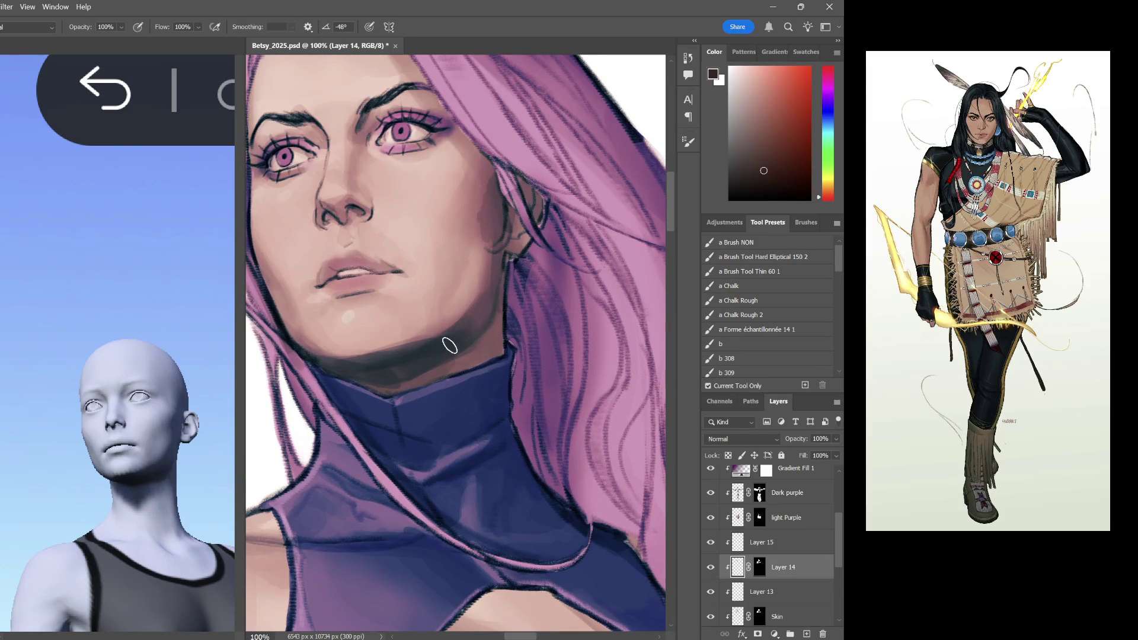
{"action": "left_click", "coordinate": [753, 163]}
{"action": "left_click", "coordinate": [755, 126]}
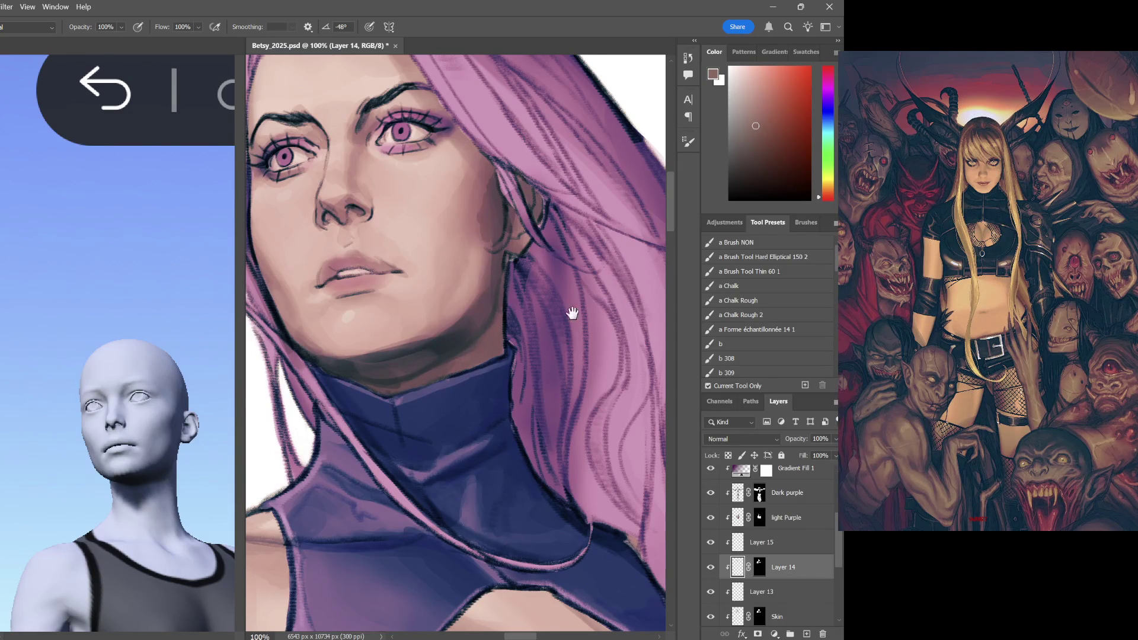
{"action": "scroll", "coordinate": [457, 338], "scroll_direction": "up", "scroll_amount": 3}
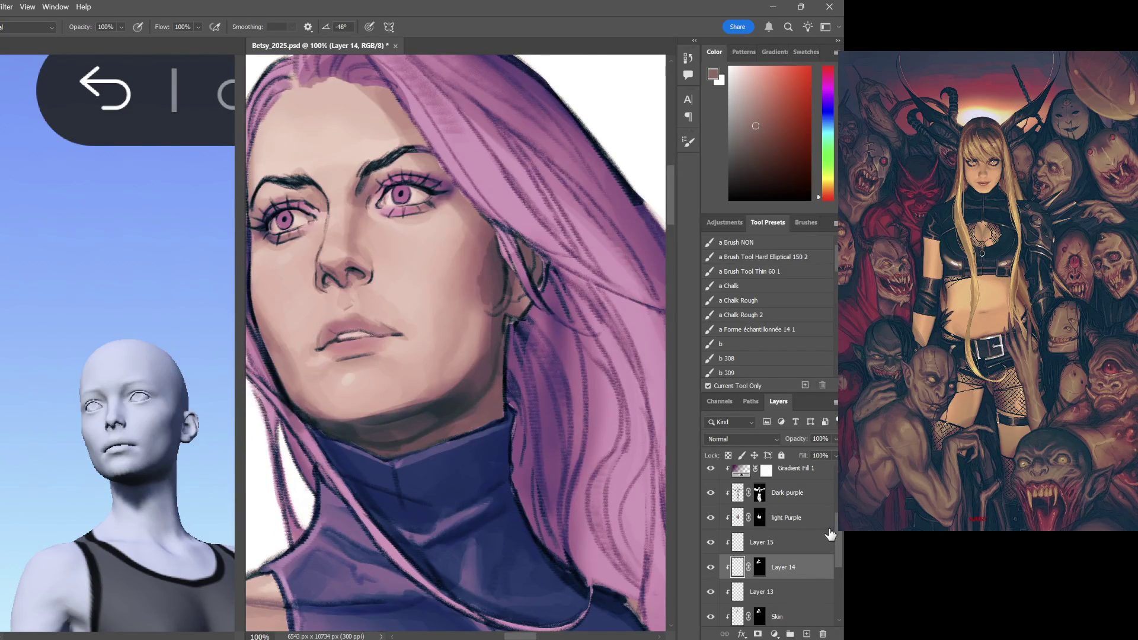
{"action": "scroll", "coordinate": [765, 534], "scroll_direction": "up", "scroll_amount": 3}
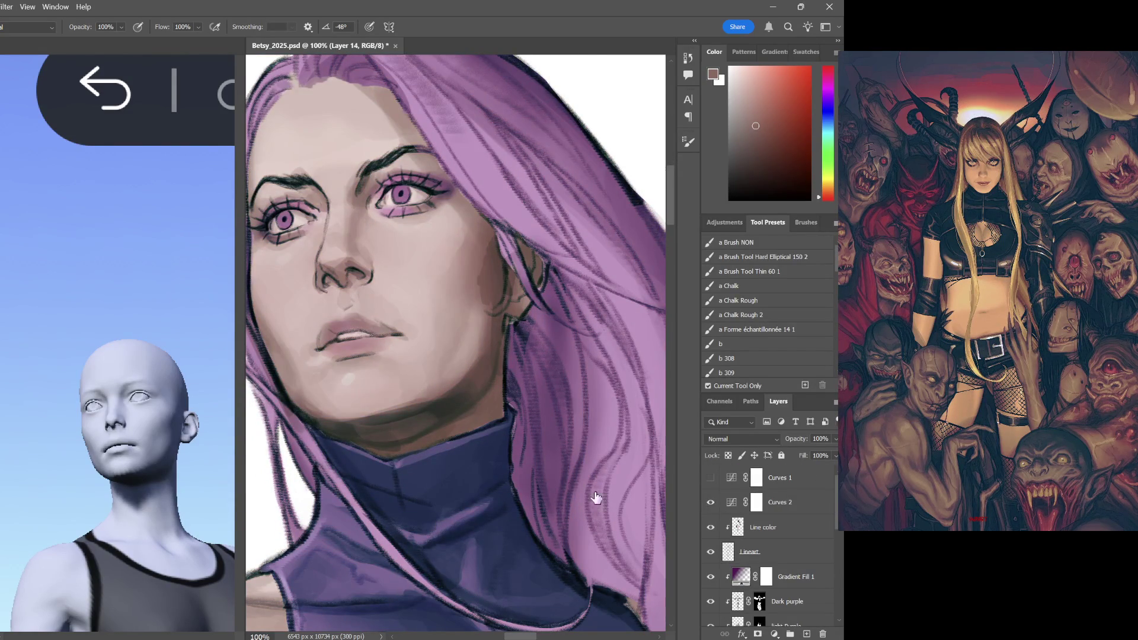
Sample lighter and darker browns from the skin and shade the chin and jaw on Layer 14
{"action": "key", "text": "i"}
{"action": "key", "text": "b"}
{"action": "left_click", "coordinate": [414, 396], "text": "alt"}
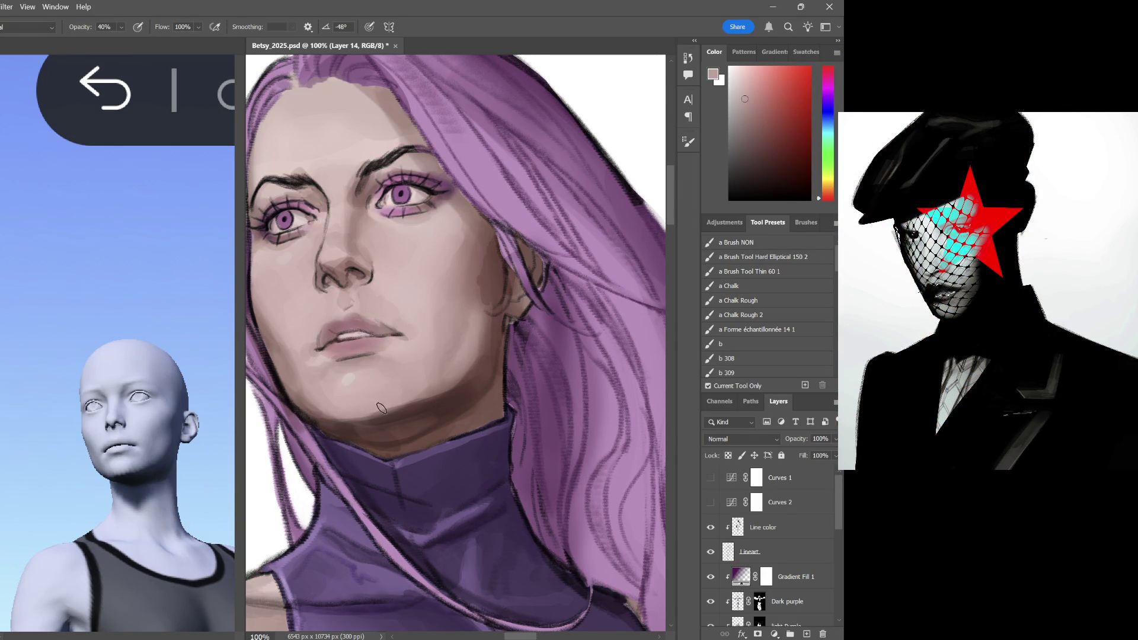
{"action": "key", "text": "i"}
{"action": "left_click", "coordinate": [418, 406]}
{"action": "key", "text": "b"}
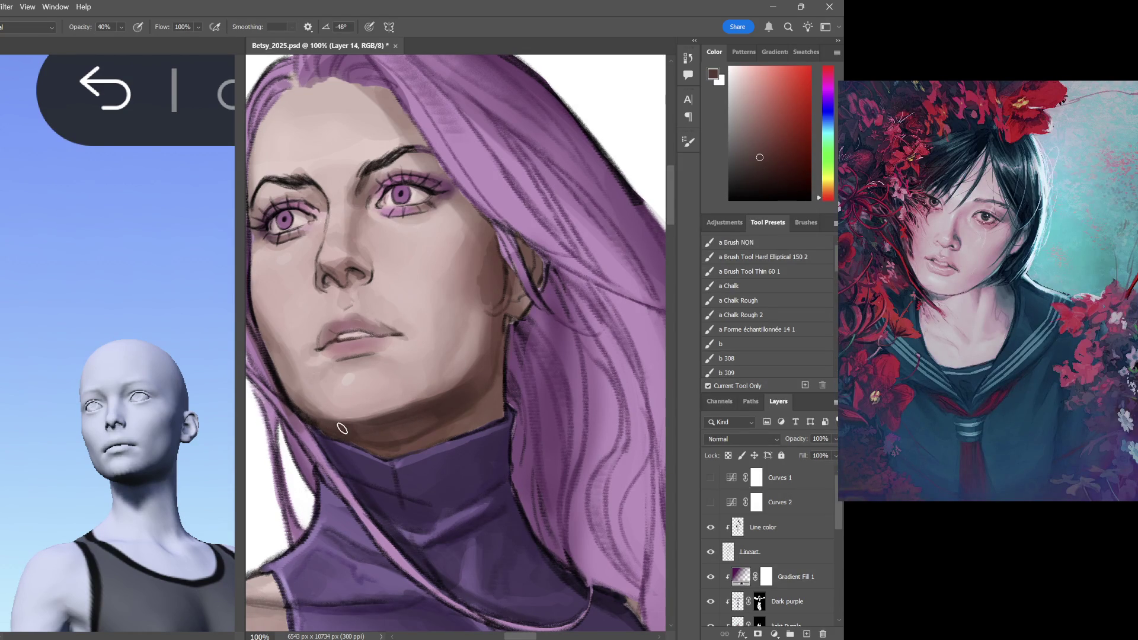
{"action": "left_click", "coordinate": [435, 402], "text": "alt"}
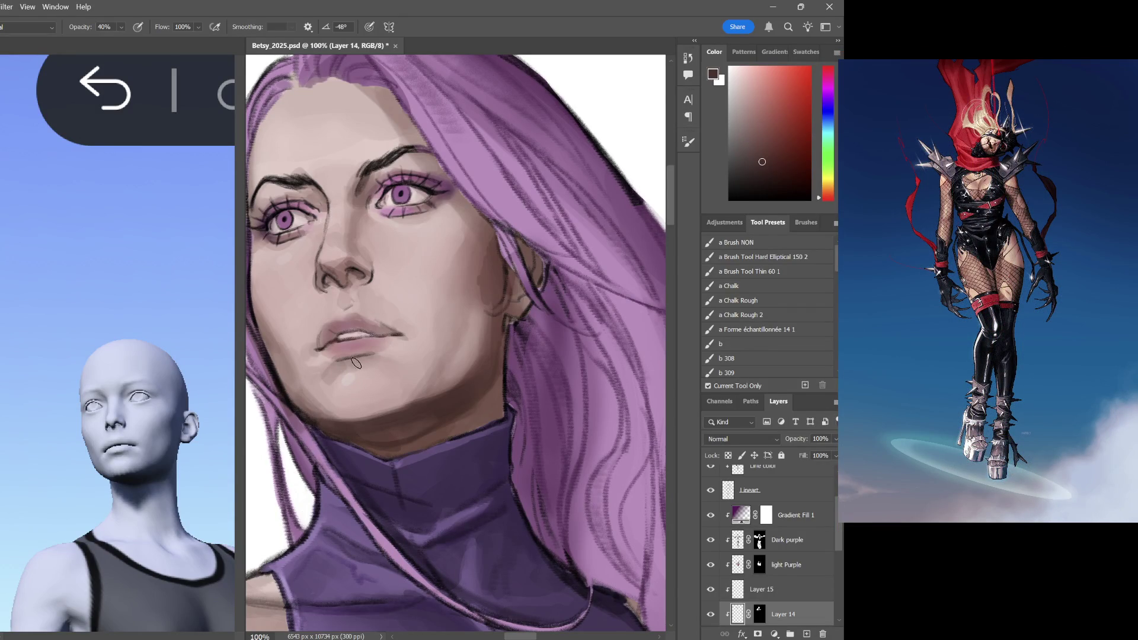
{"action": "mouse_move", "coordinate": [431, 378]}
{"action": "left_mouse_down"}
{"action": "mouse_move", "coordinate": [562, 359]}
{"action": "mouse_move", "coordinate": [466, 327]}
{"action": "left_mouse_up"}
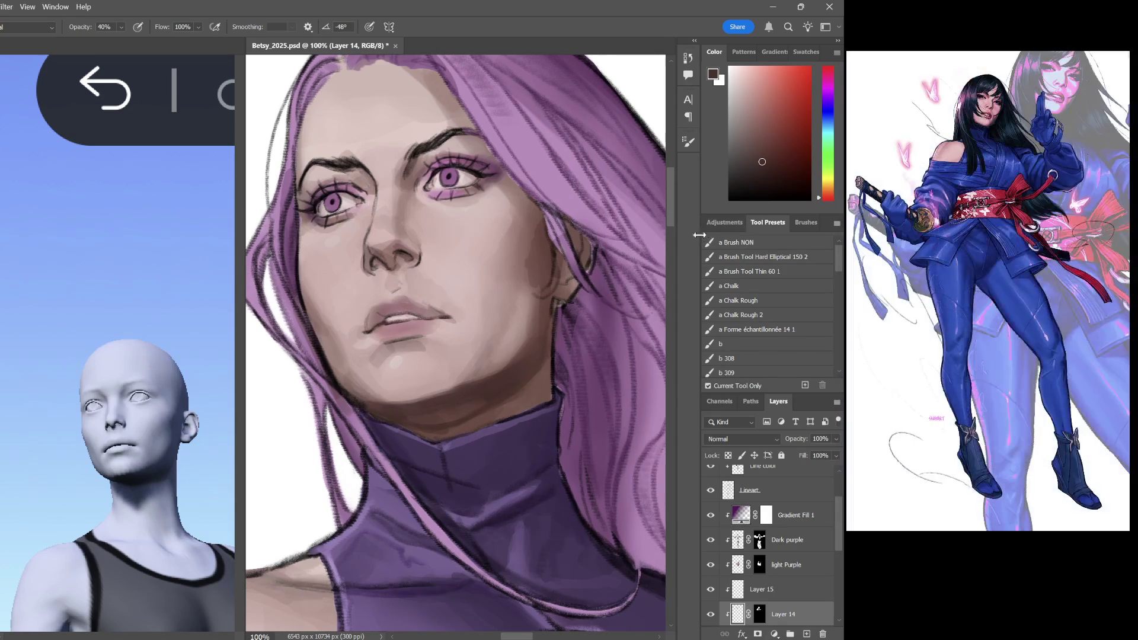
Shade the eye's outer corner and cheek with sampled skin tones, then pull back to the whole figure
{"action": "left_click", "coordinate": [547, 212], "text": "alt"}
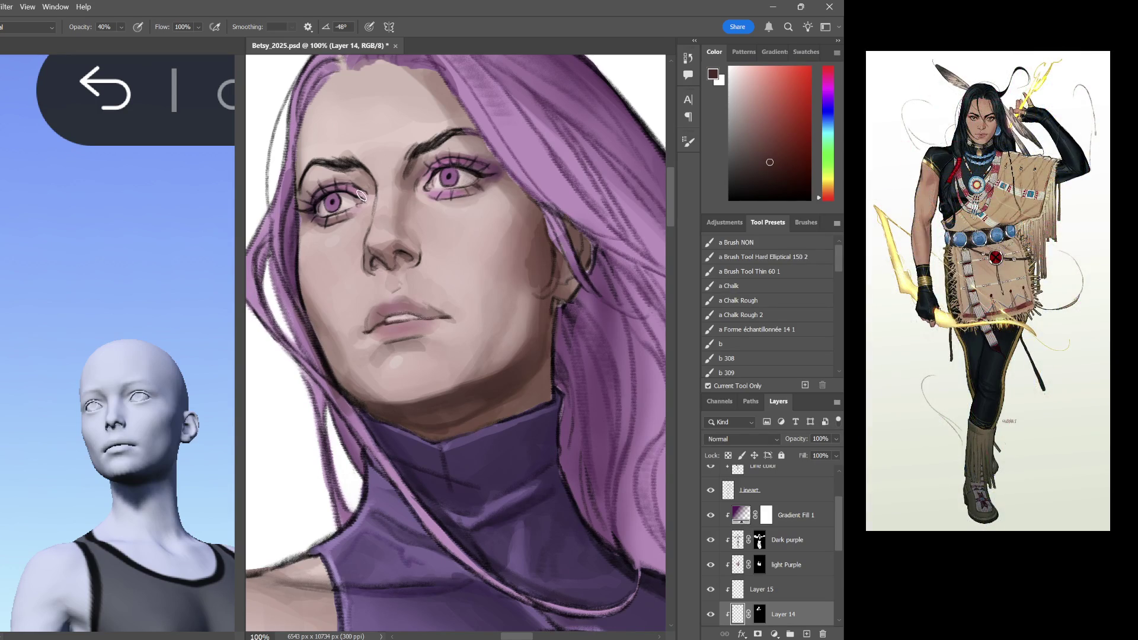
{"action": "left_click_drag", "start_coordinate": [361, 195], "coordinate": [377, 199]}
{"action": "scroll", "coordinate": [474, 345], "scroll_direction": "right", "scroll_amount": 3}
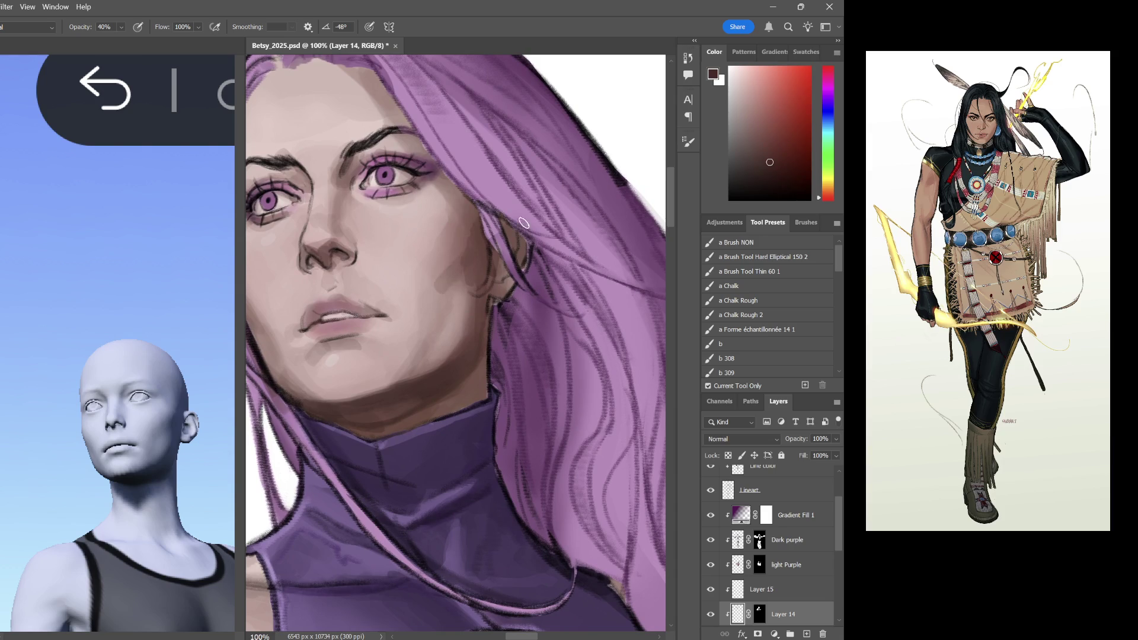
{"action": "key", "text": "i"}
{"action": "left_click", "coordinate": [474, 241]}
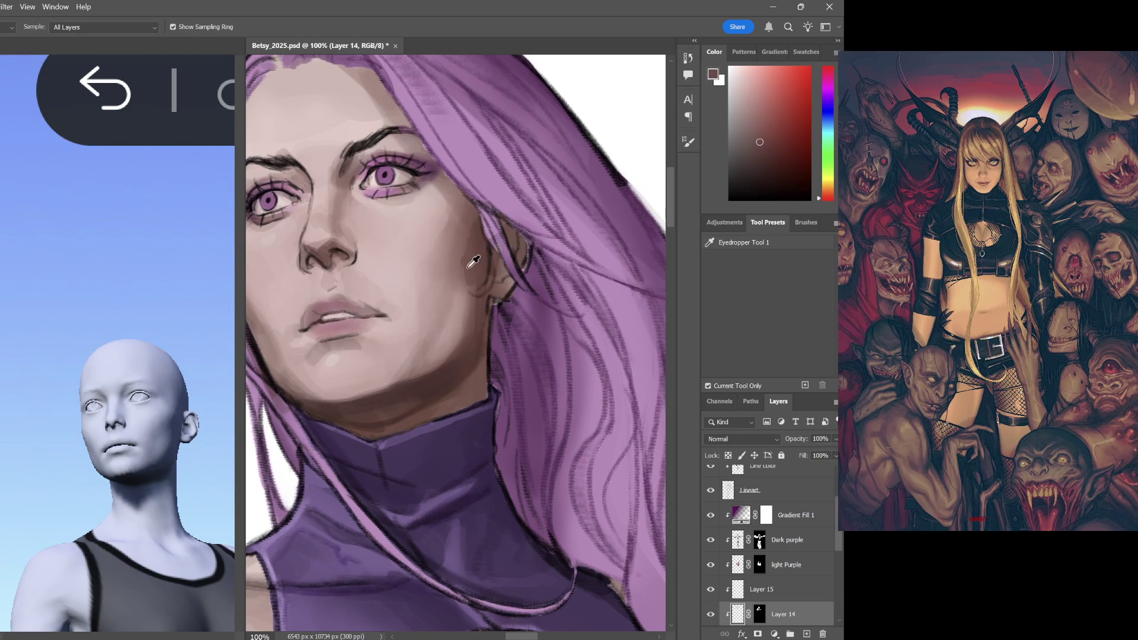
{"action": "key", "text": "b"}
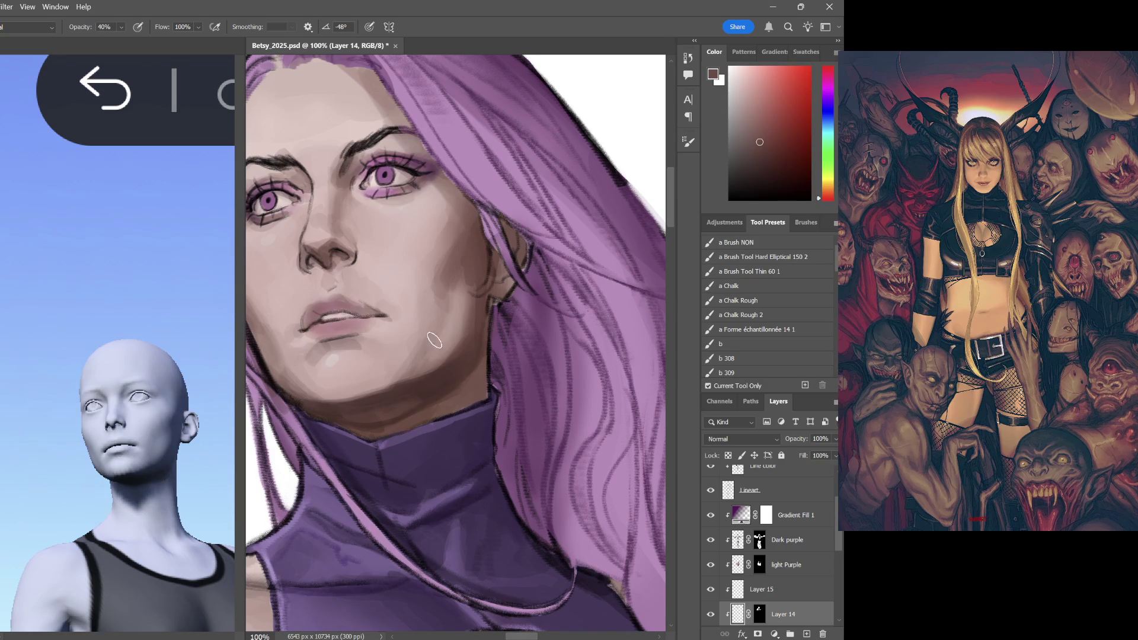
{"action": "left_click_drag", "start_coordinate": [447, 351], "coordinate": [502, 328]}
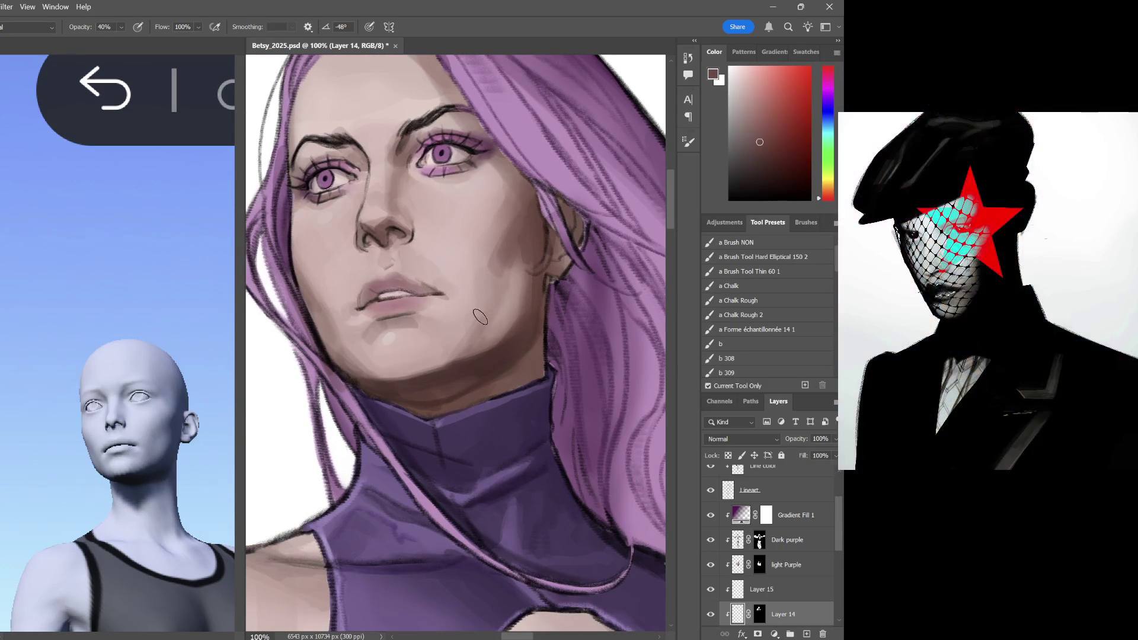
{"action": "mouse_move", "coordinate": [537, 343]}
{"action": "left_mouse_down"}
{"action": "mouse_move", "coordinate": [587, 343]}
{"action": "mouse_move", "coordinate": [526, 294]}
{"action": "left_mouse_up"}
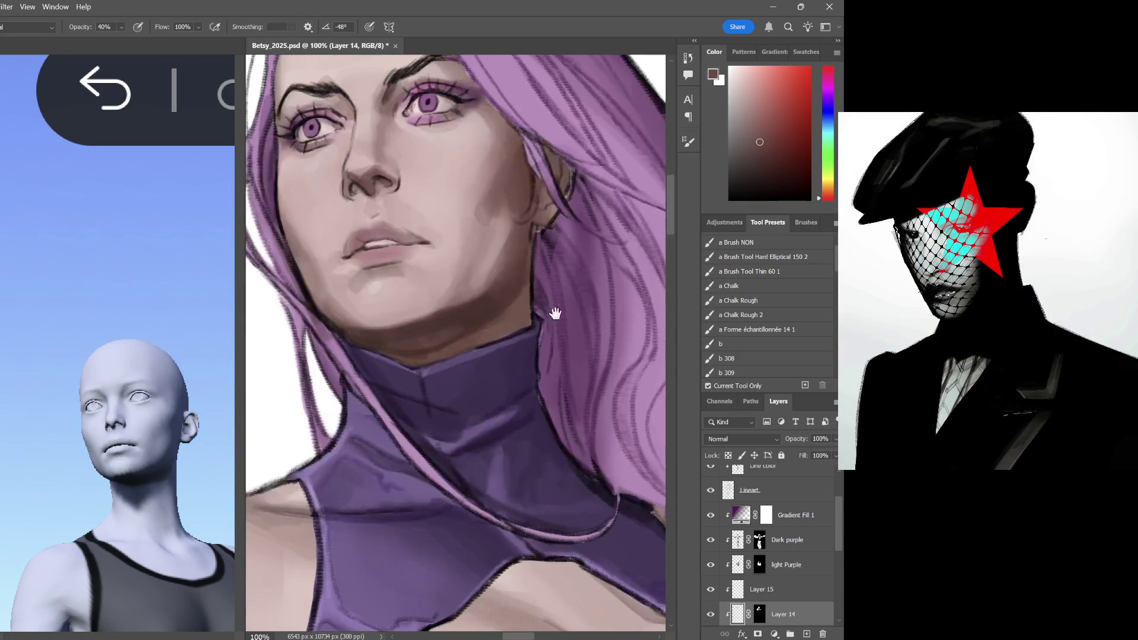
{"action": "left_click_drag", "start_coordinate": [475, 352], "coordinate": [513, 235]}
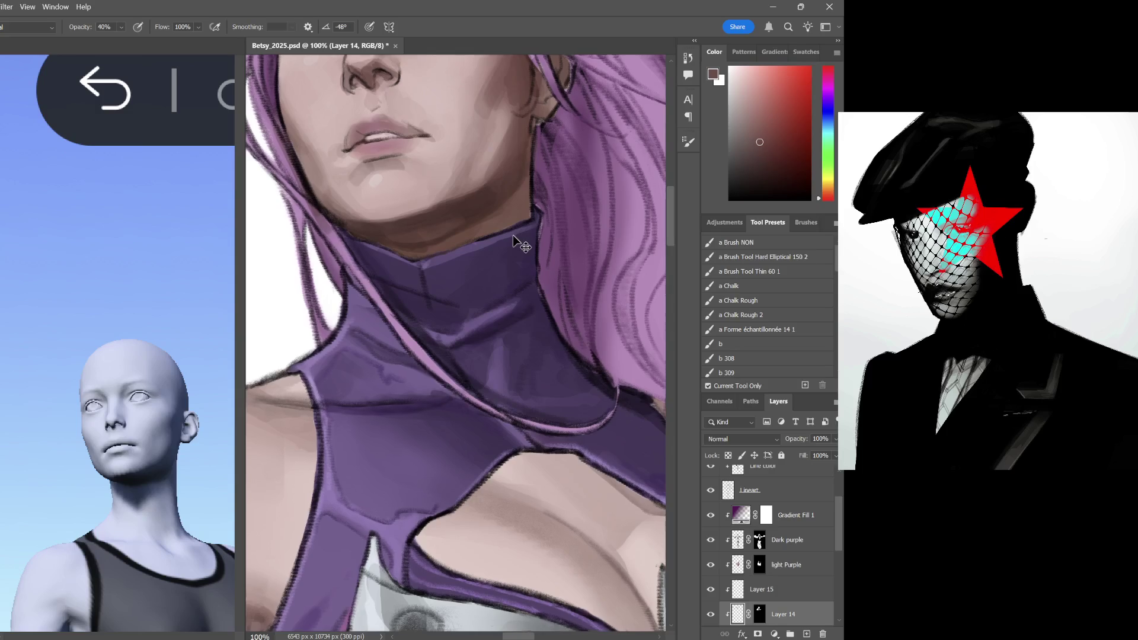
{"action": "key", "text": "ctrl+minus"}
{"action": "key", "text": "ctrl+minus"}
{"action": "key", "text": "ctrl+minus"}
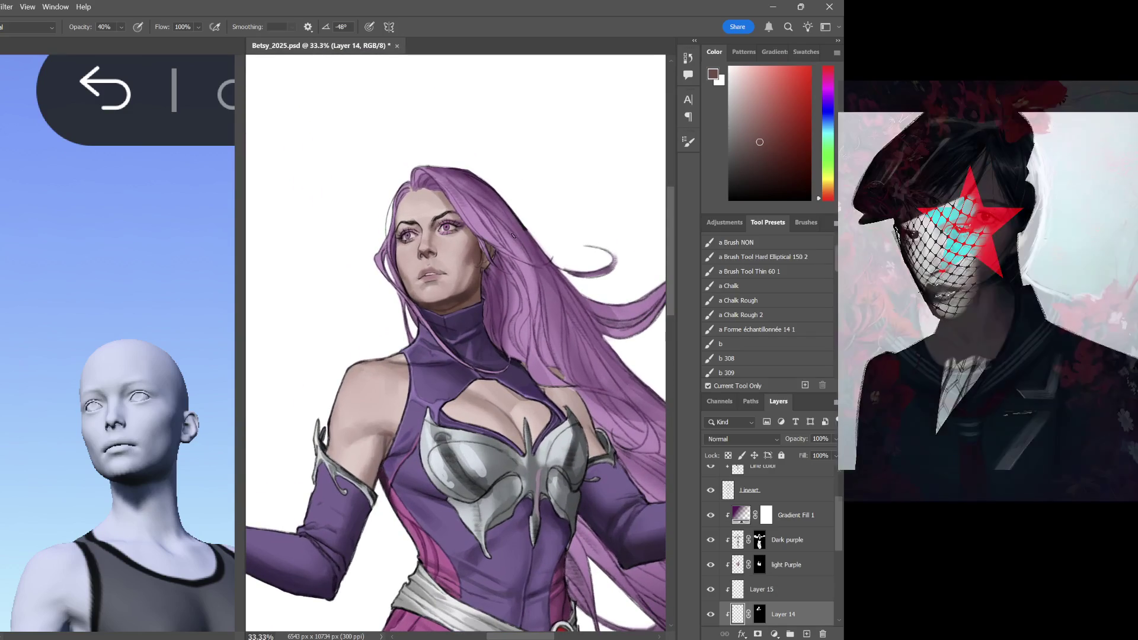
{"action": "scroll", "coordinate": [513, 235], "scroll_direction": "down", "scroll_amount": 5}
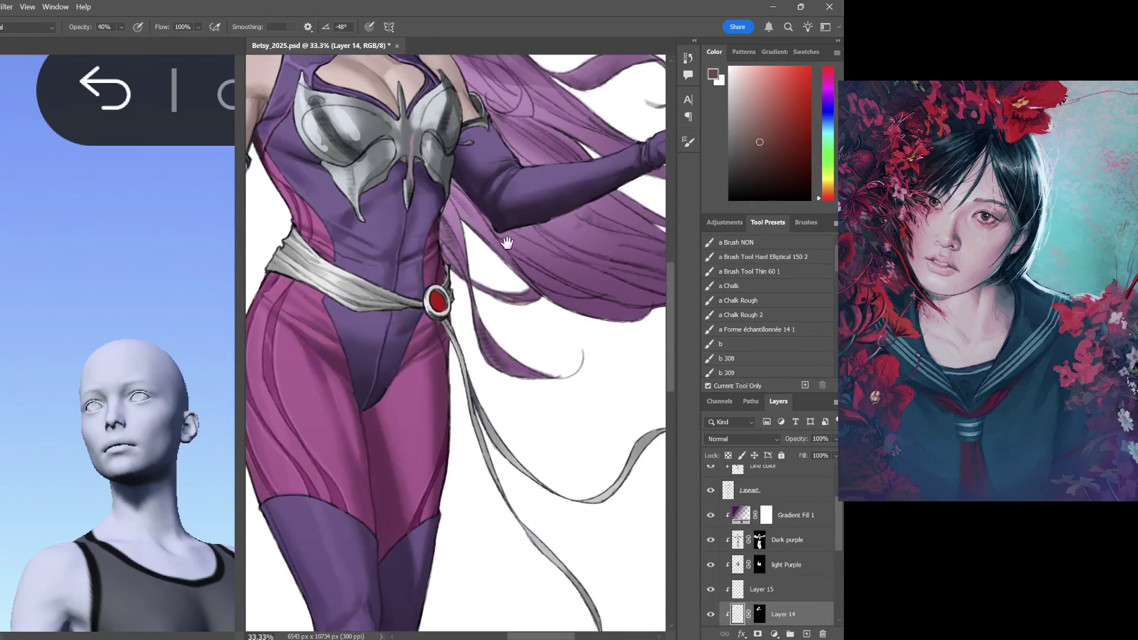
Review the torso and arm, then make the Hair layer active
{"action": "left_click_drag", "start_coordinate": [643, 188], "coordinate": [518, 304]}
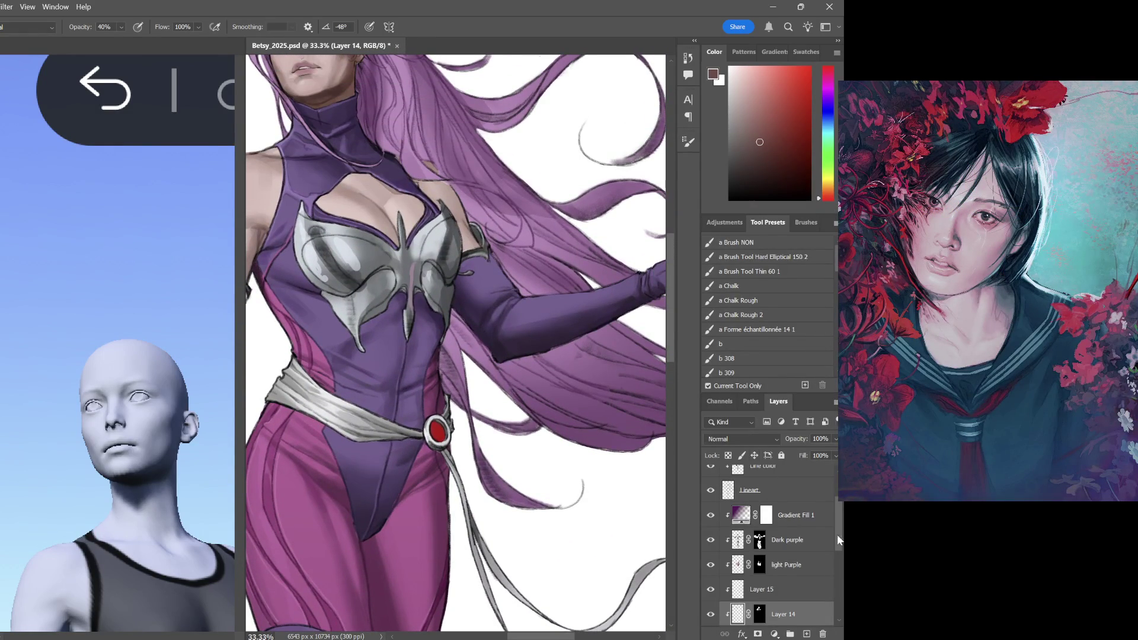
{"action": "left_click_drag", "start_coordinate": [839, 534], "coordinate": [838, 579]}
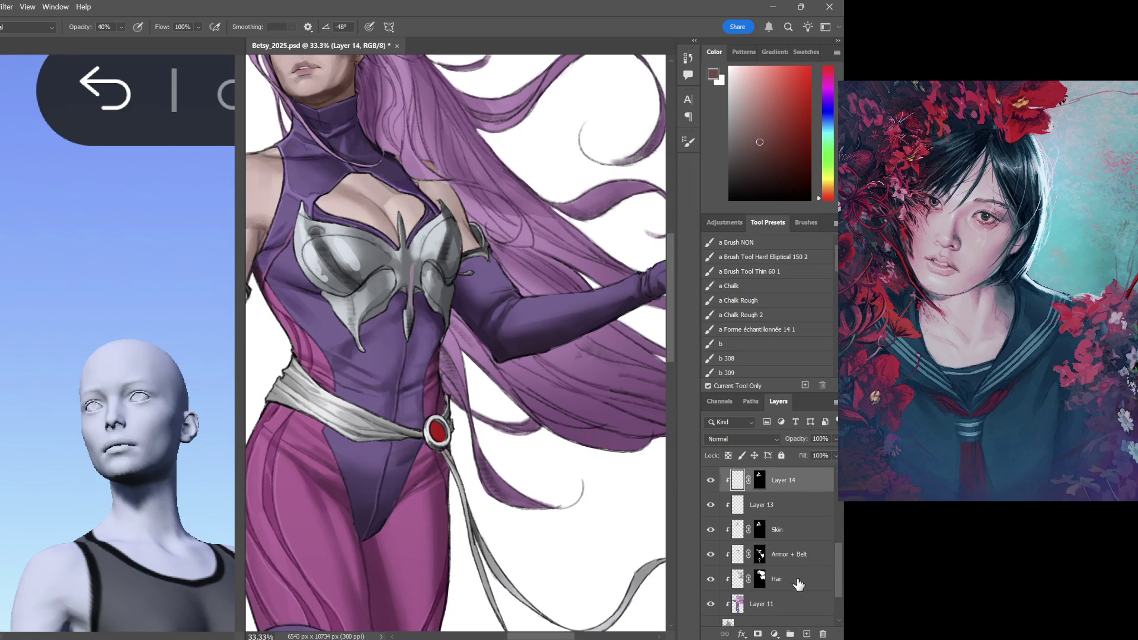
{"action": "left_click", "coordinate": [797, 578]}
Pick a darker purple at 90% brush opacity and shade the hair top and the strands near the glove
{"action": "left_click", "coordinate": [439, 114], "text": "alt"}
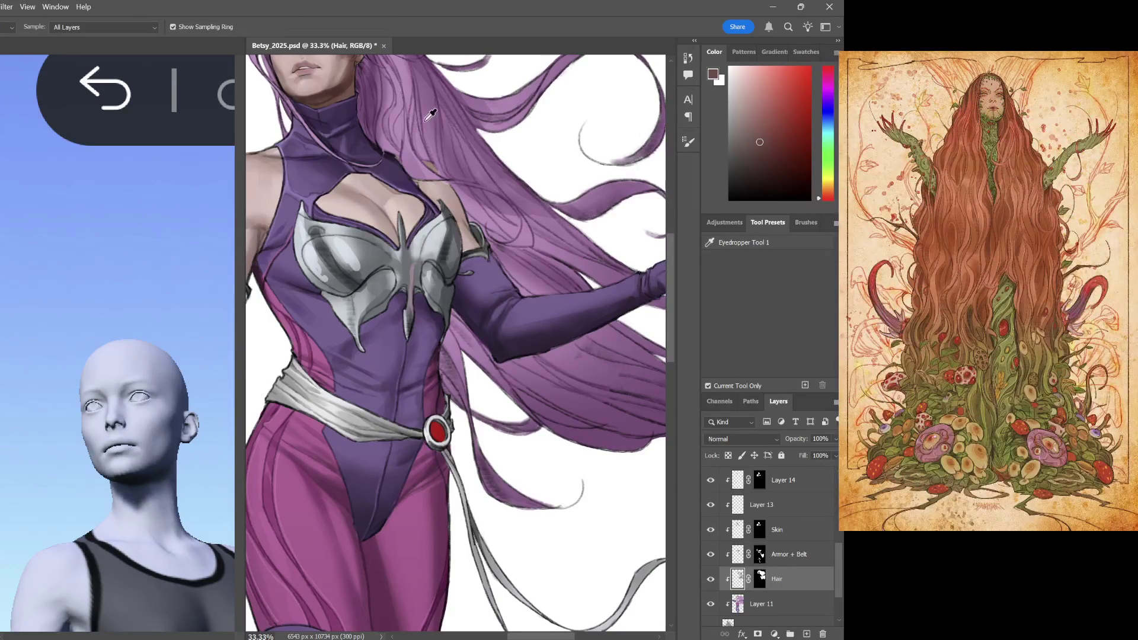
{"action": "left_click", "coordinate": [772, 165]}
{"action": "scroll", "coordinate": [437, 162], "scroll_direction": "up", "scroll_amount": 3}
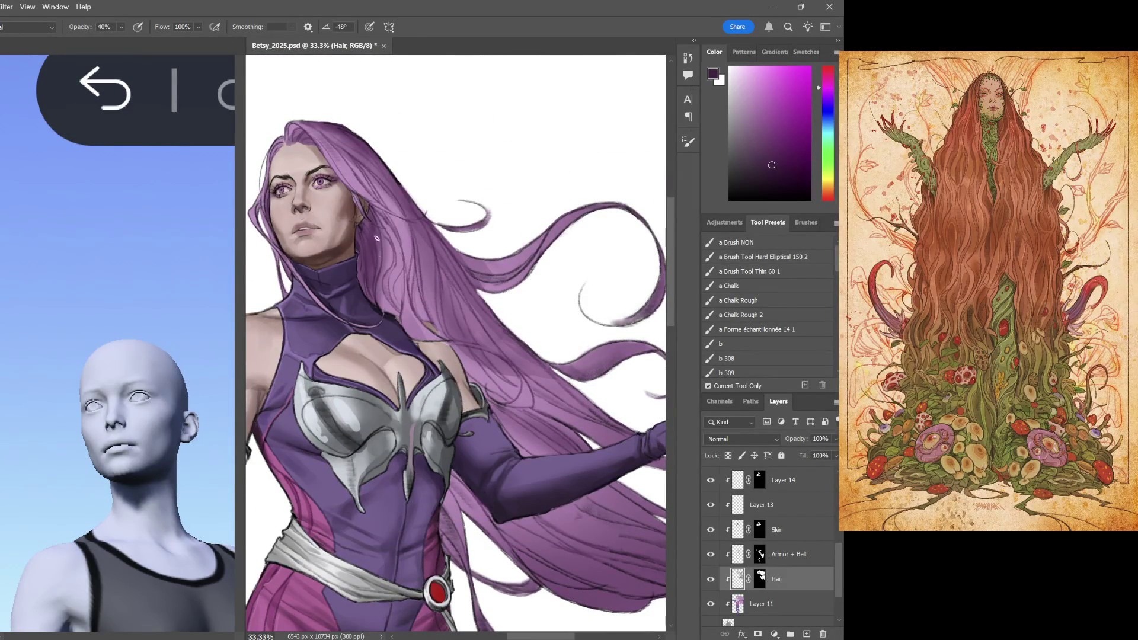
{"action": "key", "text": "9"}
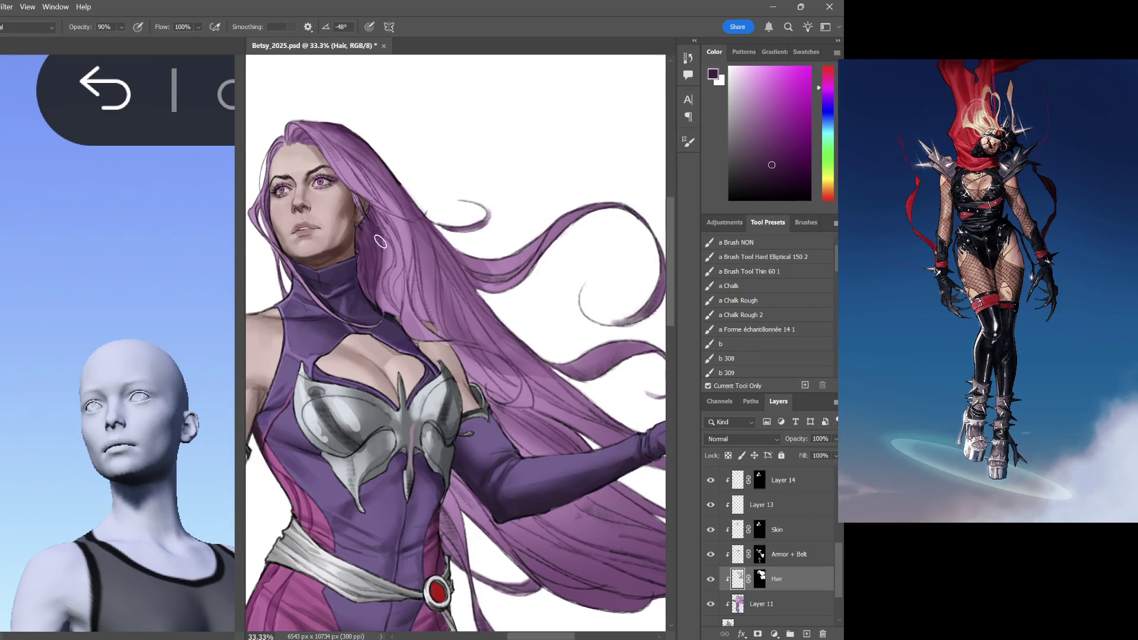
{"action": "mouse_move", "coordinate": [312, 121]}
{"action": "left_mouse_down"}
{"action": "mouse_move", "coordinate": [360, 140]}
{"action": "mouse_move", "coordinate": [352, 128]}
{"action": "left_mouse_up"}
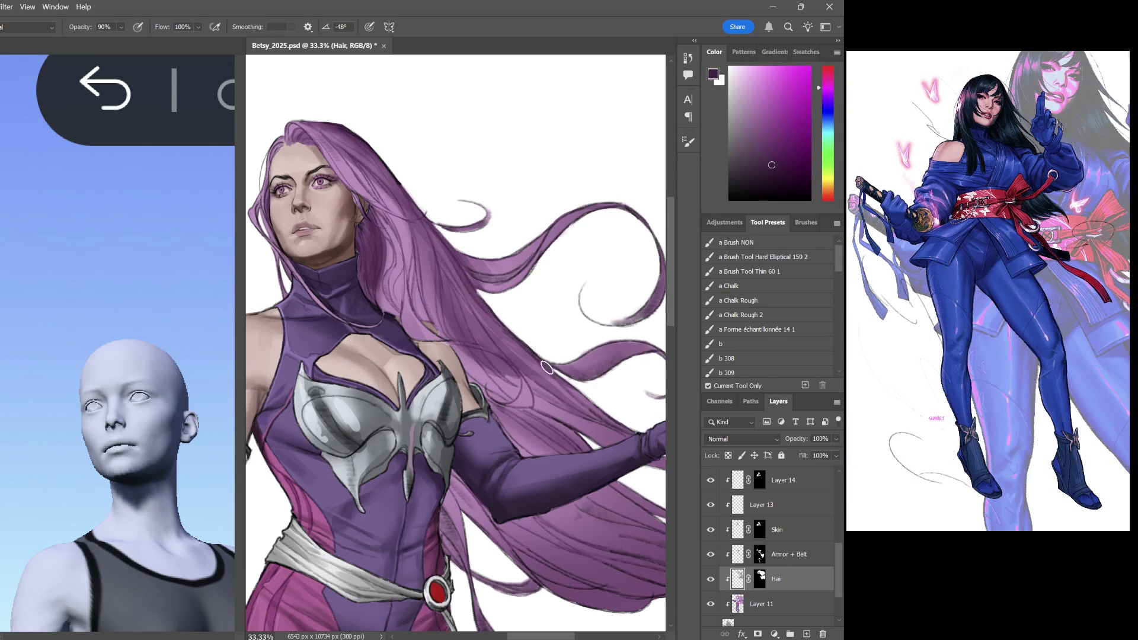
{"action": "left_click_drag", "start_coordinate": [543, 410], "coordinate": [551, 429]}
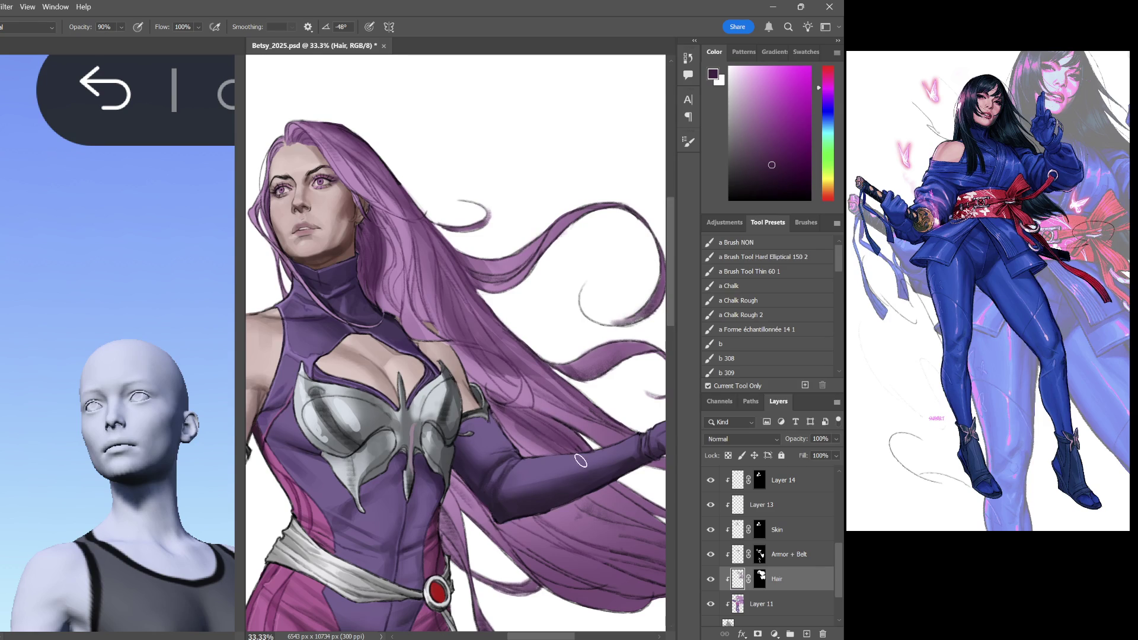
{"action": "scroll", "coordinate": [601, 459], "scroll_direction": "down", "scroll_amount": 3}
{"action": "scroll", "coordinate": [534, 419], "scroll_direction": "down", "scroll_amount": 1}
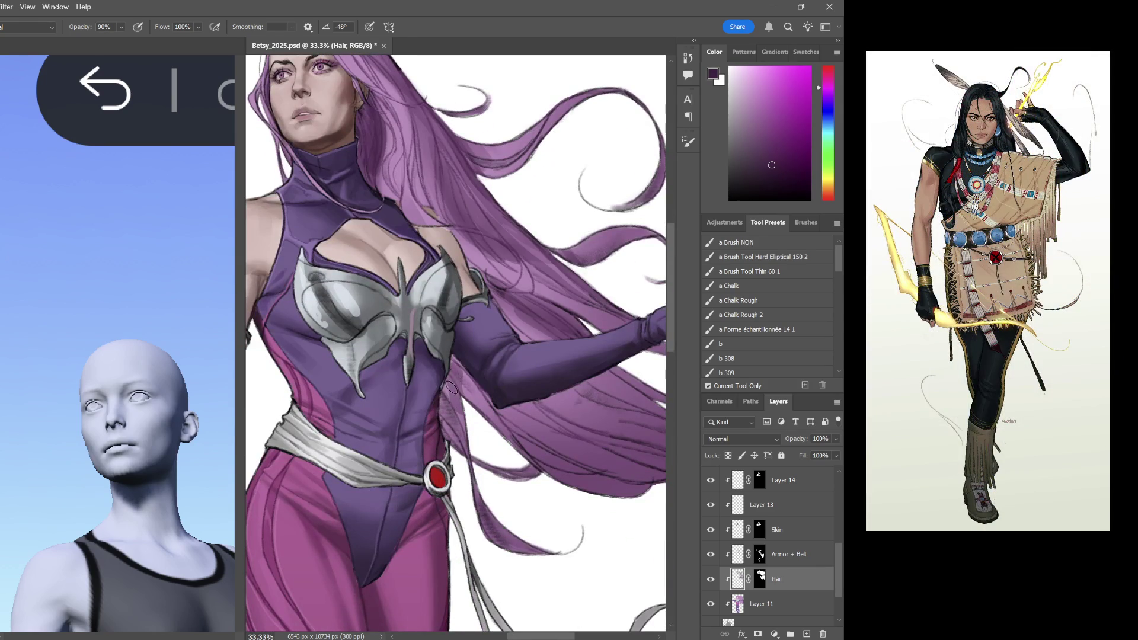
{"action": "left_click_drag", "start_coordinate": [471, 381], "coordinate": [522, 438]}
Darken the crown and paint darker strands into the hair beside the eye with sampled purples
{"action": "mouse_move", "coordinate": [461, 151]}
{"action": "left_mouse_down"}
{"action": "mouse_move", "coordinate": [509, 199]}
{"action": "mouse_move", "coordinate": [510, 293]}
{"action": "left_mouse_up"}
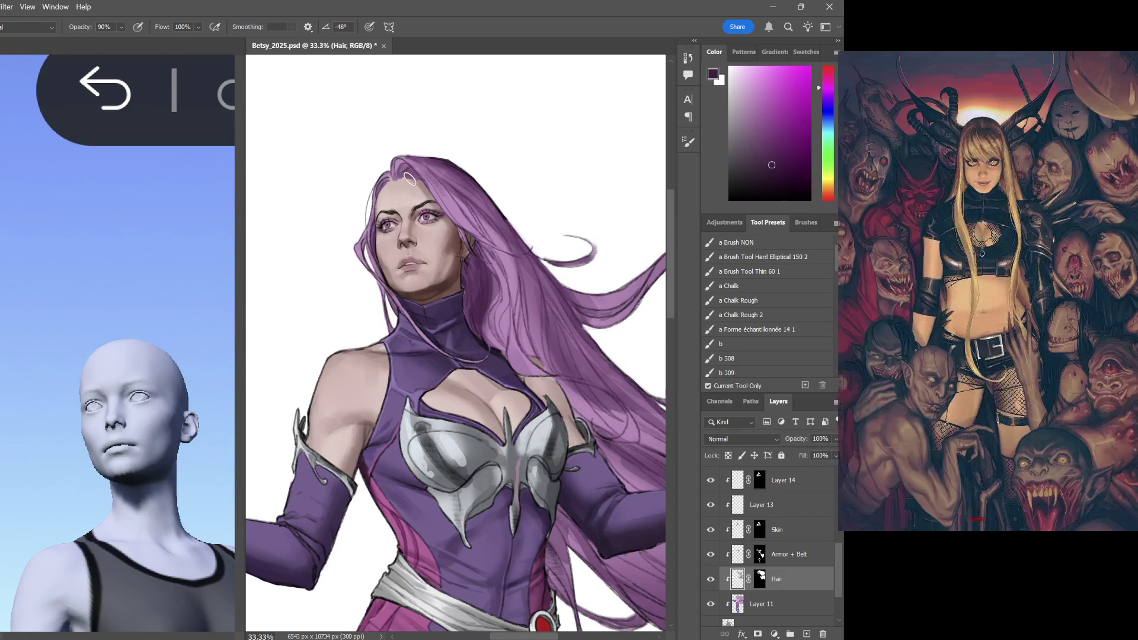
{"action": "left_click_drag", "start_coordinate": [445, 155], "coordinate": [416, 177]}
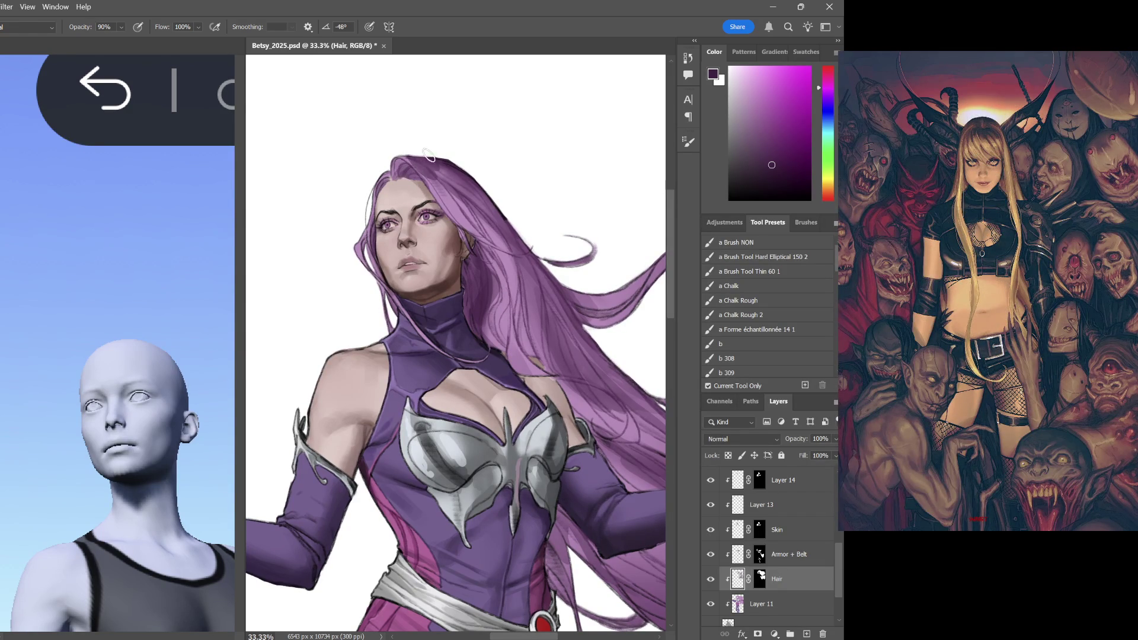
{"action": "left_click_drag", "start_coordinate": [456, 216], "coordinate": [517, 231]}
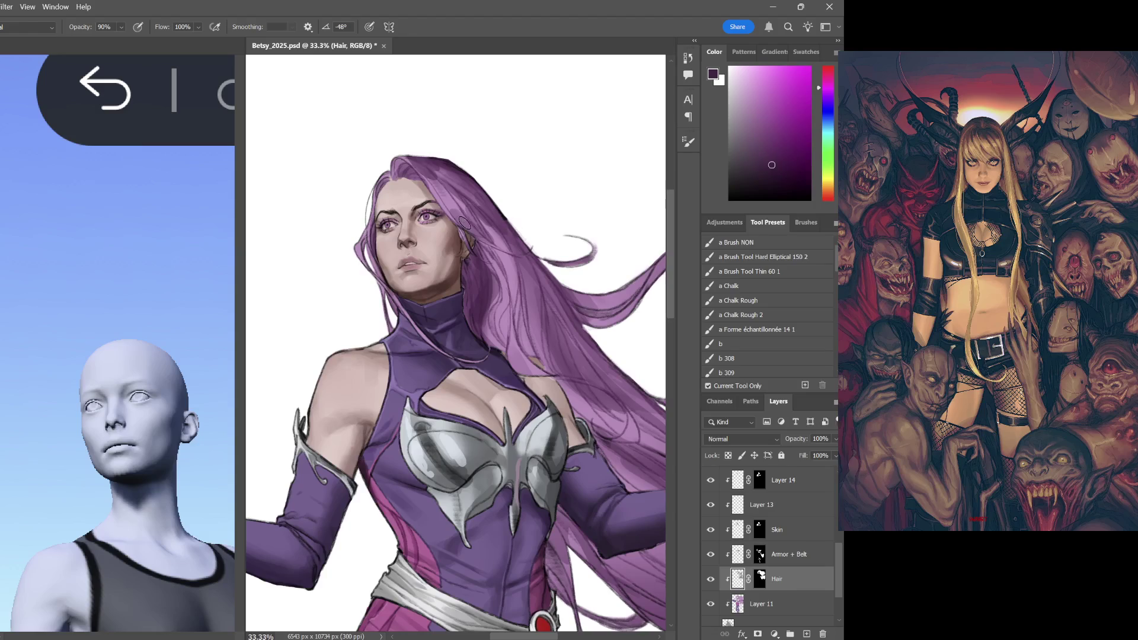
{"action": "left_click", "coordinate": [460, 195], "text": "alt"}
{"action": "left_click", "coordinate": [436, 173], "text": "alt"}
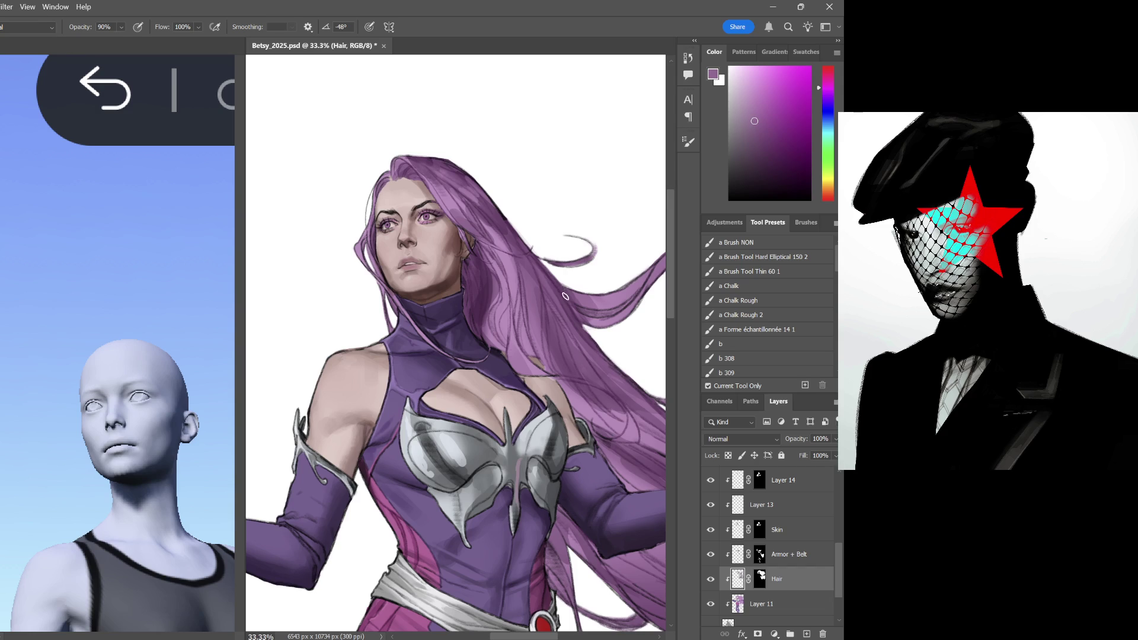
{"action": "left_click_drag", "start_coordinate": [524, 278], "coordinate": [470, 184]}
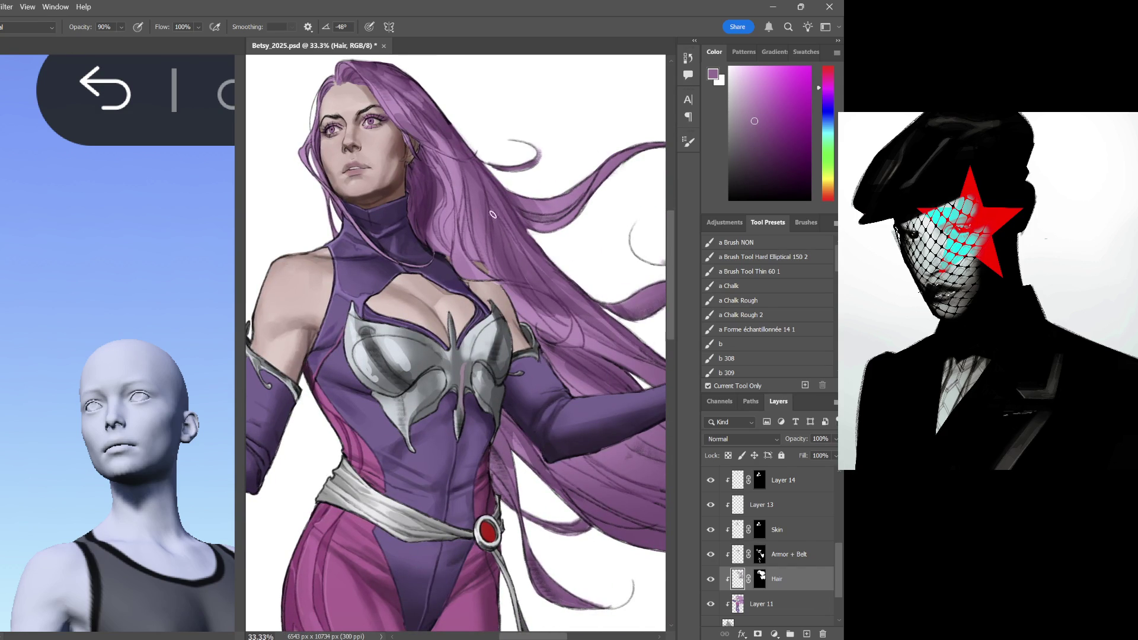
Resample dark purples from the hair and survey along its length back to the face and chest
{"action": "left_click", "coordinate": [499, 239], "text": "alt"}
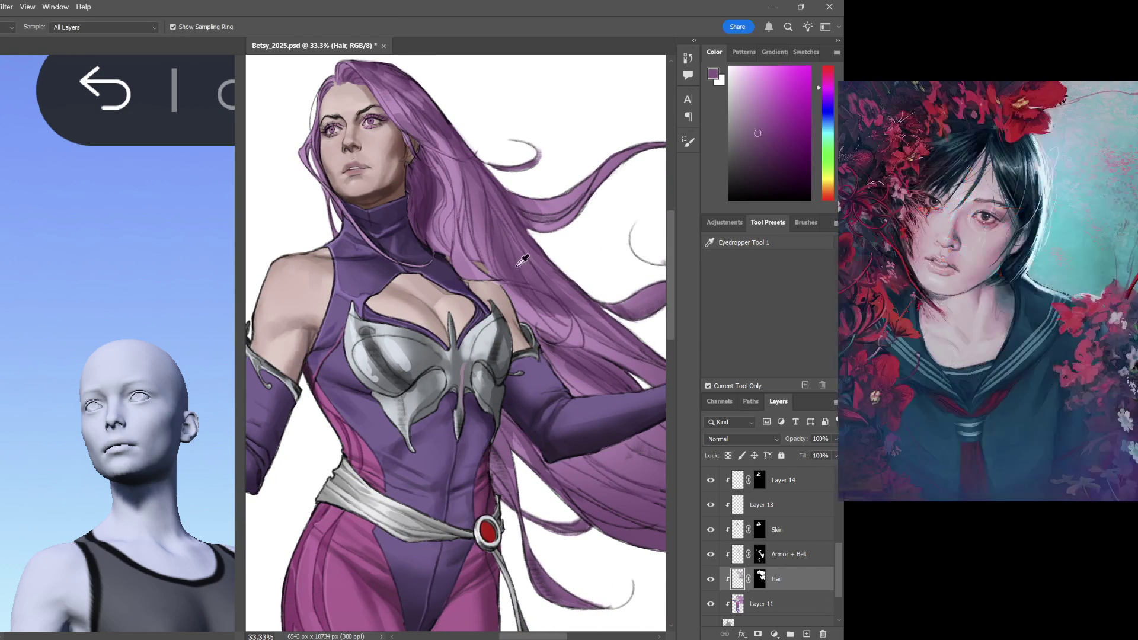
{"action": "left_click", "coordinate": [498, 240], "text": "alt"}
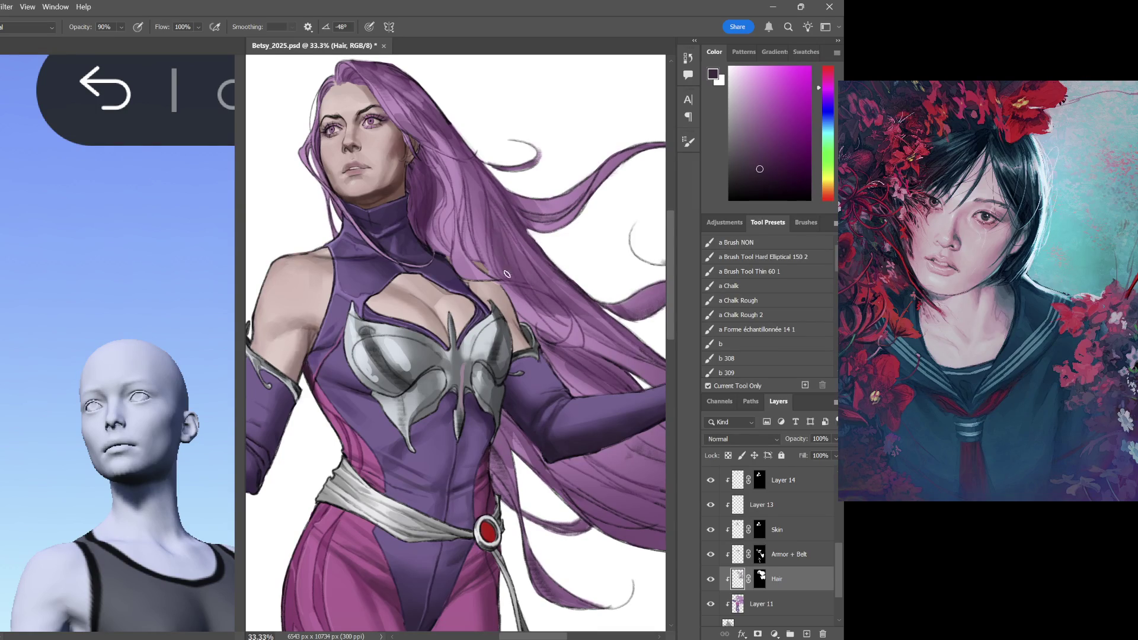
{"action": "left_click", "coordinate": [466, 197], "text": "alt"}
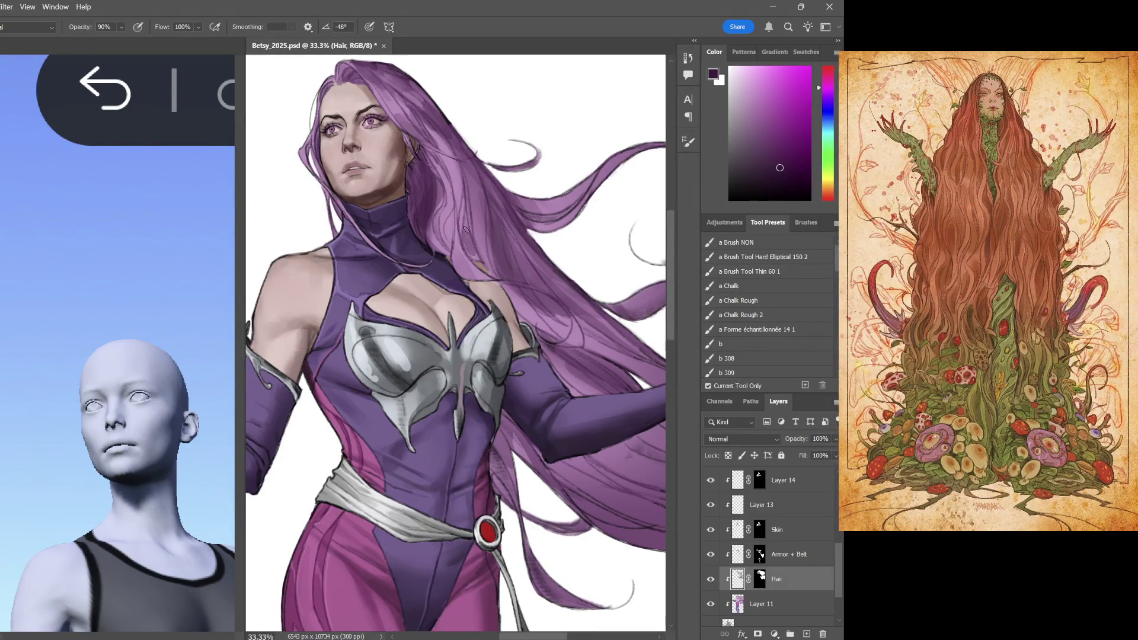
{"action": "scroll", "coordinate": [493, 174], "scroll_direction": "up", "scroll_amount": 3}
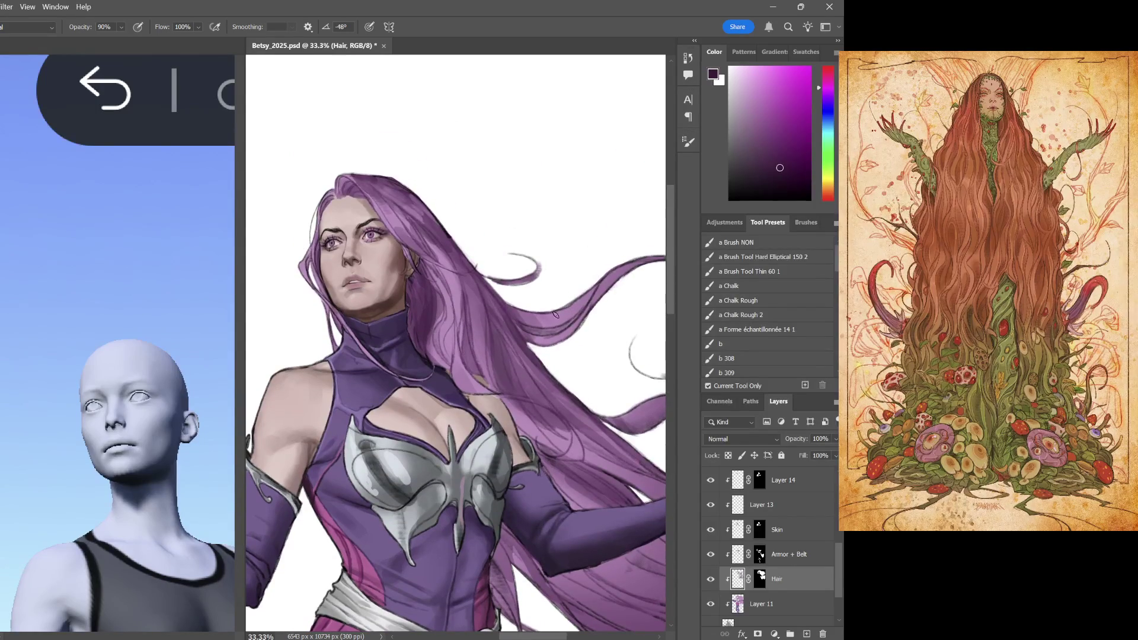
{"action": "mouse_move", "coordinate": [497, 387]}
{"action": "left_mouse_down"}
{"action": "mouse_move", "coordinate": [567, 386]}
{"action": "mouse_move", "coordinate": [469, 271]}
{"action": "left_mouse_up"}
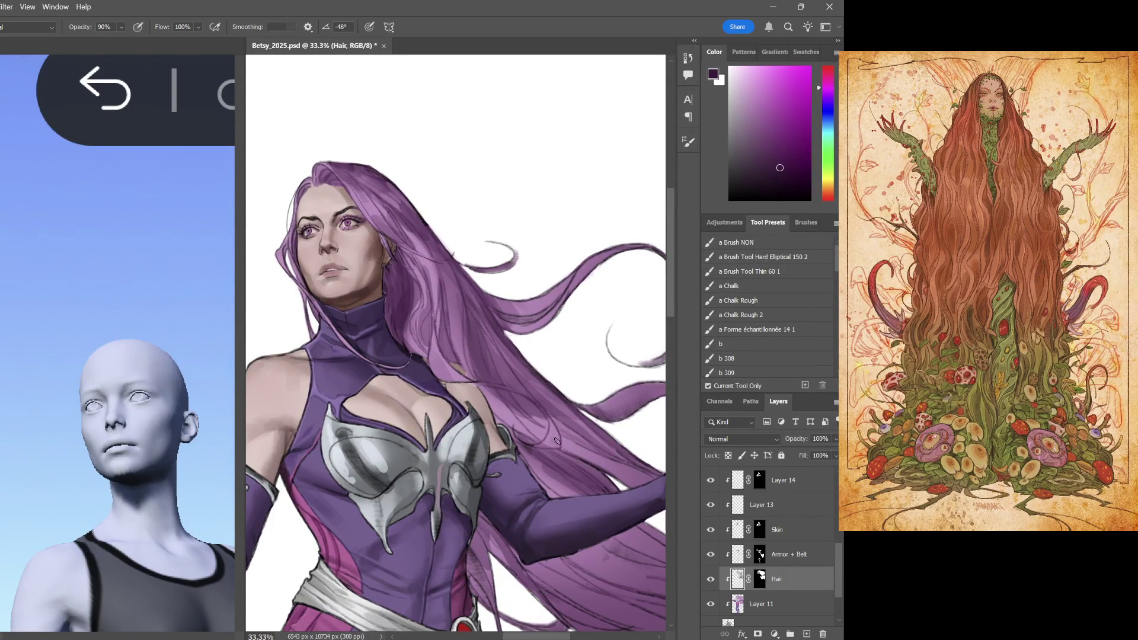
{"action": "left_click_drag", "start_coordinate": [536, 433], "coordinate": [434, 430]}
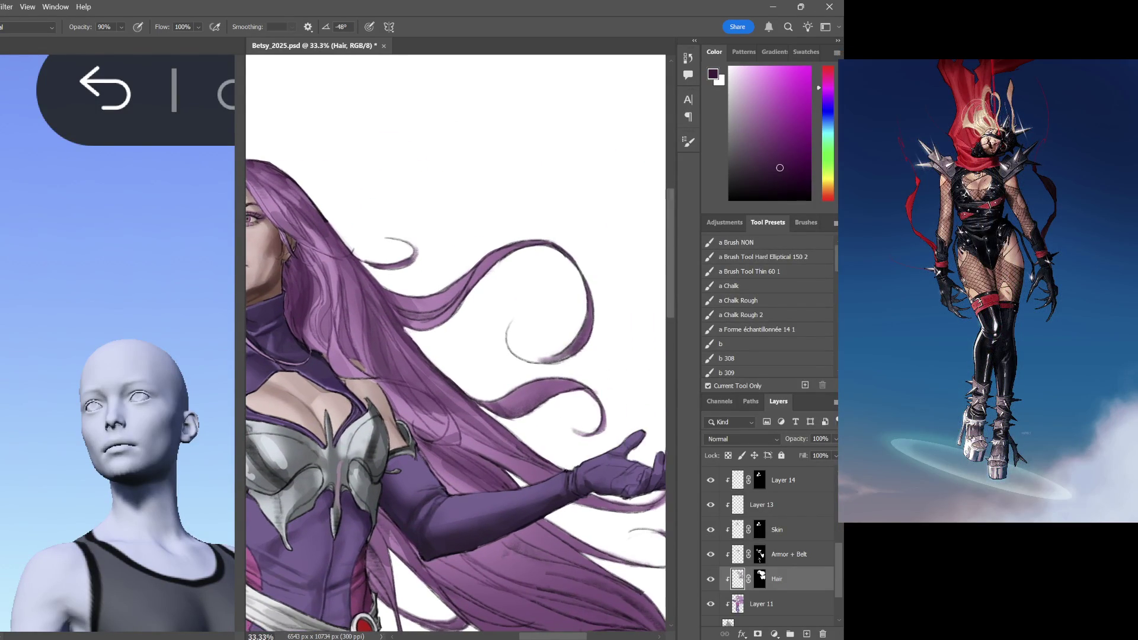
{"action": "left_click_drag", "start_coordinate": [554, 409], "coordinate": [466, 409]}
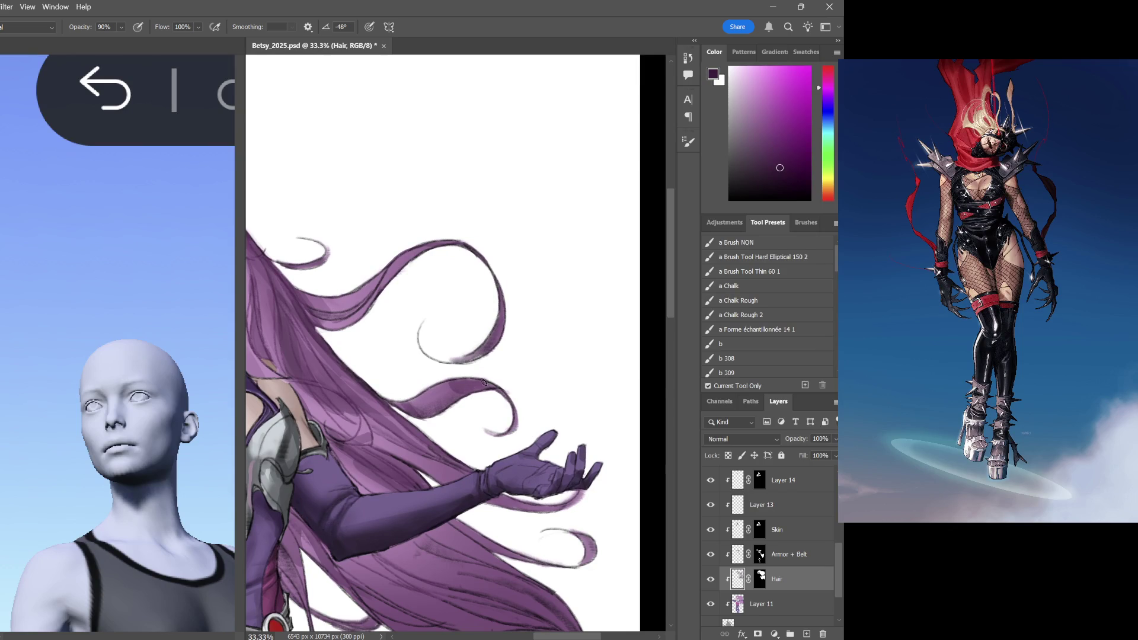
{"action": "left_click_drag", "start_coordinate": [486, 365], "coordinate": [596, 347]}
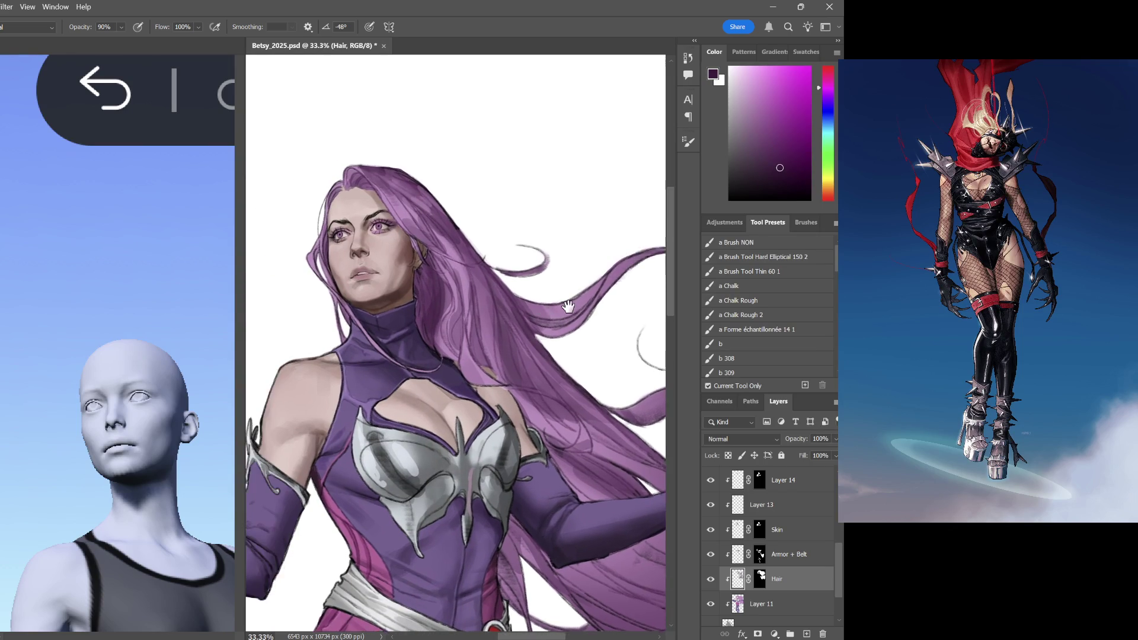
{"action": "scroll", "coordinate": [520, 296], "scroll_direction": "down", "scroll_amount": 2}
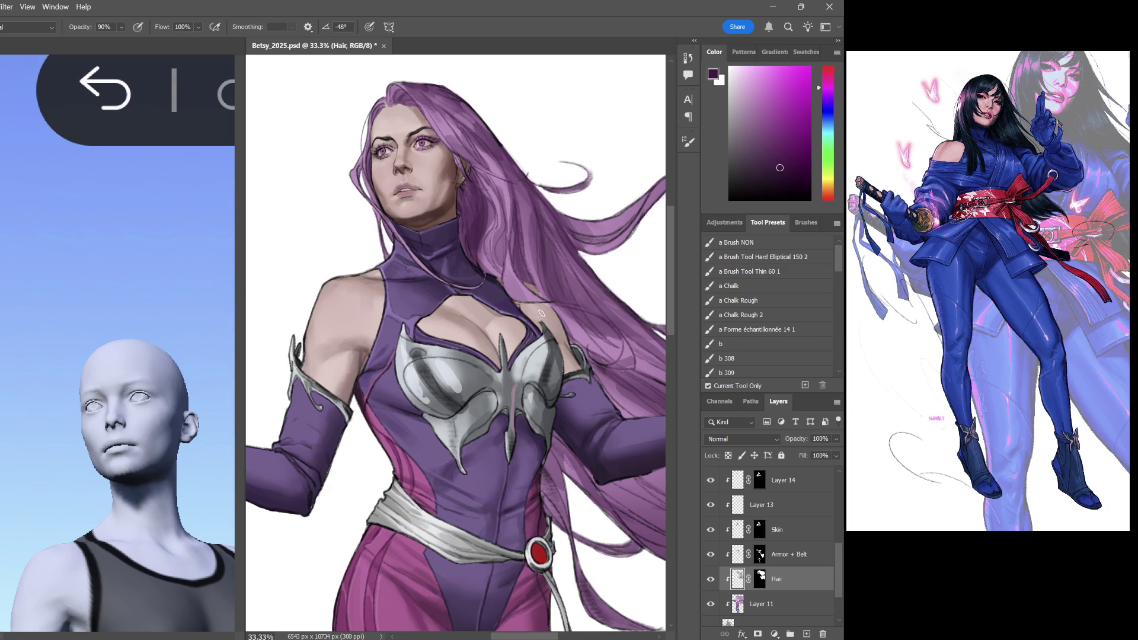
{"action": "key", "text": "e"}
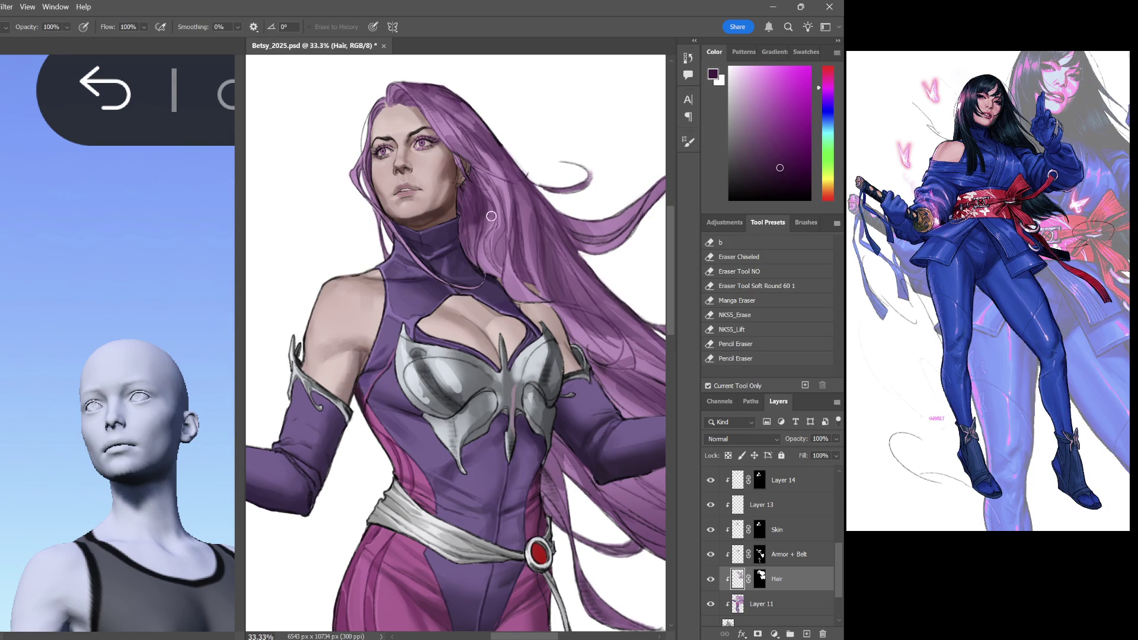
{"action": "key", "text": "b"}
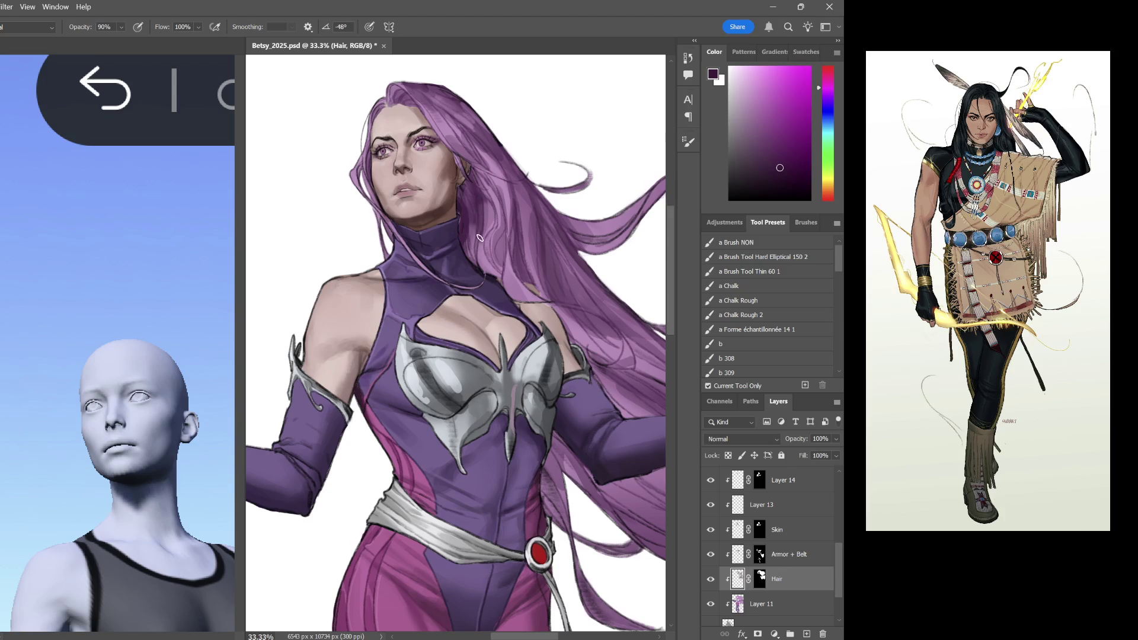
Paint dark strands into the hair above the outstretched arm, undoing a stray stroke below it
{"action": "left_click_drag", "start_coordinate": [480, 202], "coordinate": [485, 259]}
{"action": "scroll", "coordinate": [531, 283], "scroll_direction": "right", "scroll_amount": 3}
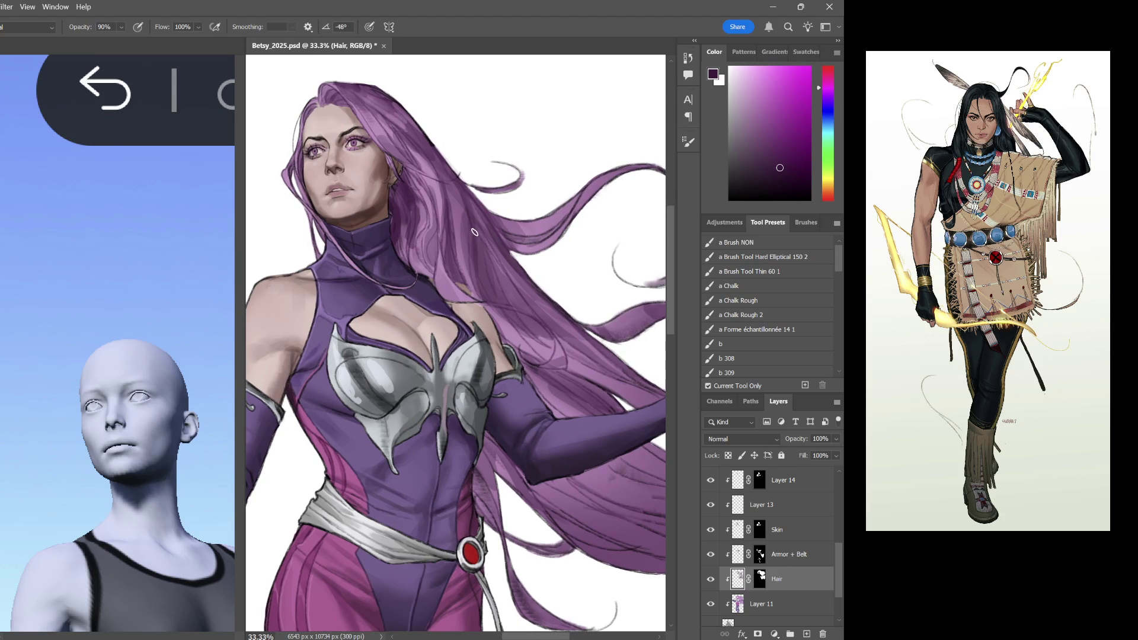
{"action": "scroll", "coordinate": [481, 235], "scroll_direction": "right", "scroll_amount": 2}
{"action": "scroll", "coordinate": [489, 222], "scroll_direction": "right", "scroll_amount": 2}
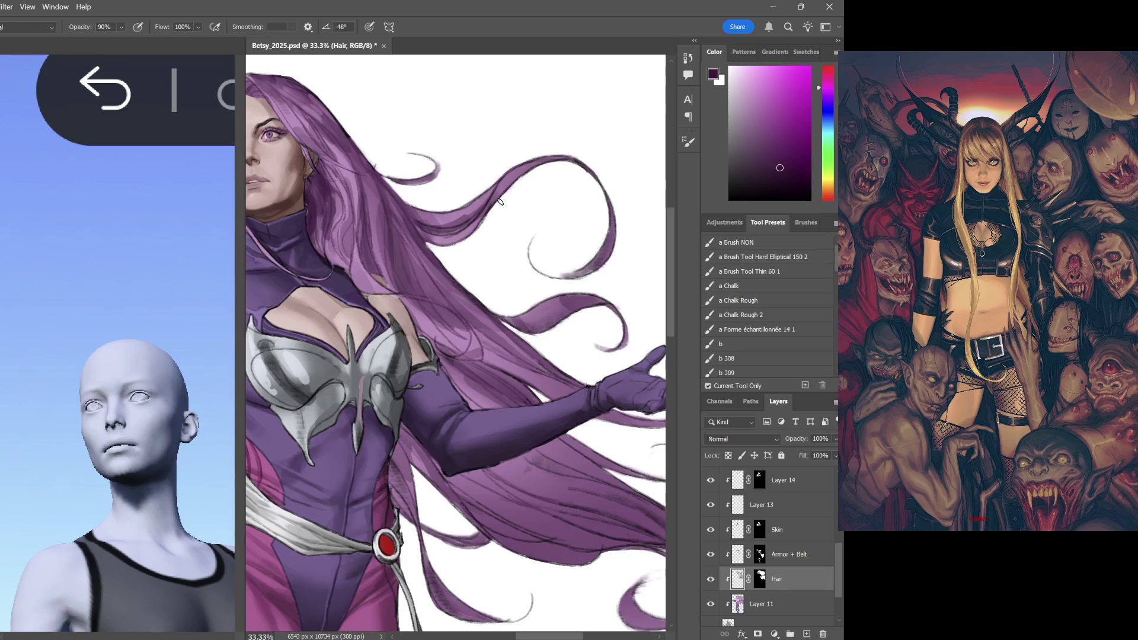
{"action": "scroll", "coordinate": [537, 314], "scroll_direction": "down", "scroll_amount": 2}
{"action": "left_click_drag", "start_coordinate": [464, 301], "coordinate": [545, 340]}
{"action": "left_click_drag", "start_coordinate": [432, 284], "coordinate": [522, 344]}
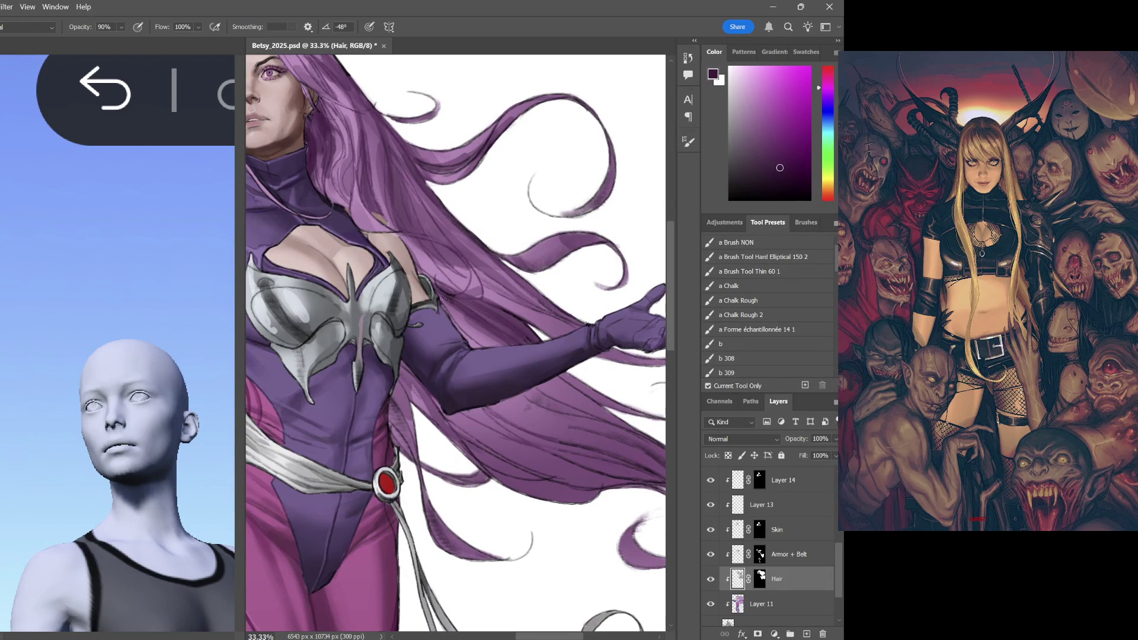
{"action": "left_click_drag", "start_coordinate": [576, 394], "coordinate": [574, 389]}
{"action": "mouse_move", "coordinate": [626, 417]}
{"action": "left_mouse_down"}
{"action": "mouse_move", "coordinate": [385, 405]}
{"action": "mouse_move", "coordinate": [506, 411]}
{"action": "left_mouse_up"}
{"action": "key", "text": "ctrl+z"}
{"action": "key", "text": "ctrl+z"}
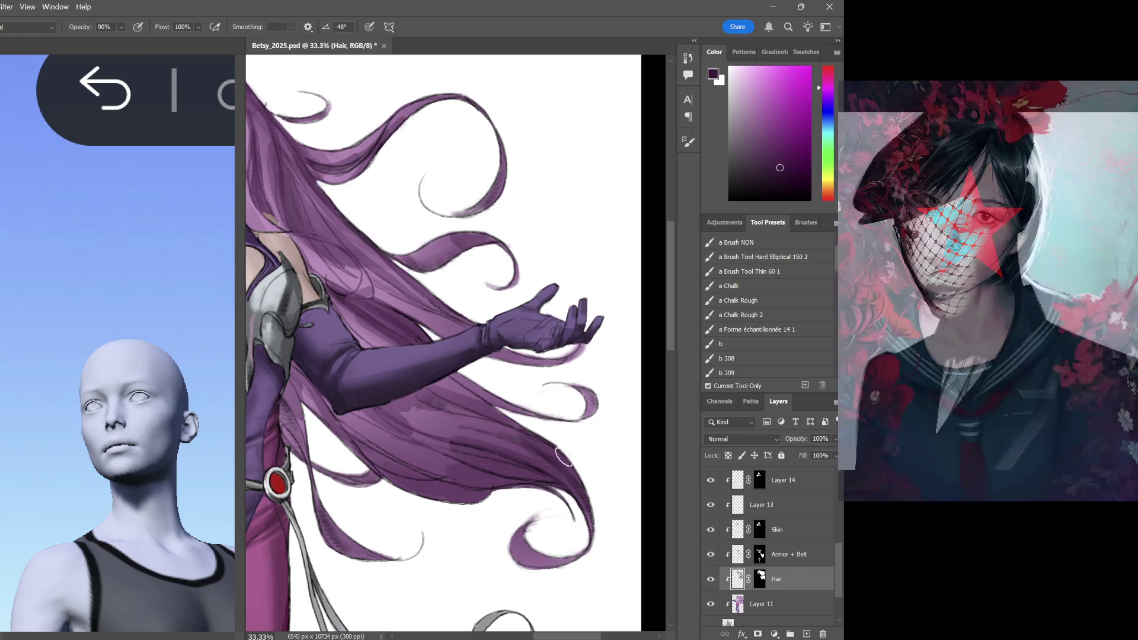
{"action": "key", "text": "ctrl+minus"}
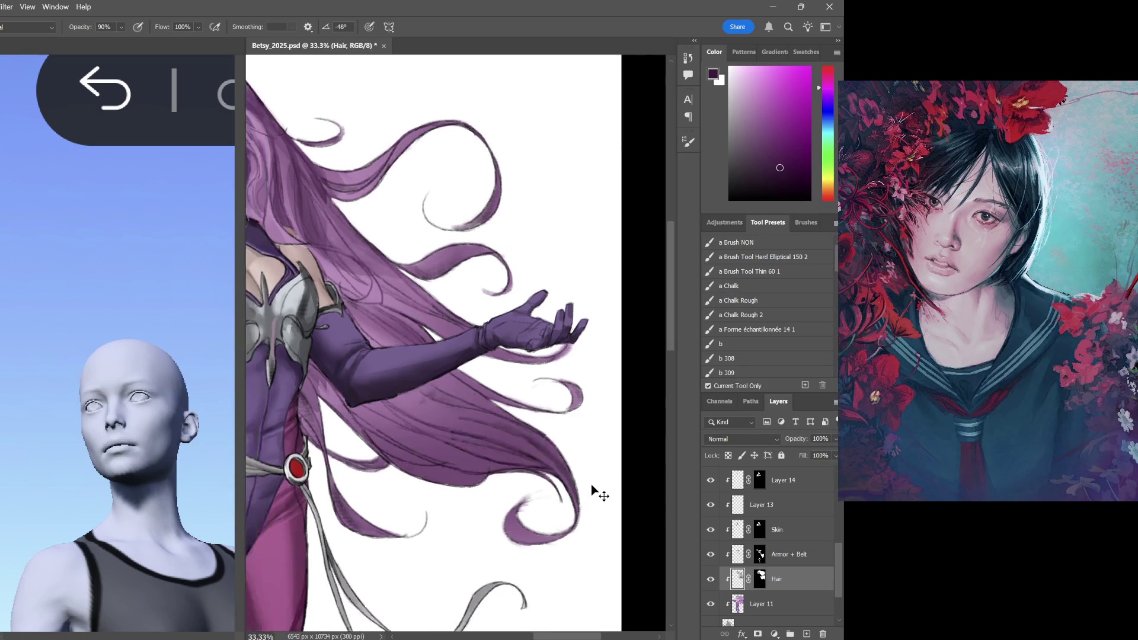
{"action": "key", "text": "ctrl+minus"}
{"action": "key", "text": "ctrl+minus"}
{"action": "key", "text": "ctrl+minus"}
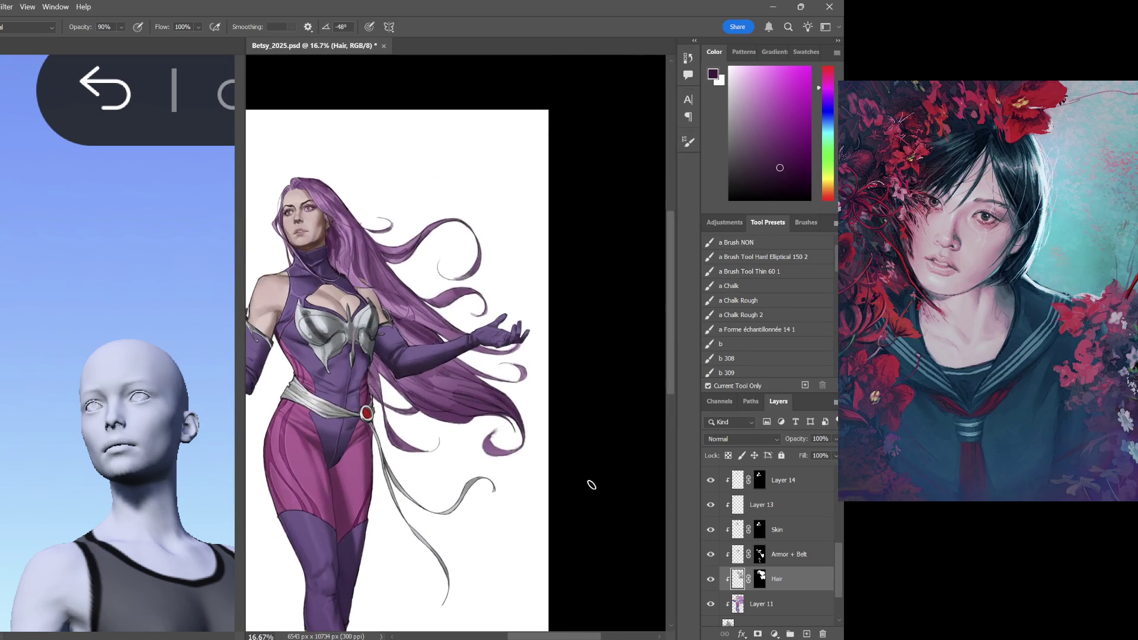
Frame the whole figure, then close in on the torso to check it
{"action": "key", "text": "ctrl+plus"}
{"action": "mouse_move", "coordinate": [390, 354]}
{"action": "left_mouse_down"}
{"action": "mouse_move", "coordinate": [524, 357]}
{"action": "mouse_move", "coordinate": [528, 258]}
{"action": "left_mouse_up"}
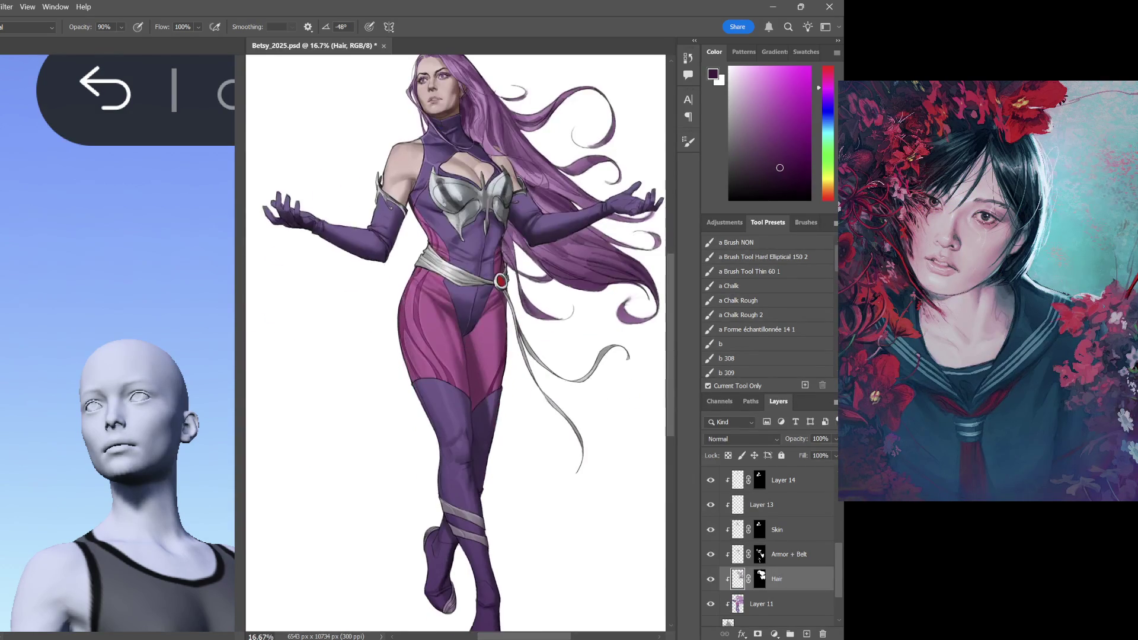
{"action": "left_click_drag", "start_coordinate": [504, 172], "coordinate": [504, 263]}
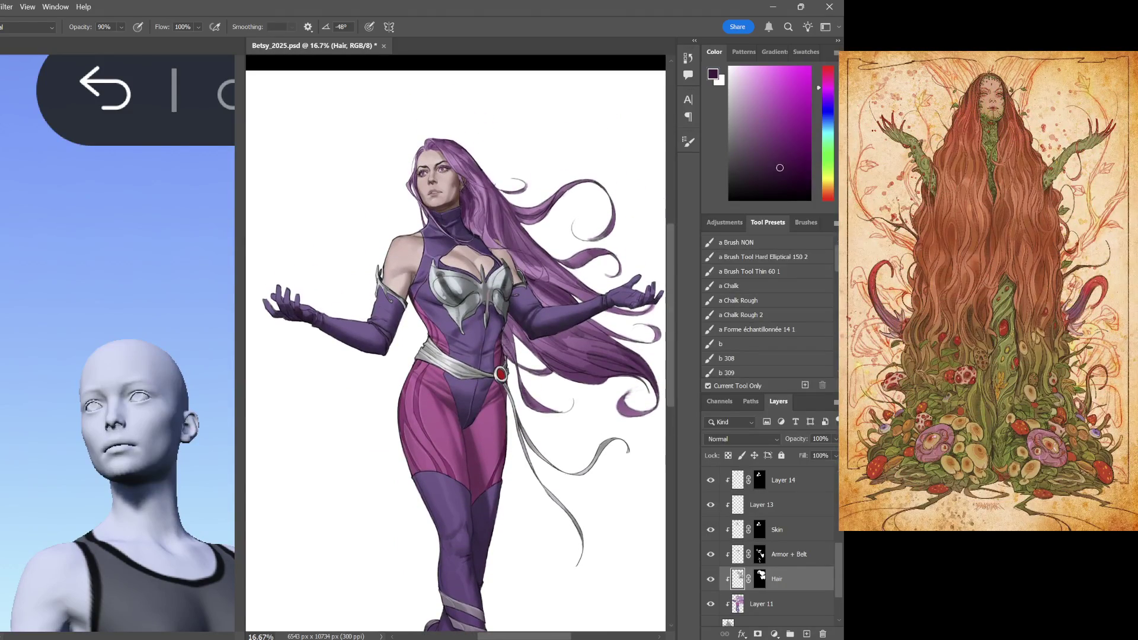
{"action": "key", "text": "ctrl+plus"}
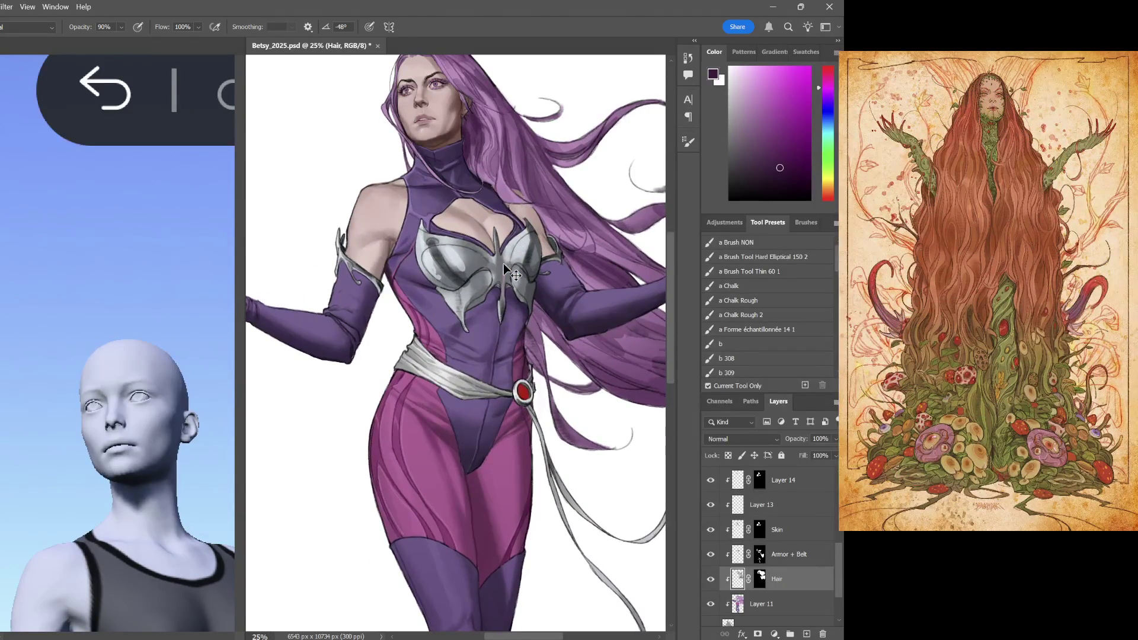
{"action": "key", "text": "ctrl+plus"}
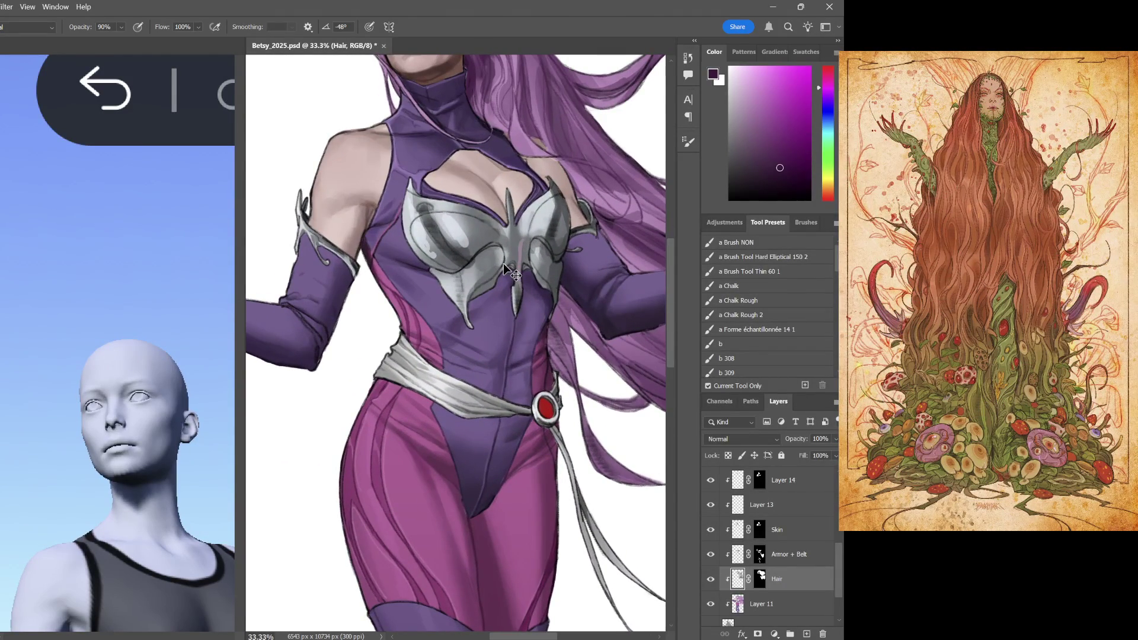
Pull back to reframe the figure and make the Lineart layer active
{"action": "key", "text": "alt+period"}
{"action": "key", "text": "ctrl+minus"}
{"action": "mouse_move", "coordinate": [504, 263]}
{"action": "left_mouse_down"}
{"action": "mouse_move", "coordinate": [599, 307]}
{"action": "mouse_move", "coordinate": [458, 316]}
{"action": "mouse_move", "coordinate": [465, 258]}
{"action": "mouse_move", "coordinate": [463, 371]}
{"action": "left_mouse_up"}
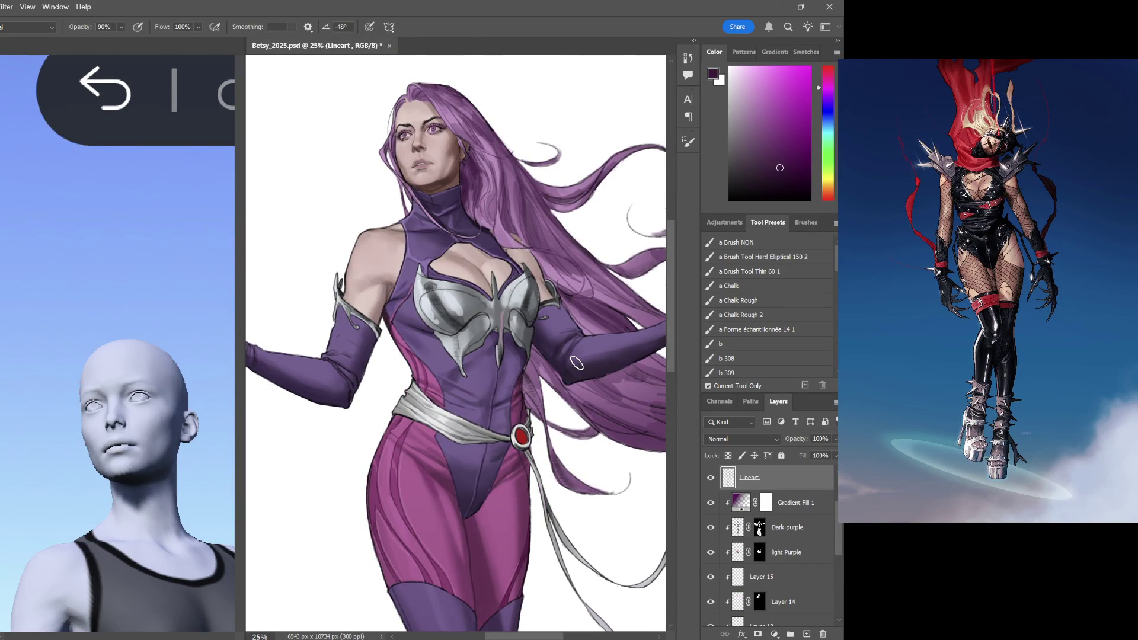
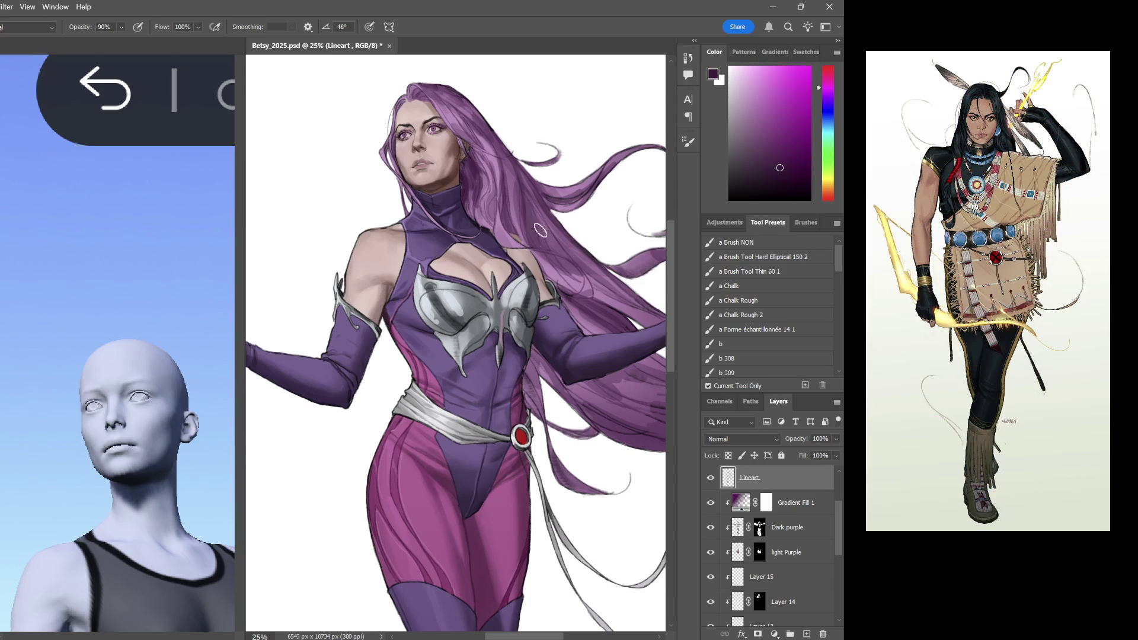
On Layer 14, sample the light skin colour from the chest and set brush opacity to 70%
{"action": "key", "text": "ctrl+plus"}
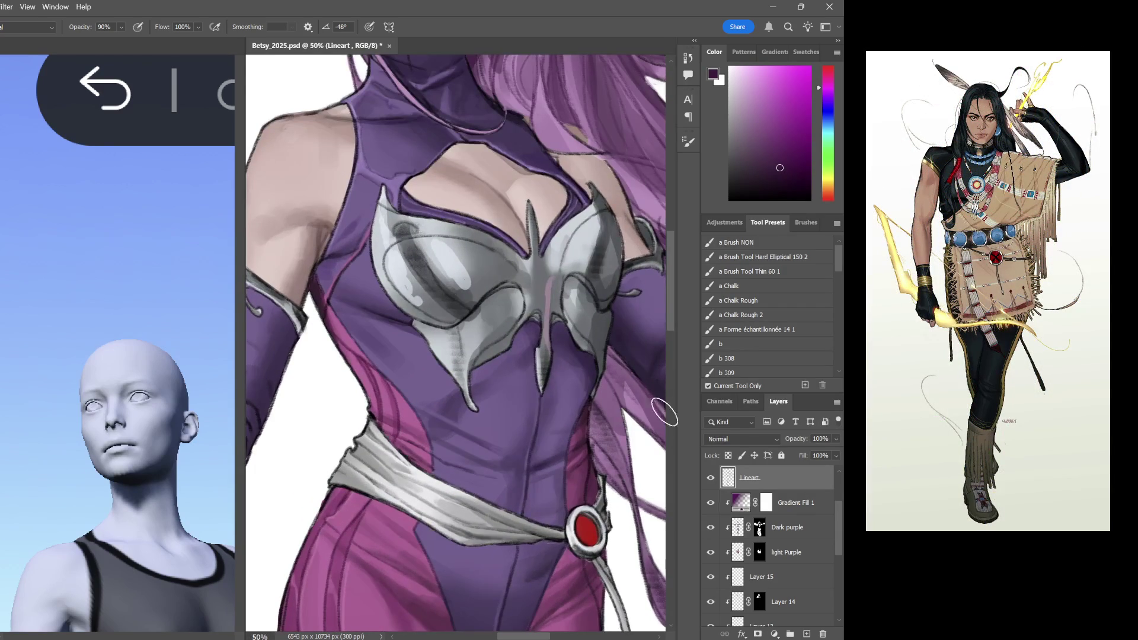
{"action": "scroll", "coordinate": [800, 560], "scroll_direction": "down", "scroll_amount": 3}
{"action": "left_click", "coordinate": [787, 527]}
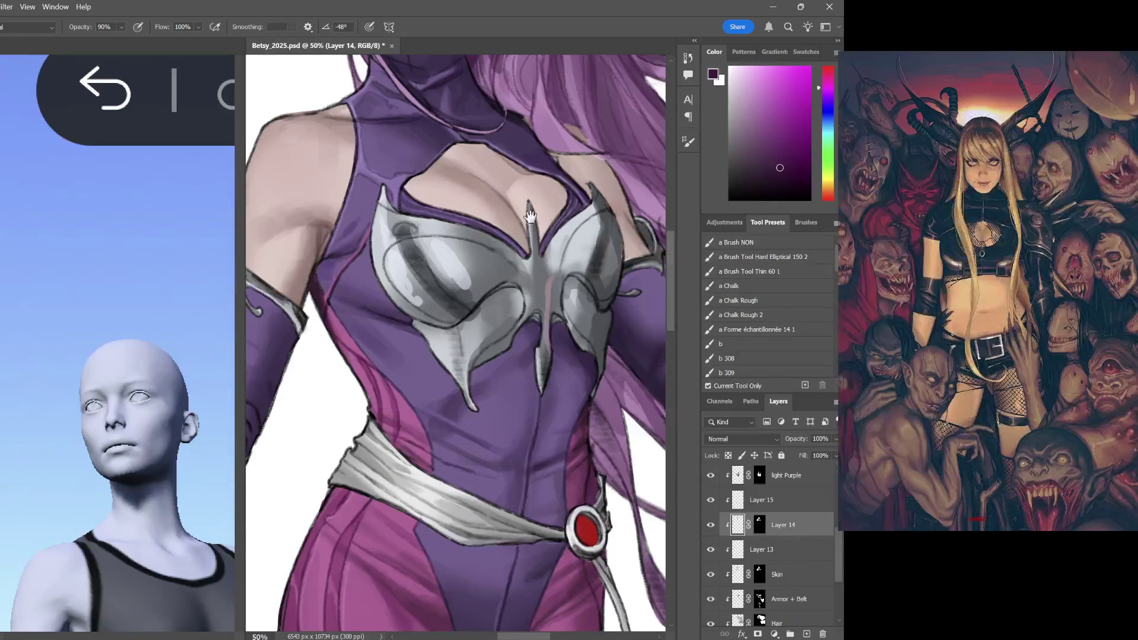
{"action": "left_click_drag", "start_coordinate": [525, 250], "coordinate": [521, 324]}
{"action": "key", "text": "i"}
{"action": "left_click", "coordinate": [501, 238]}
{"action": "key", "text": "b"}
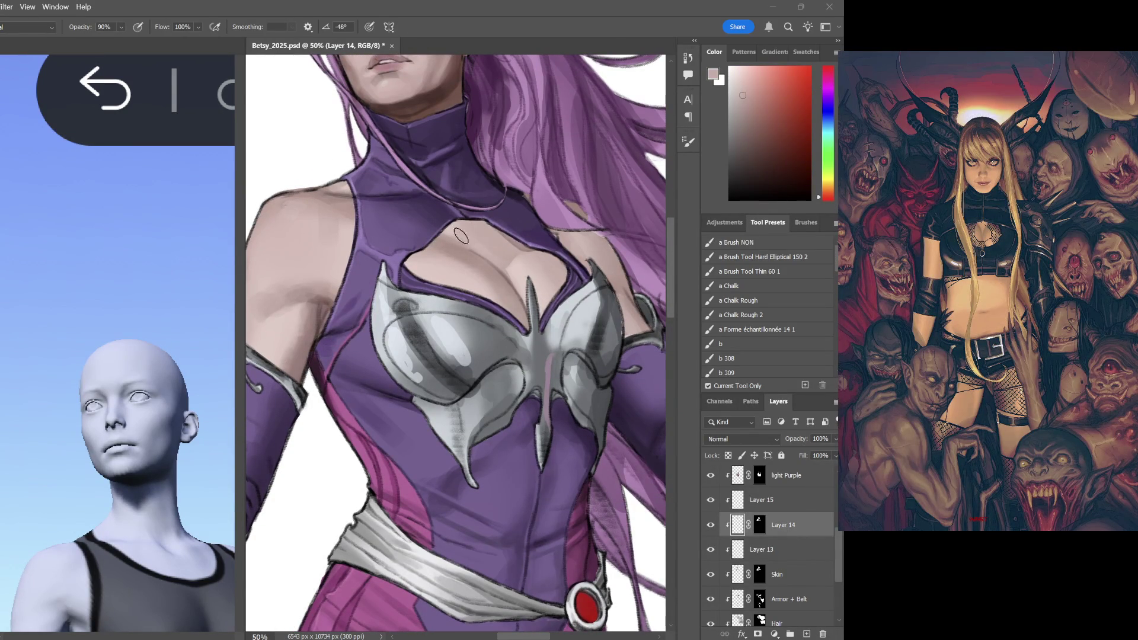
{"action": "key", "text": "ctrl+minus"}
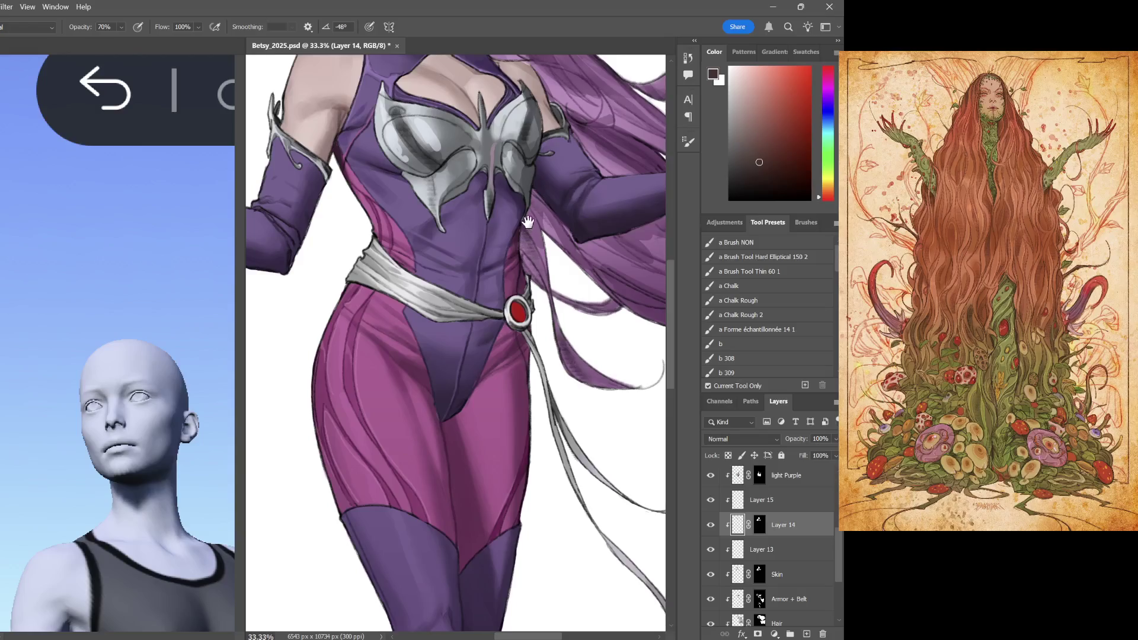
{"action": "scroll", "coordinate": [456, 339], "scroll_direction": "up", "scroll_amount": 1}
{"action": "key", "text": "7"}
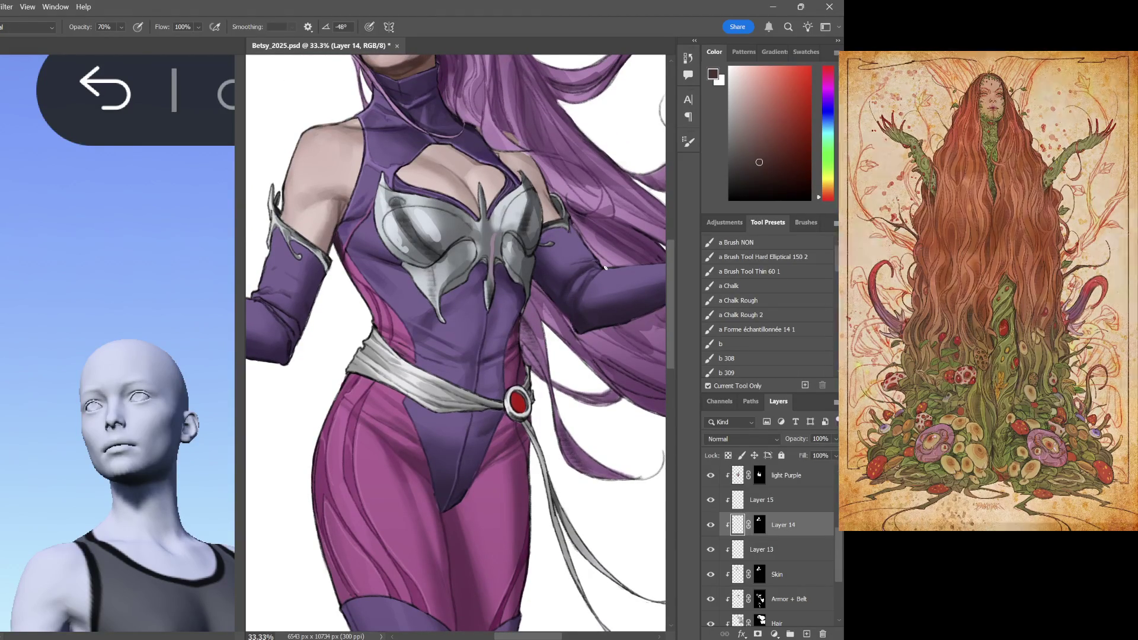
Paint a light brownish-red skin tone over the purple hairline on the forehead
{"action": "left_click_drag", "start_coordinate": [417, 220], "coordinate": [442, 489]}
{"action": "key", "text": "ctrl+plus"}
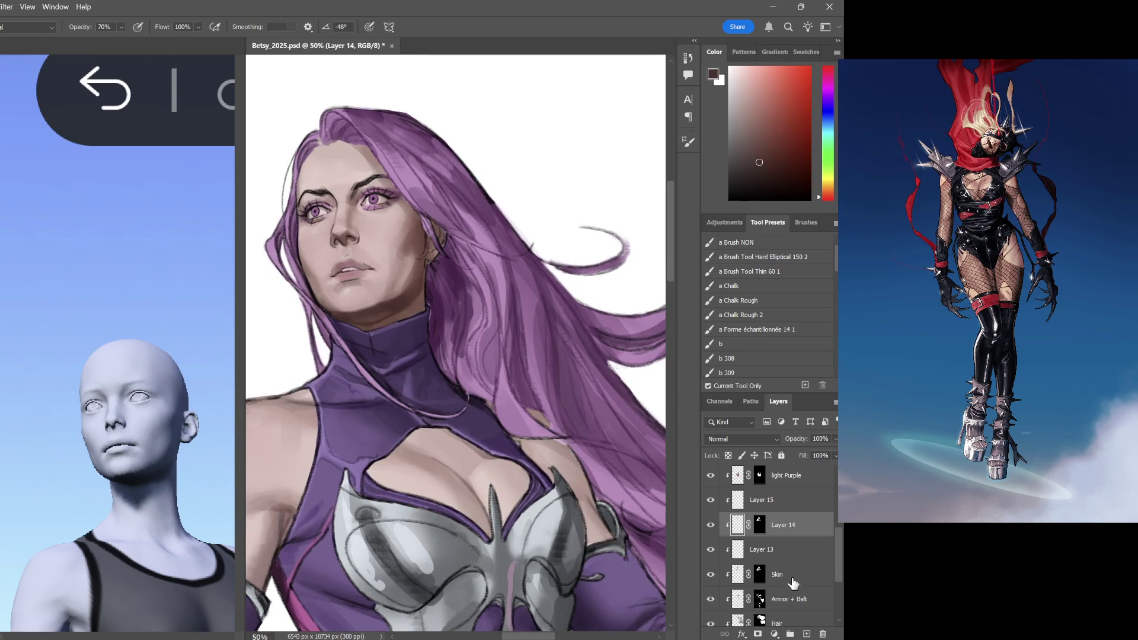
{"action": "left_click_drag", "start_coordinate": [783, 126], "coordinate": [755, 117]}
{"action": "left_click_drag", "start_coordinate": [313, 150], "coordinate": [304, 156]}
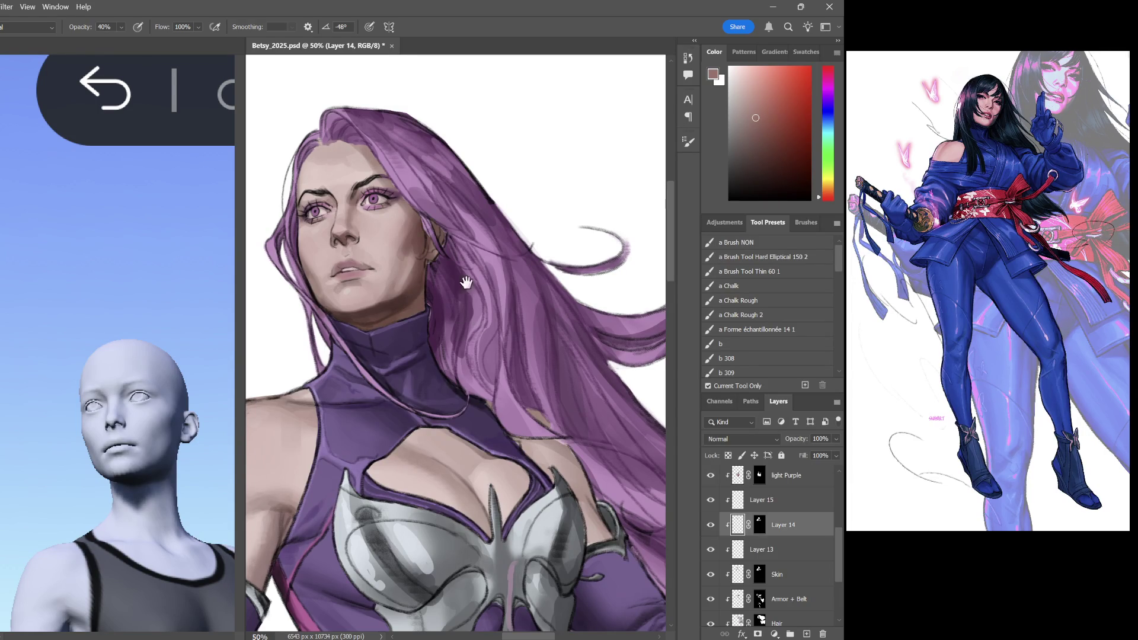
{"action": "left_click_drag", "start_coordinate": [471, 312], "coordinate": [475, 252]}
{"action": "left_click_drag", "start_coordinate": [469, 291], "coordinate": [470, 316]}
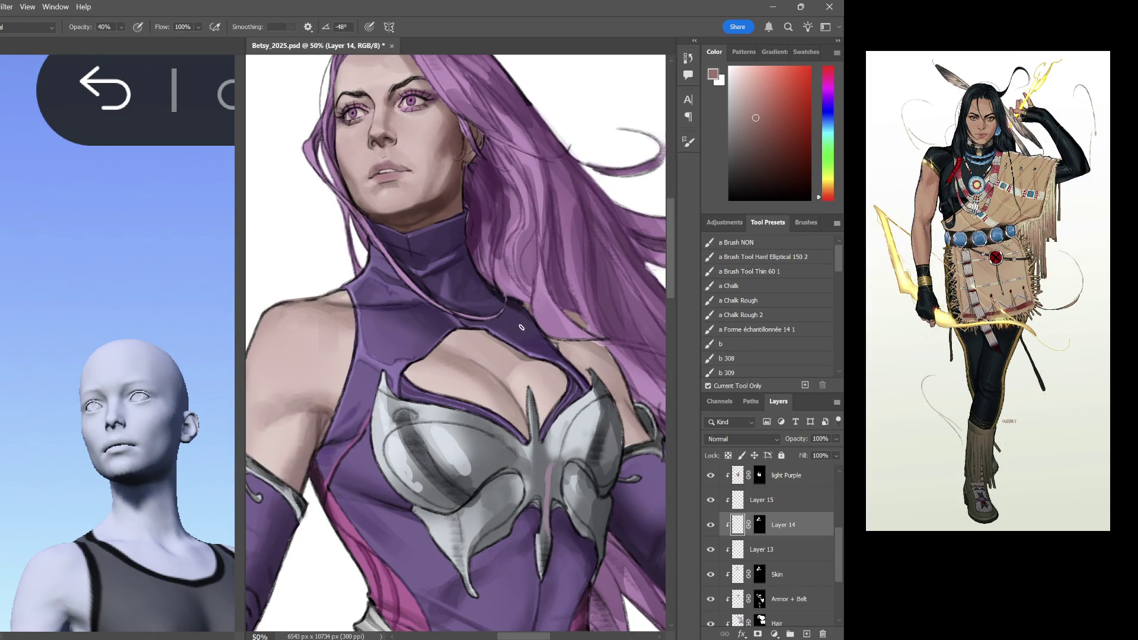
Sample a lighter skin tone from the shoulder and review the figure and reference sheet
{"action": "left_click_drag", "start_coordinate": [388, 360], "coordinate": [469, 342]}
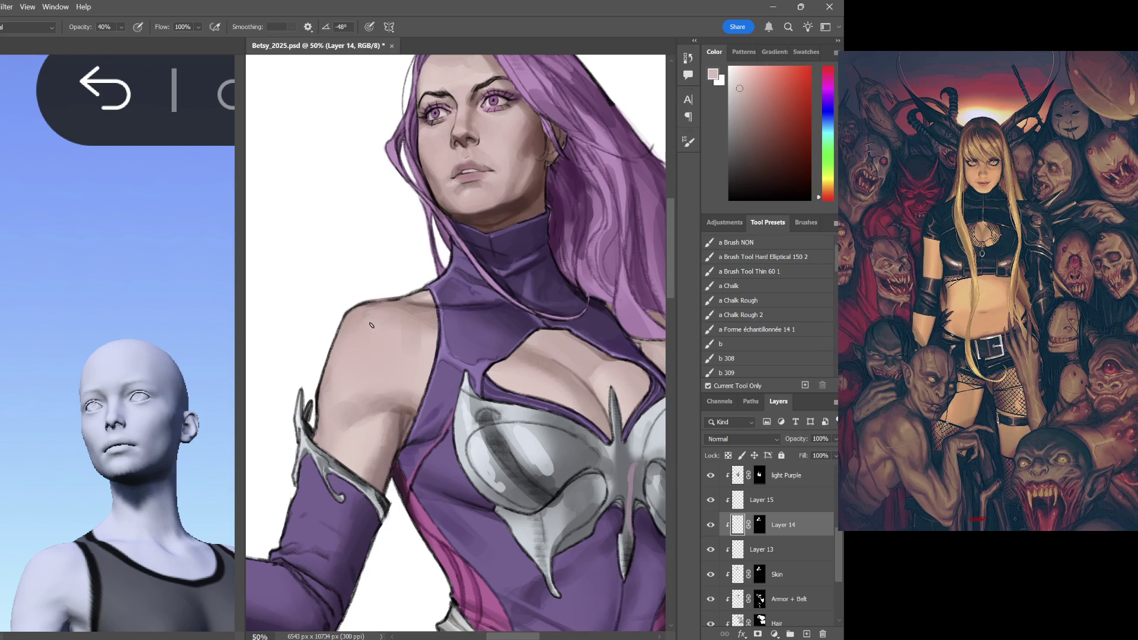
{"action": "left_click", "coordinate": [372, 326], "text": "alt"}
{"action": "mouse_move", "coordinate": [342, 436]}
{"action": "left_mouse_down"}
{"action": "mouse_move", "coordinate": [466, 408]}
{"action": "mouse_move", "coordinate": [466, 302]}
{"action": "left_mouse_up"}
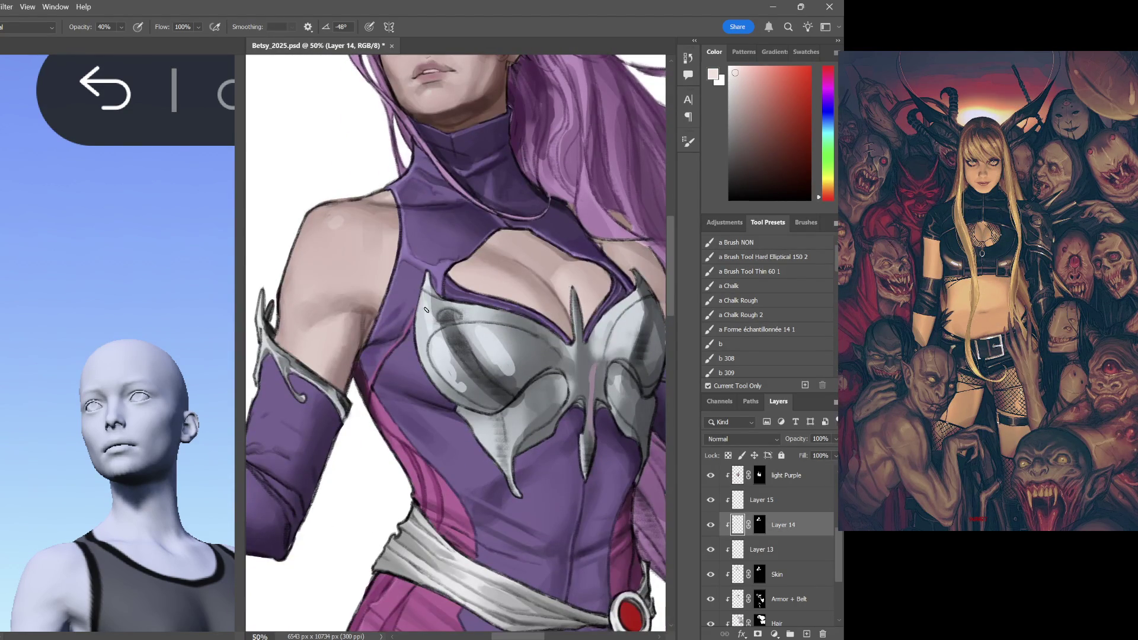
{"action": "key", "text": "ctrl+minus"}
{"action": "key", "text": "ctrl+minus"}
{"action": "key", "text": "ctrl+minus"}
{"action": "key", "text": "ctrl+plus"}
{"action": "key", "text": "ctrl+plus"}
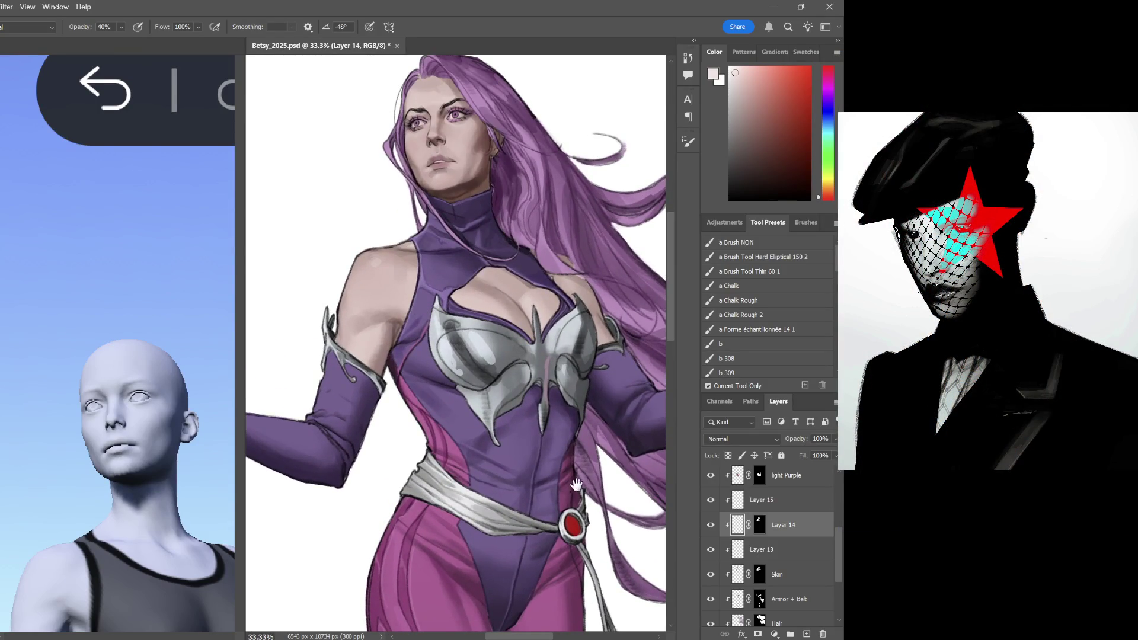
{"action": "left_click_drag", "start_coordinate": [576, 490], "coordinate": [662, 389]}
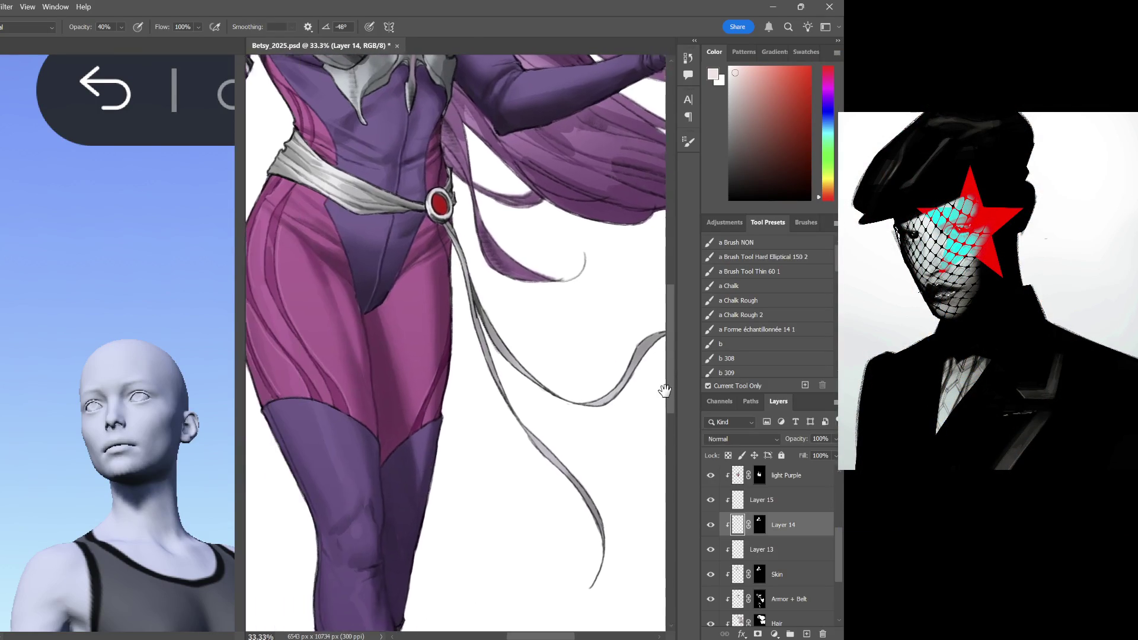
{"action": "scroll", "coordinate": [640, 394], "scroll_direction": "up", "scroll_amount": 3}
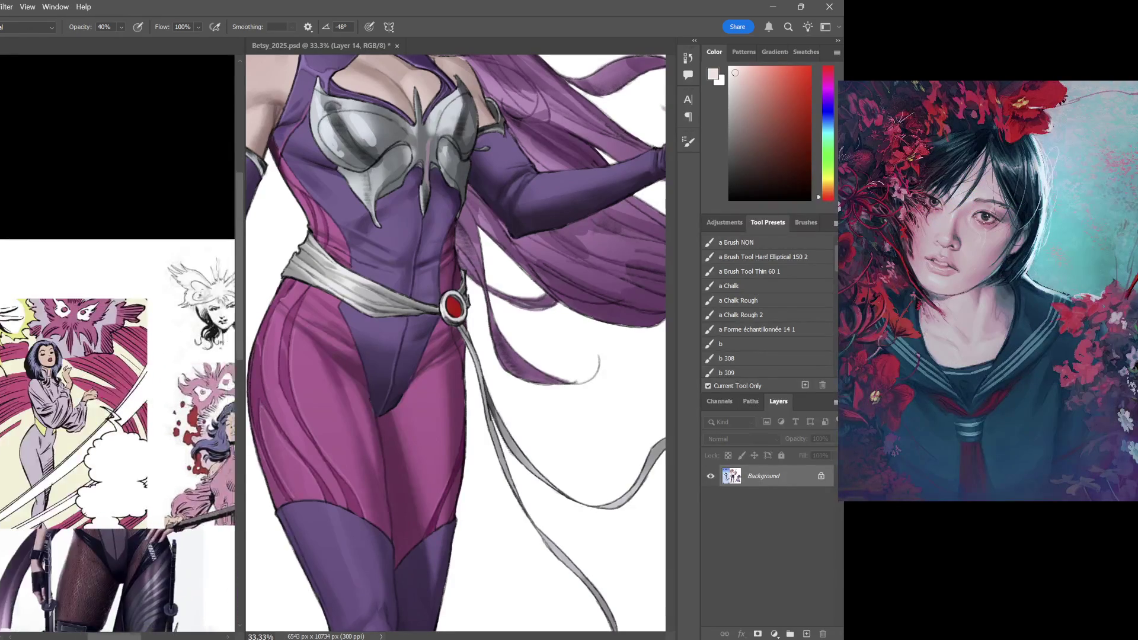
{"action": "left_click_drag", "start_coordinate": [166, 496], "coordinate": [127, 409]}
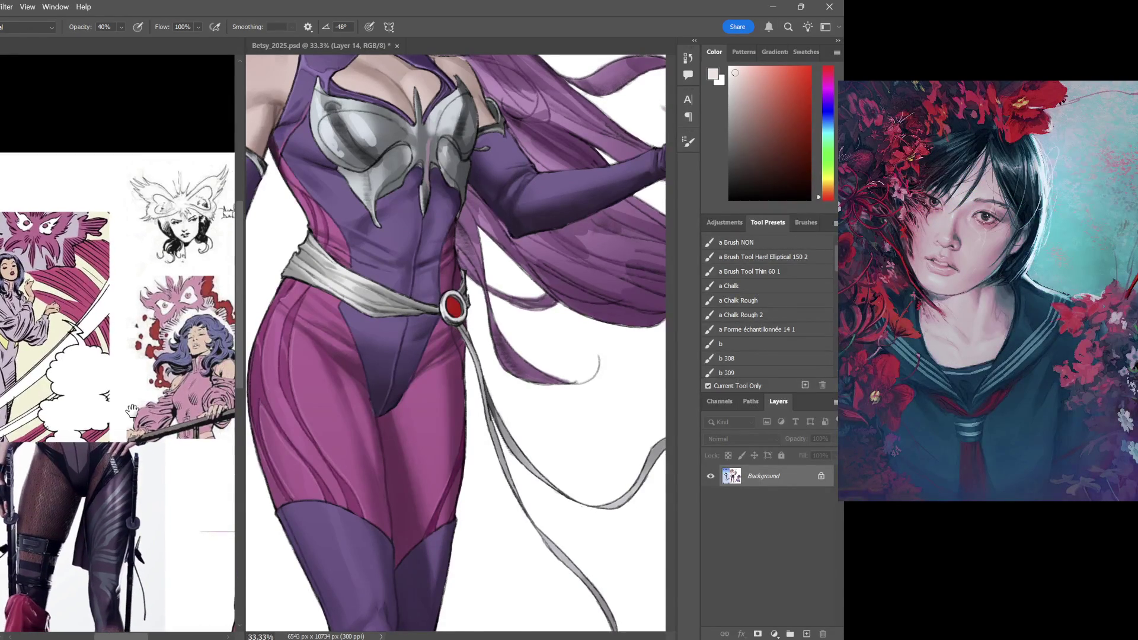
{"action": "key", "text": "ctrl+minus"}
{"action": "key", "text": "ctrl+minus"}
{"action": "key", "text": "ctrl+minus"}
{"action": "key", "text": "ctrl+minus"}
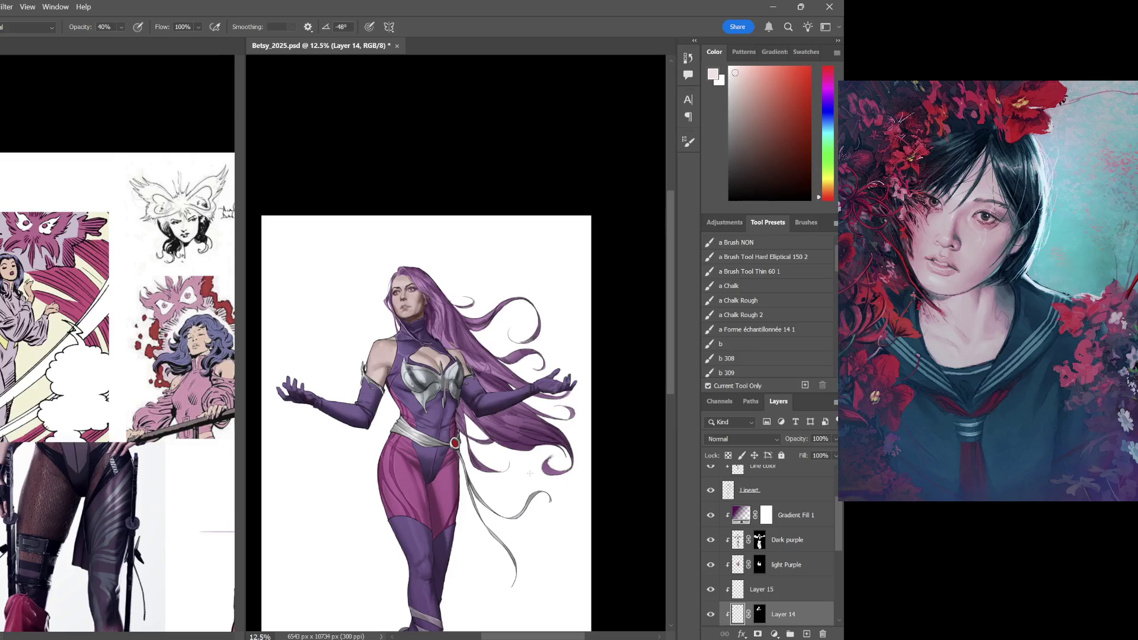
Crop the canvas taller above the head and add a new empty layer above Line color
{"action": "key", "text": "c"}
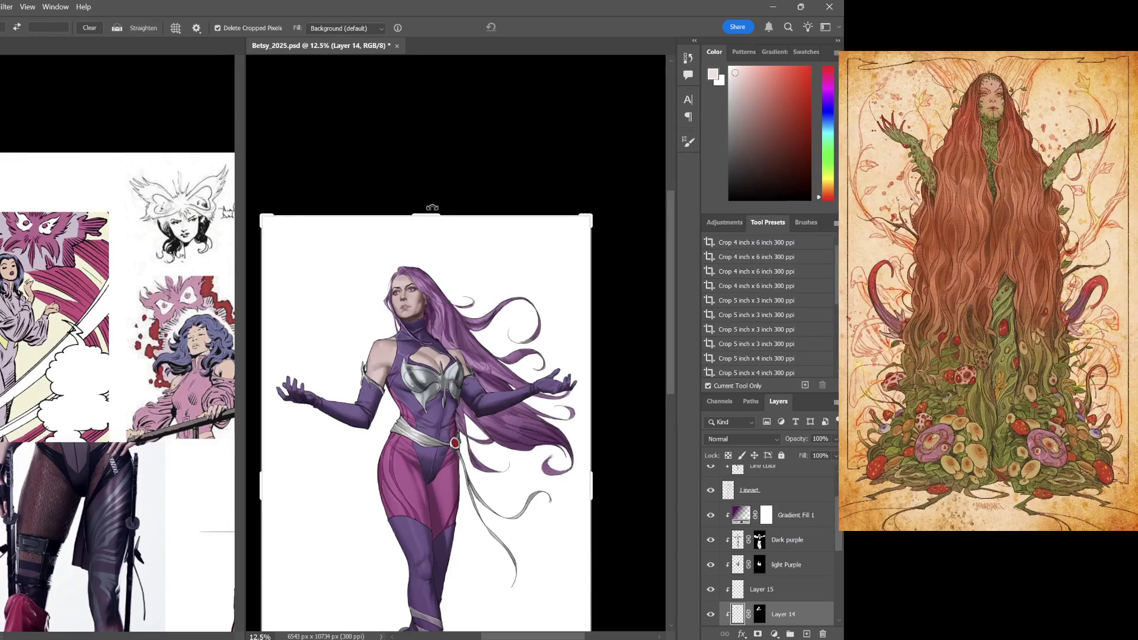
{"action": "mouse_move", "coordinate": [429, 211]}
{"action": "left_mouse_down"}
{"action": "mouse_move", "coordinate": [434, 169]}
{"action": "mouse_move", "coordinate": [432, 181]}
{"action": "left_mouse_up"}
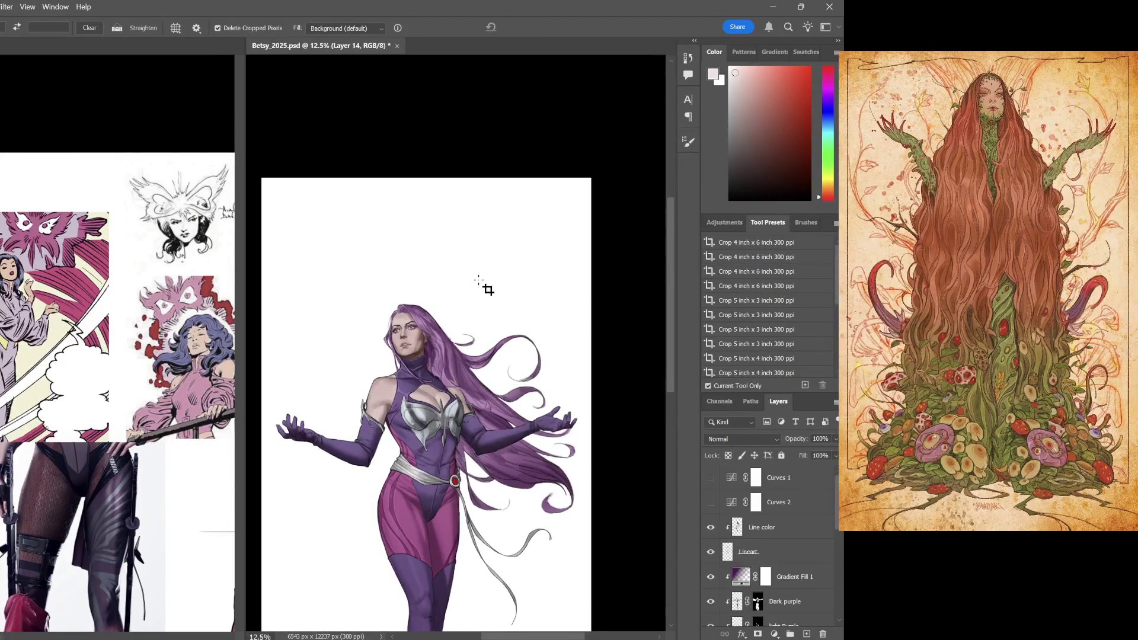
{"action": "scroll", "coordinate": [488, 288], "scroll_direction": "up", "scroll_amount": 1}
{"action": "mouse_move", "coordinate": [488, 288]}
{"action": "left_mouse_down"}
{"action": "mouse_move", "coordinate": [458, 380]}
{"action": "mouse_move", "coordinate": [544, 259]}
{"action": "left_mouse_up"}
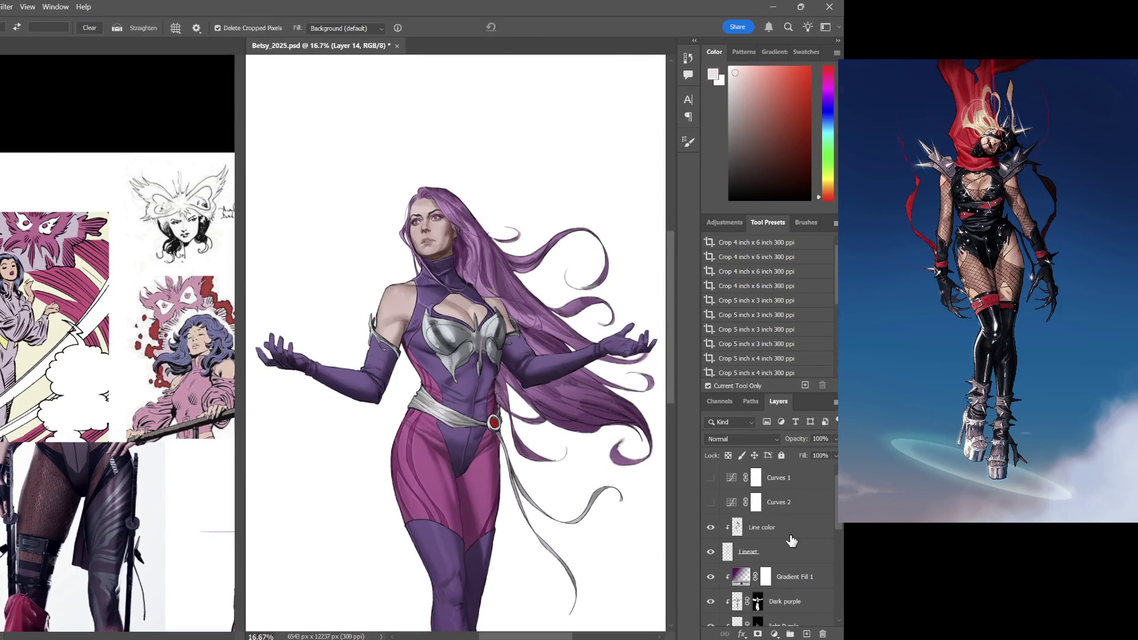
{"action": "left_click", "coordinate": [788, 533]}
{"action": "left_click", "coordinate": [805, 634]}
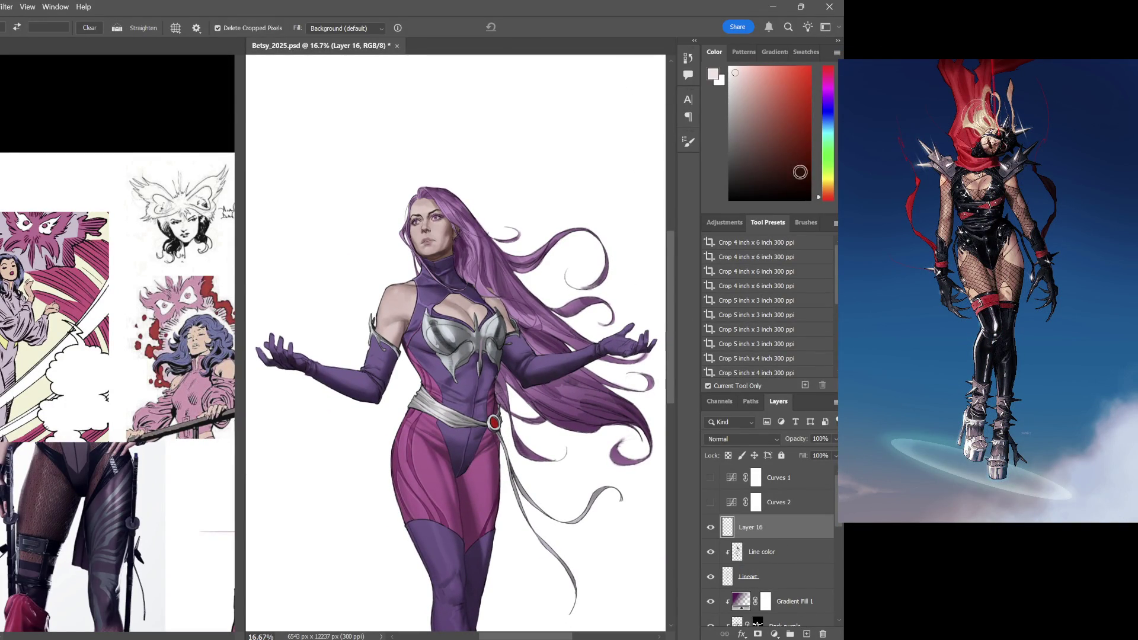
Lasso a wing shape above the head and fill it with a magenta-pink colour
{"action": "key", "text": "l"}
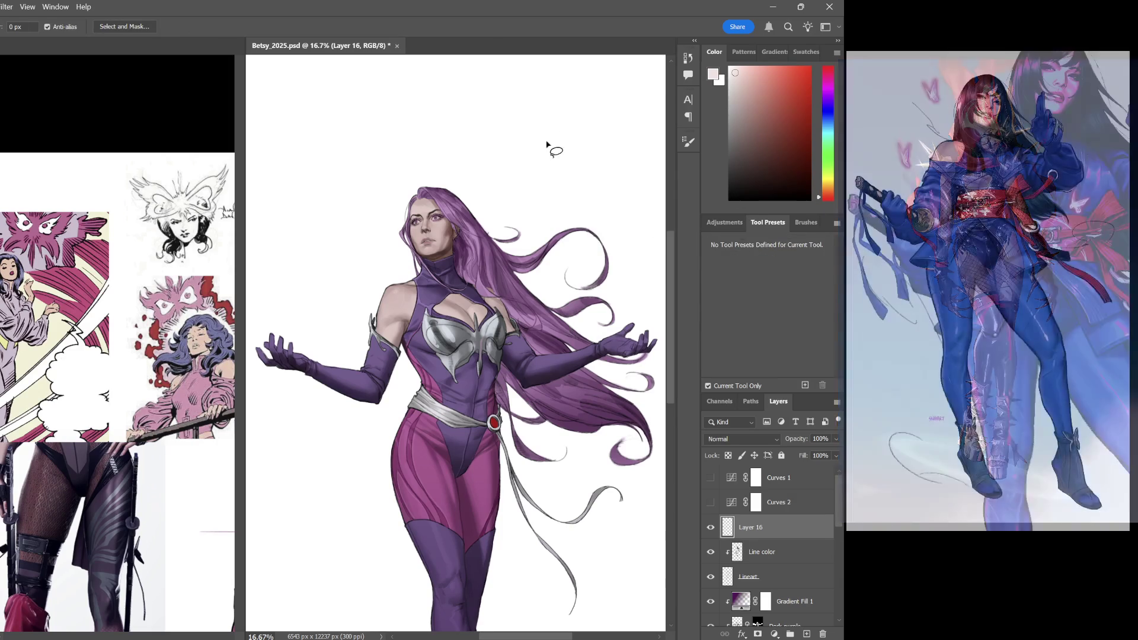
{"action": "scroll", "coordinate": [495, 145], "scroll_direction": "up", "scroll_amount": 2}
{"action": "mouse_move", "coordinate": [458, 191]}
{"action": "left_mouse_down"}
{"action": "mouse_move", "coordinate": [556, 212]}
{"action": "mouse_move", "coordinate": [531, 271]}
{"action": "left_mouse_up"}
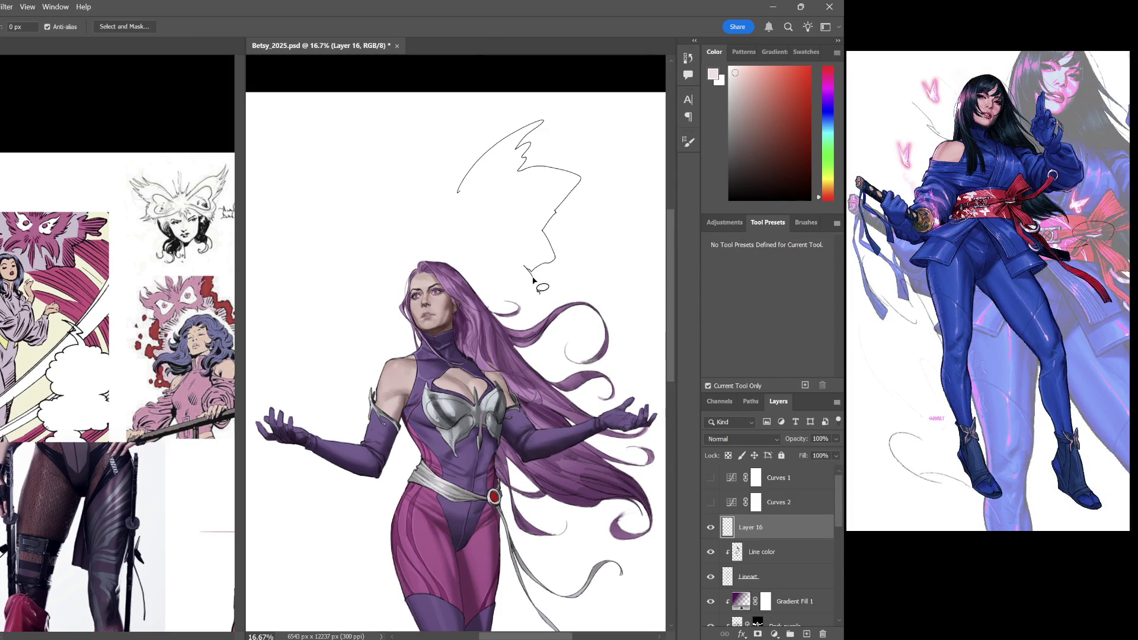
{"action": "left_click_drag", "start_coordinate": [533, 279], "coordinate": [480, 277]}
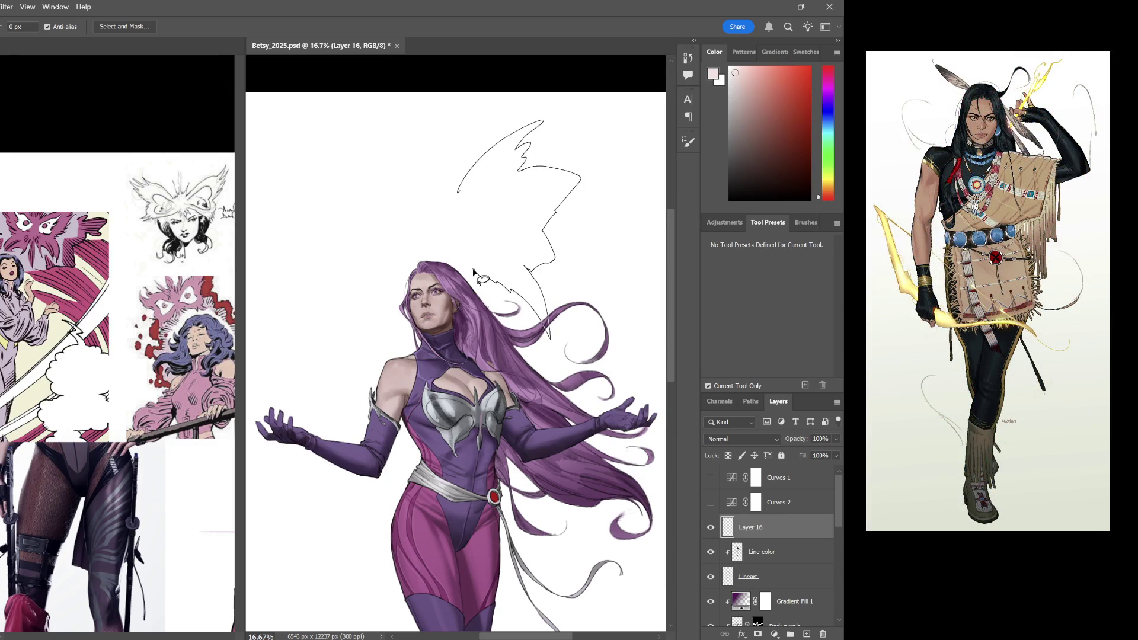
{"action": "mouse_move", "coordinate": [474, 272]}
{"action": "left_mouse_down"}
{"action": "mouse_move", "coordinate": [474, 296]}
{"action": "mouse_move", "coordinate": [457, 285]}
{"action": "mouse_move", "coordinate": [458, 190]}
{"action": "left_mouse_up"}
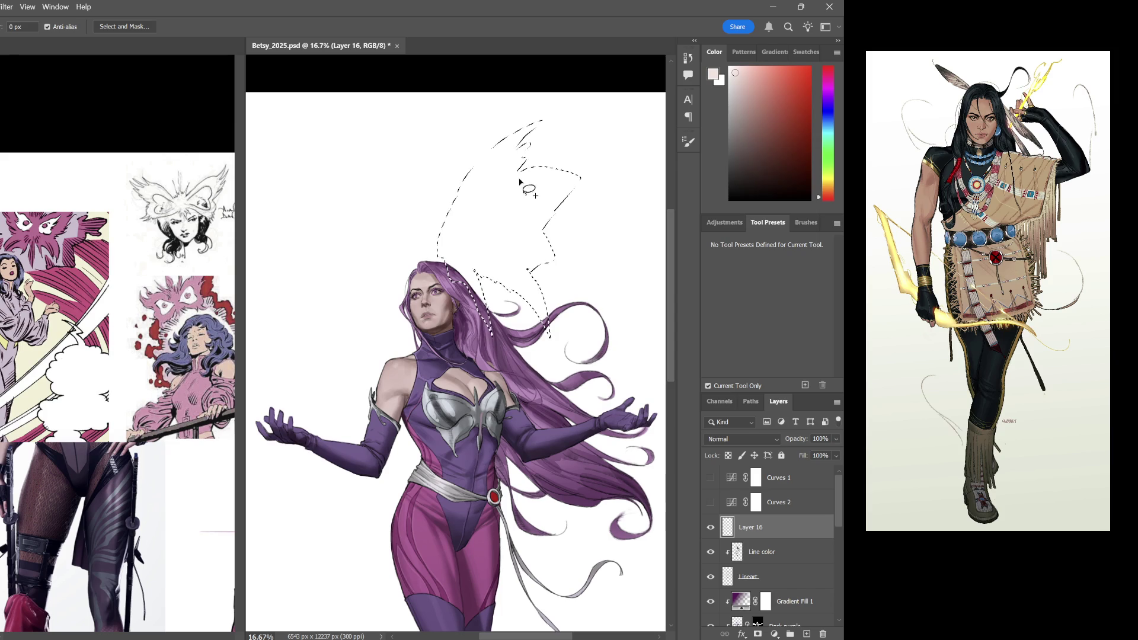
{"action": "key", "text": "g"}
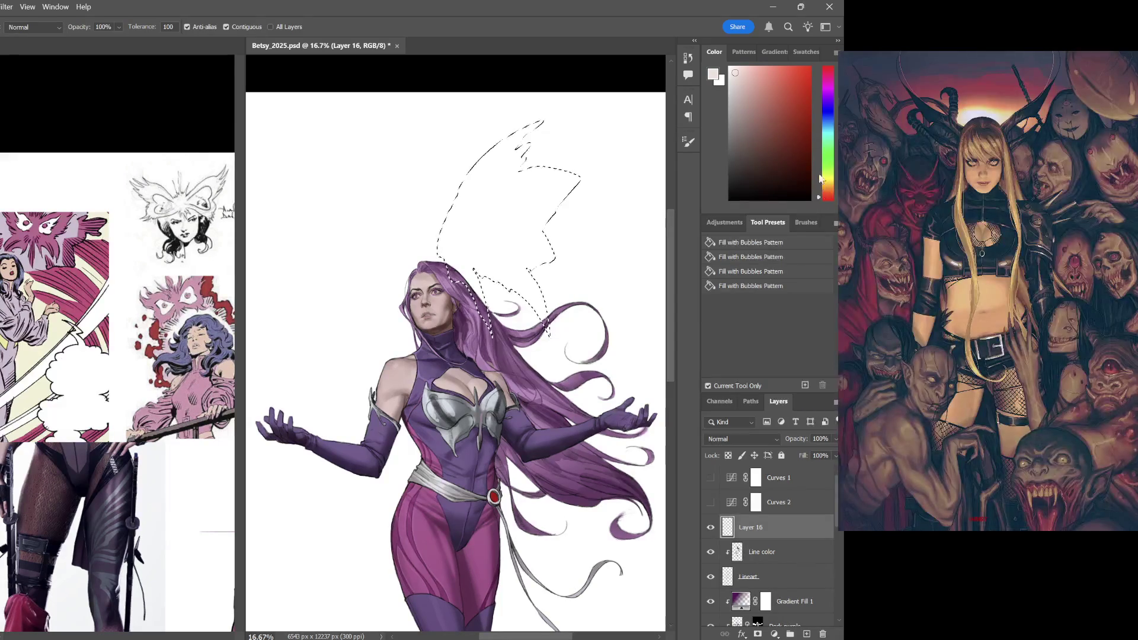
{"action": "left_click_drag", "start_coordinate": [831, 87], "coordinate": [828, 88]}
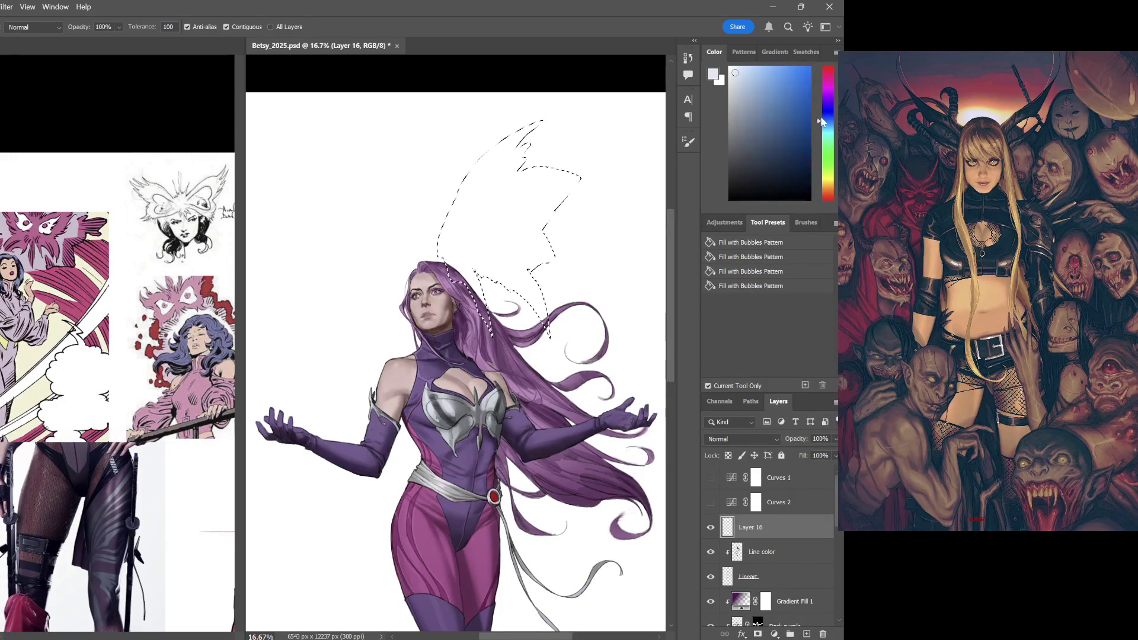
{"action": "left_click", "coordinate": [776, 83]}
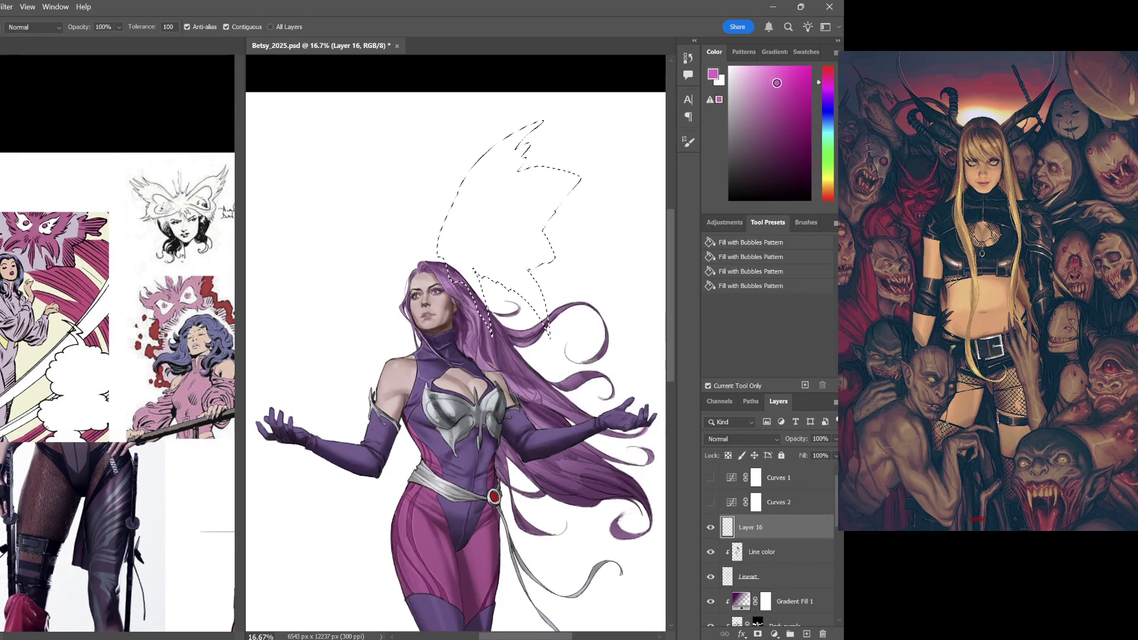
{"action": "left_click", "coordinate": [539, 237]}
{"action": "key", "text": "ctrl+d"}
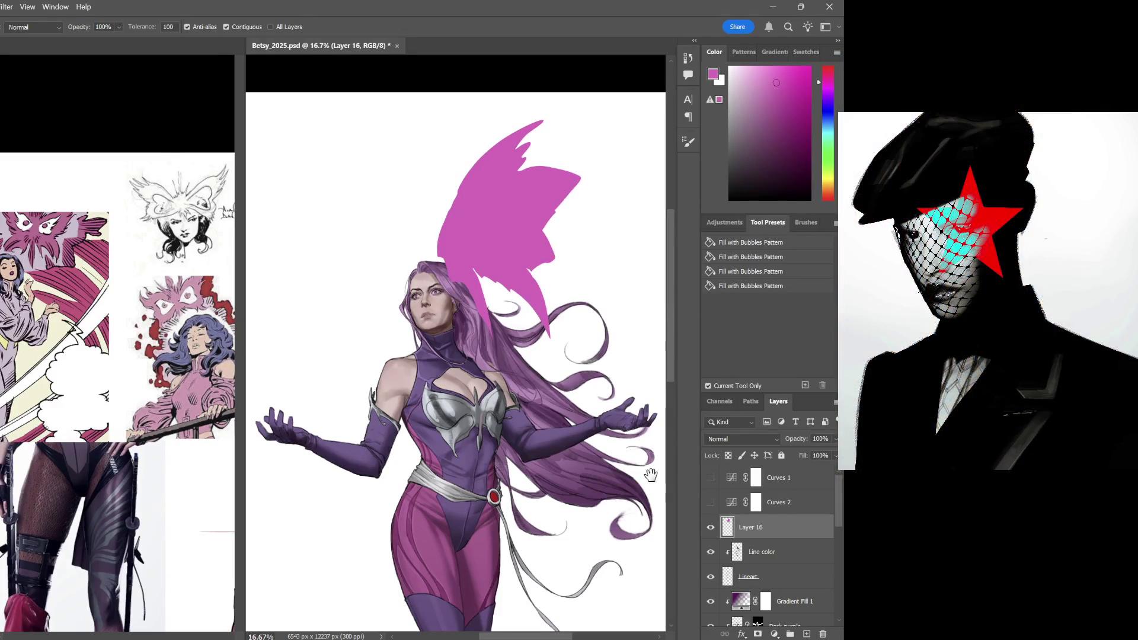
{"action": "scroll", "coordinate": [524, 461], "scroll_direction": "down", "scroll_amount": 2}
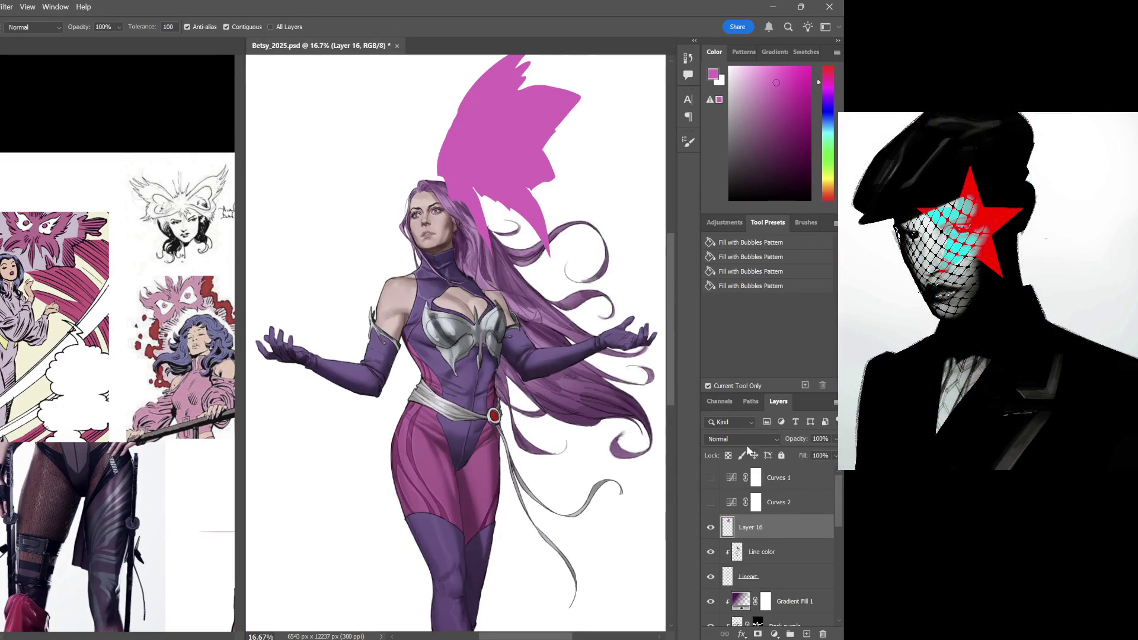
Duplicate the wing layer and begin transforming the copy
{"action": "left_click_drag", "start_coordinate": [782, 535], "coordinate": [805, 635]}
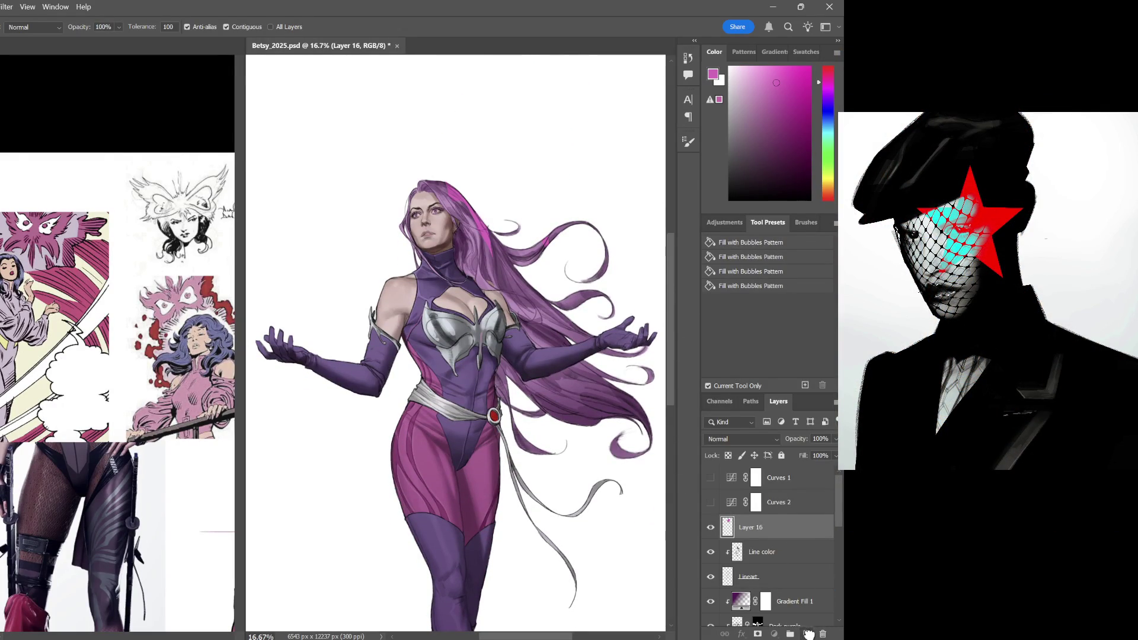
{"action": "key", "text": "ctrl+t"}
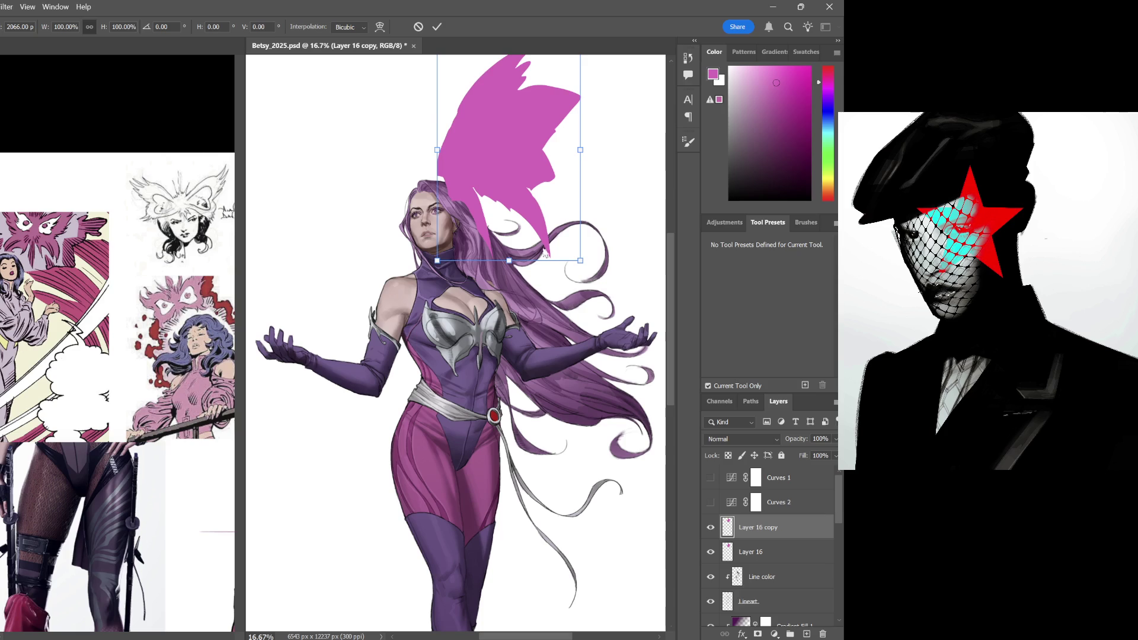
Flip the wing copy beside the original, merge both into Layer 16 and move it lower
{"action": "key", "text": "h"}
{"action": "mouse_move", "coordinate": [546, 176]}
{"action": "left_mouse_down"}
{"action": "mouse_move", "coordinate": [378, 182]}
{"action": "mouse_move", "coordinate": [386, 191]}
{"action": "left_mouse_up"}
{"action": "scroll", "coordinate": [363, 185], "scroll_direction": "up", "scroll_amount": 2}
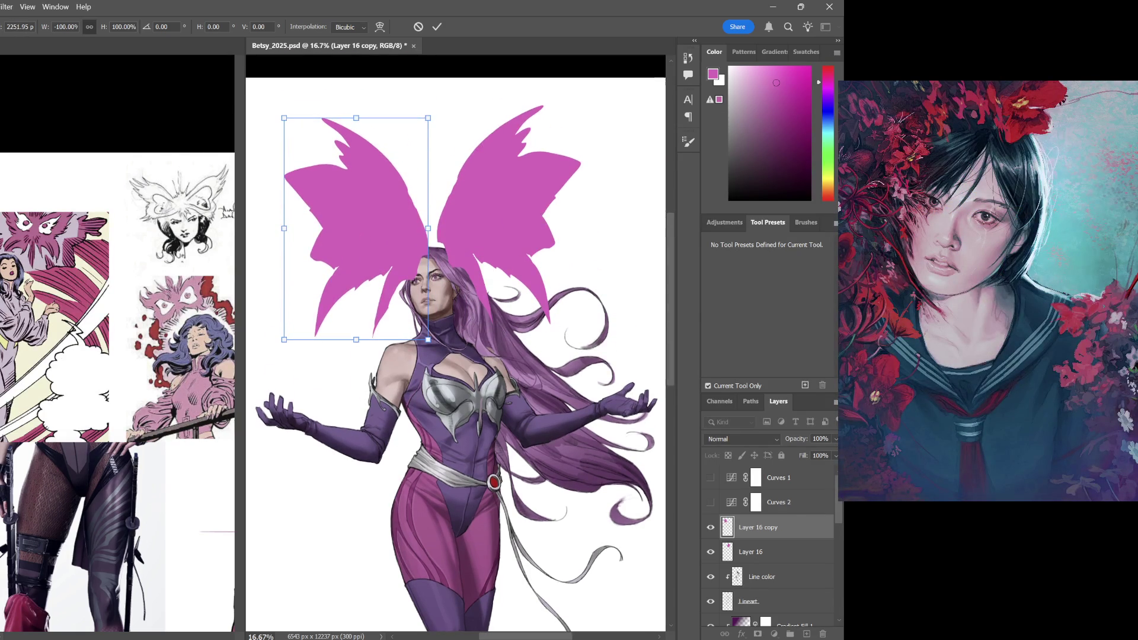
{"action": "left_click_drag", "start_coordinate": [283, 233], "coordinate": [289, 232]}
{"action": "key", "text": "Return"}
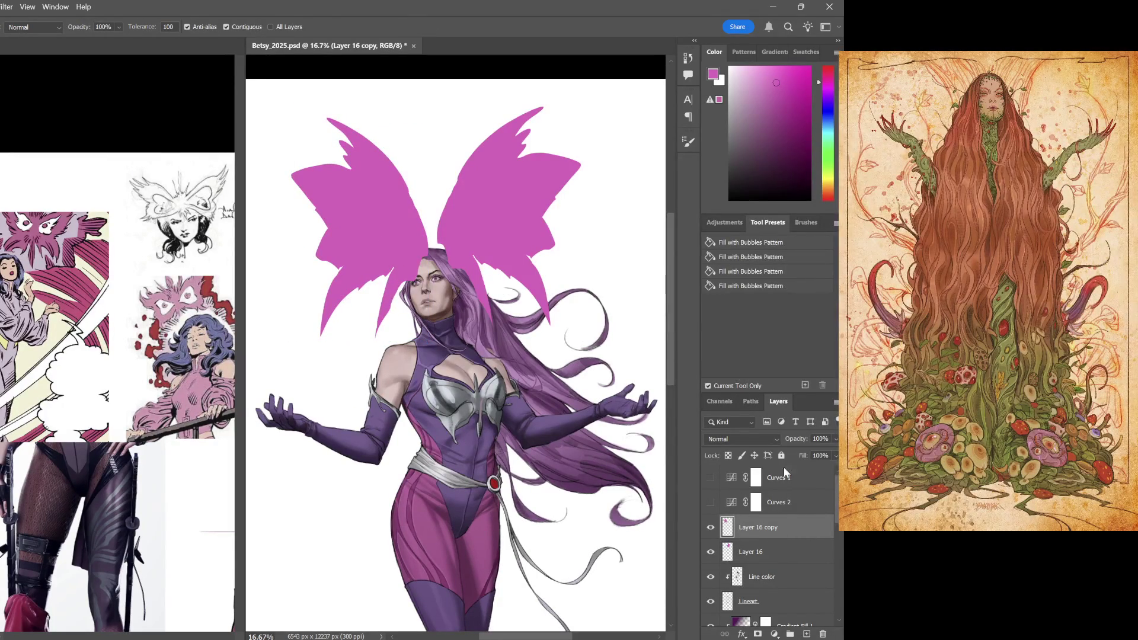
{"action": "key", "text": "ctrl+e"}
{"action": "left_click_drag", "start_coordinate": [800, 549], "coordinate": [799, 615]}
{"action": "scroll", "coordinate": [773, 570], "scroll_direction": "down", "scroll_amount": 5}
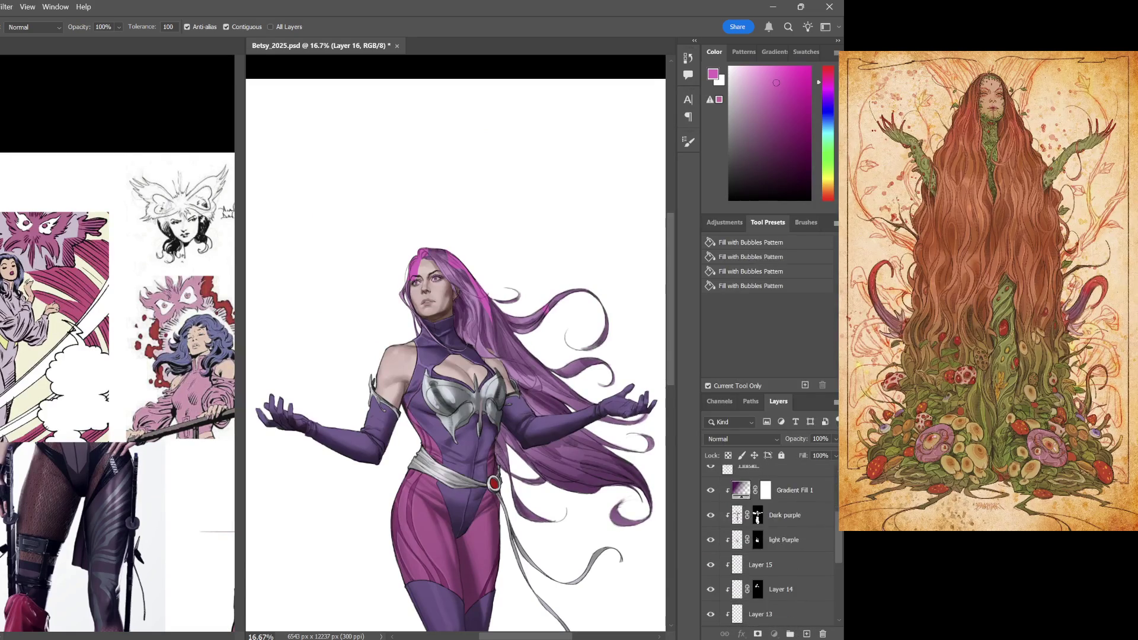
{"action": "scroll", "coordinate": [773, 569], "scroll_direction": "down", "scroll_amount": 3}
{"action": "mouse_move", "coordinate": [800, 632]}
{"action": "left_mouse_down"}
{"action": "mouse_move", "coordinate": [799, 579]}
{"action": "mouse_move", "coordinate": [797, 591]}
{"action": "left_mouse_up"}
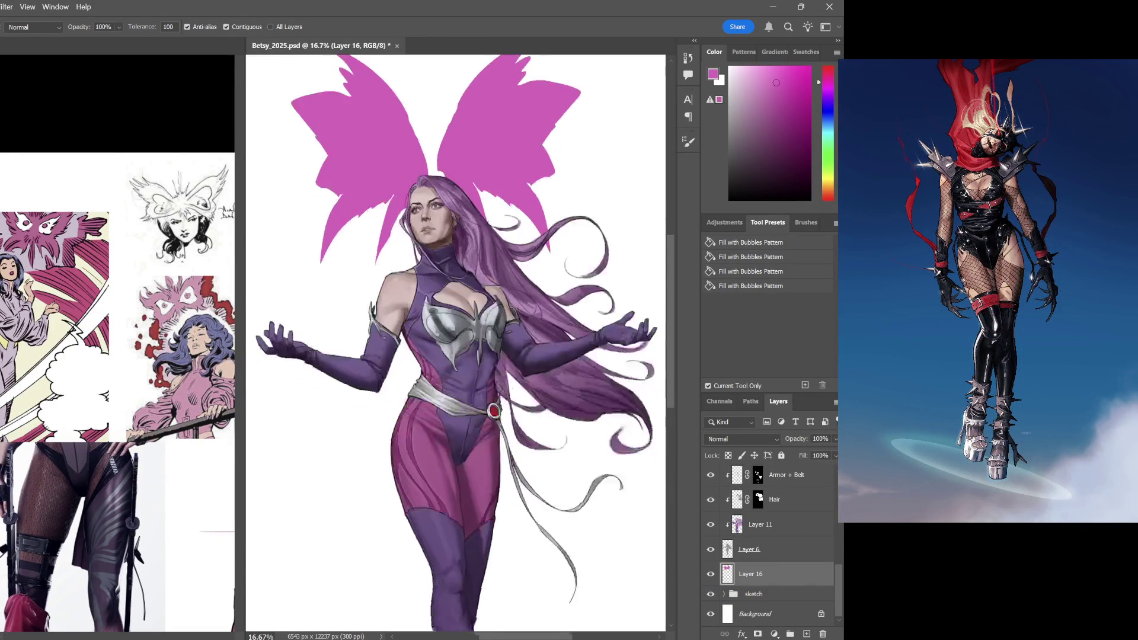
{"action": "scroll", "coordinate": [459, 621], "scroll_direction": "down", "scroll_amount": 2}
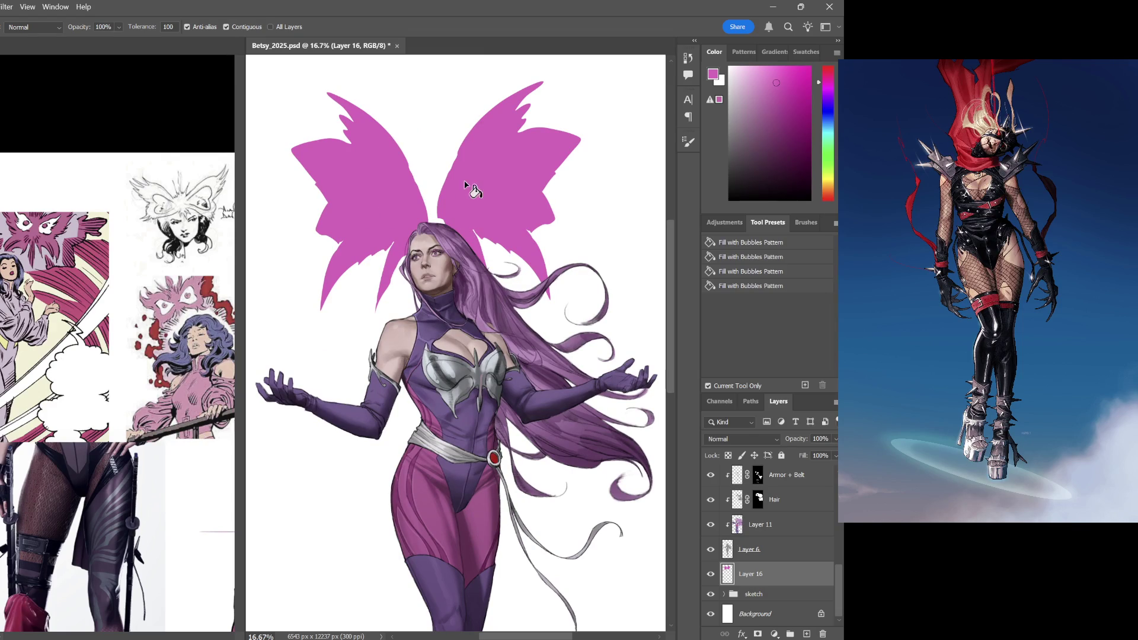
Lasso the gap between the two wings and fill it pink to join them
{"action": "key", "text": "l"}
{"action": "mouse_move", "coordinate": [445, 180]}
{"action": "left_mouse_down"}
{"action": "mouse_move", "coordinate": [463, 247]}
{"action": "mouse_move", "coordinate": [423, 164]}
{"action": "mouse_move", "coordinate": [454, 264]}
{"action": "mouse_move", "coordinate": [396, 207]}
{"action": "mouse_move", "coordinate": [434, 168]}
{"action": "mouse_move", "coordinate": [436, 177]}
{"action": "left_mouse_up"}
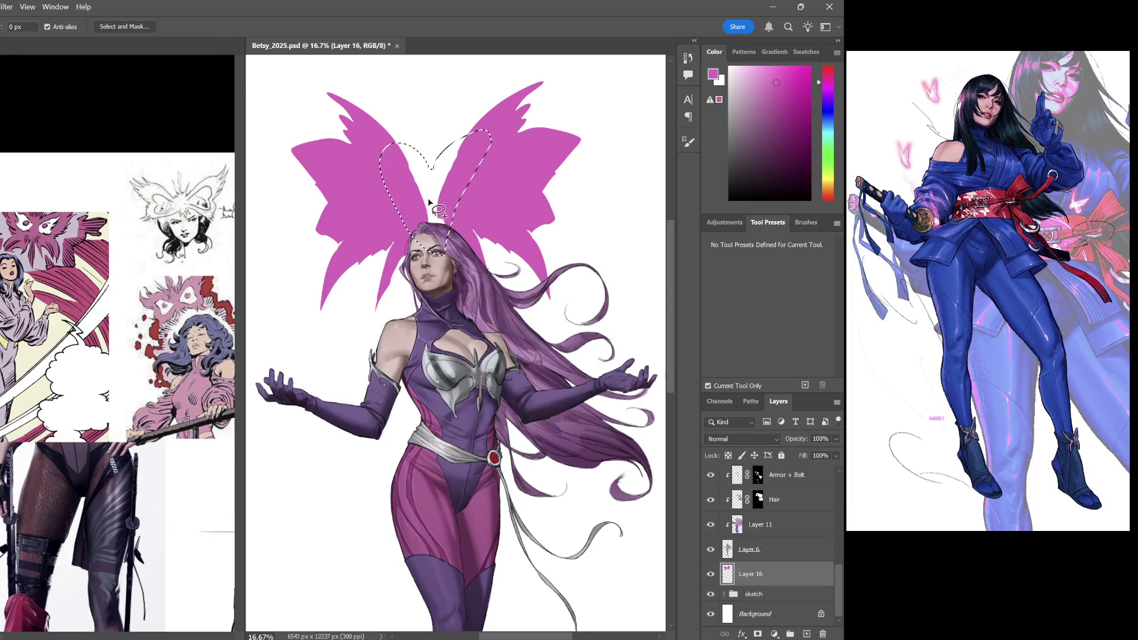
{"action": "key", "text": "g"}
{"action": "key", "text": "ctrl+d"}
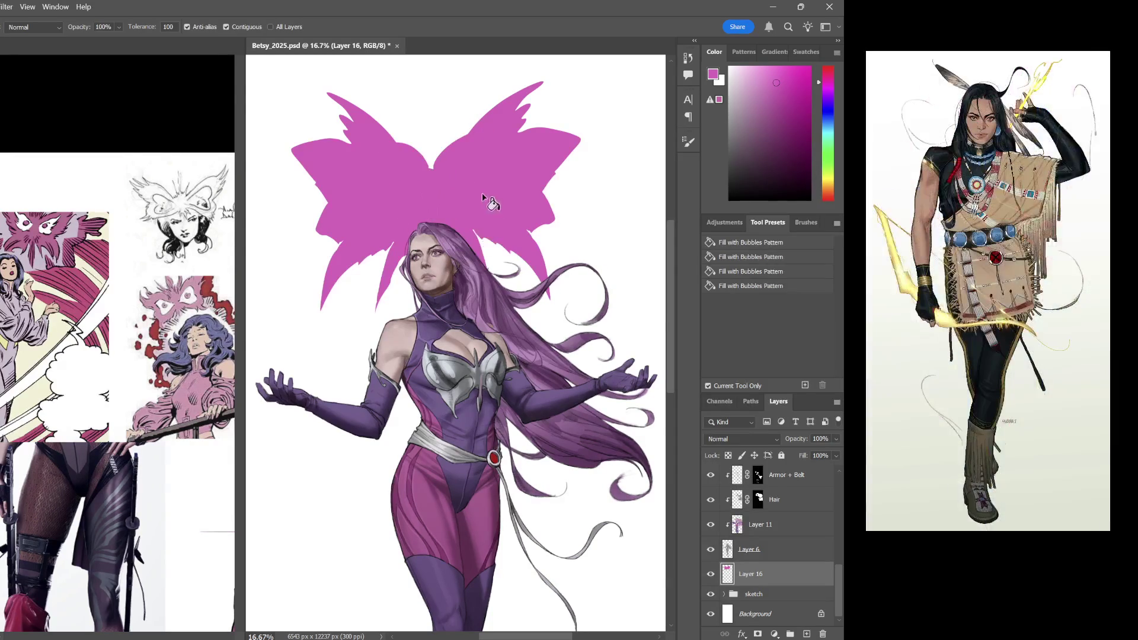
{"action": "key", "text": "b"}
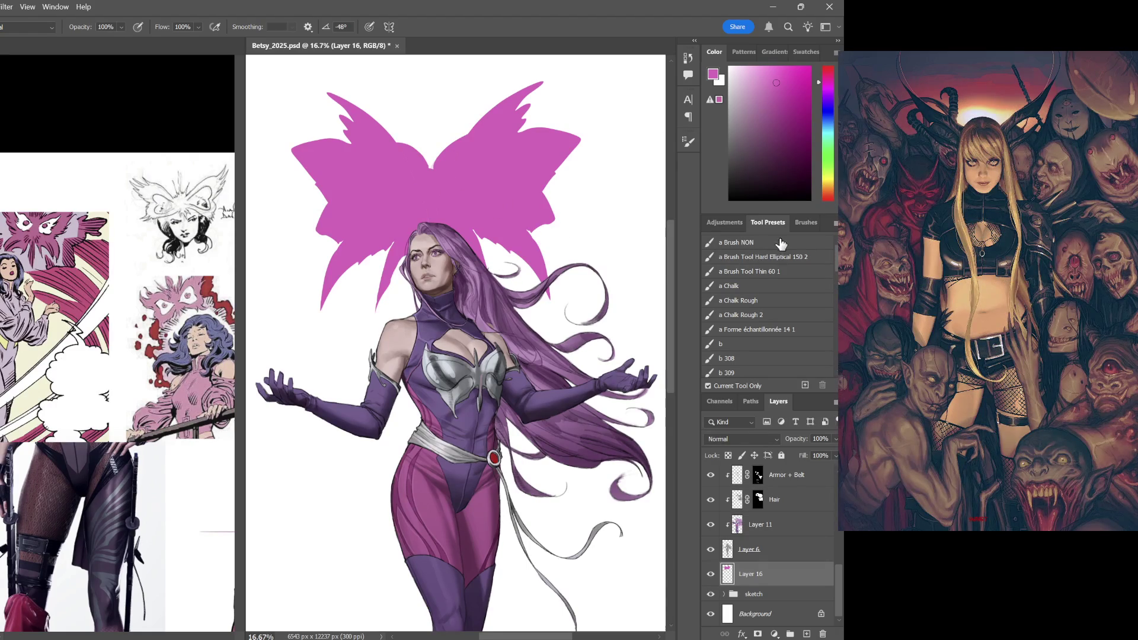
Paint the top-centre spike, then lasso and delete an opening in the right wing
{"action": "left_click", "coordinate": [775, 244]}
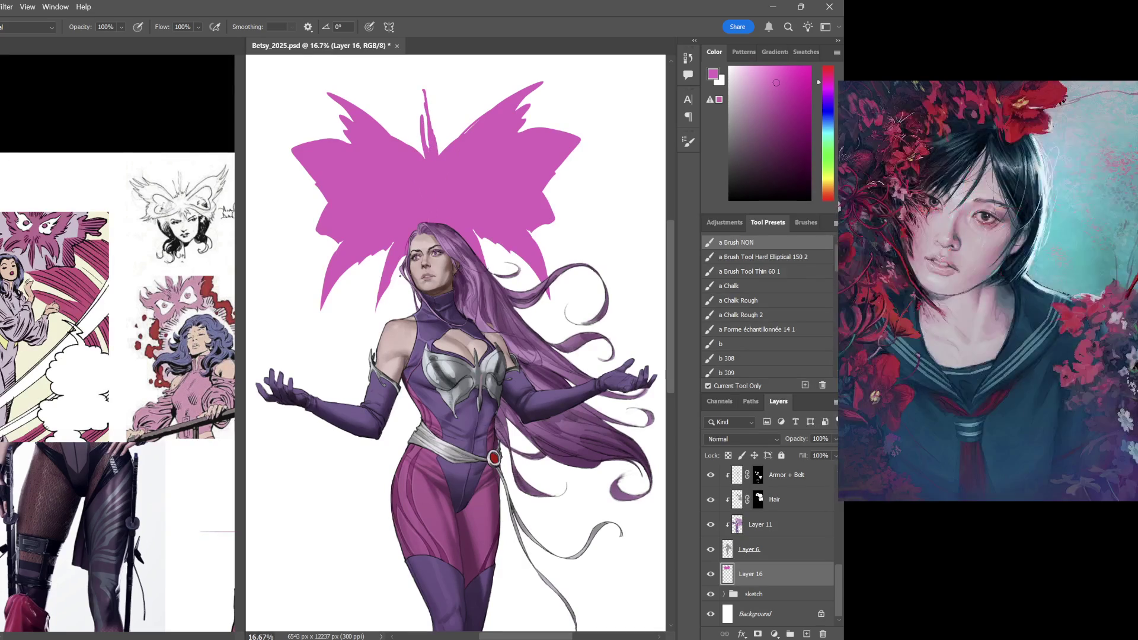
{"action": "key", "text": "l"}
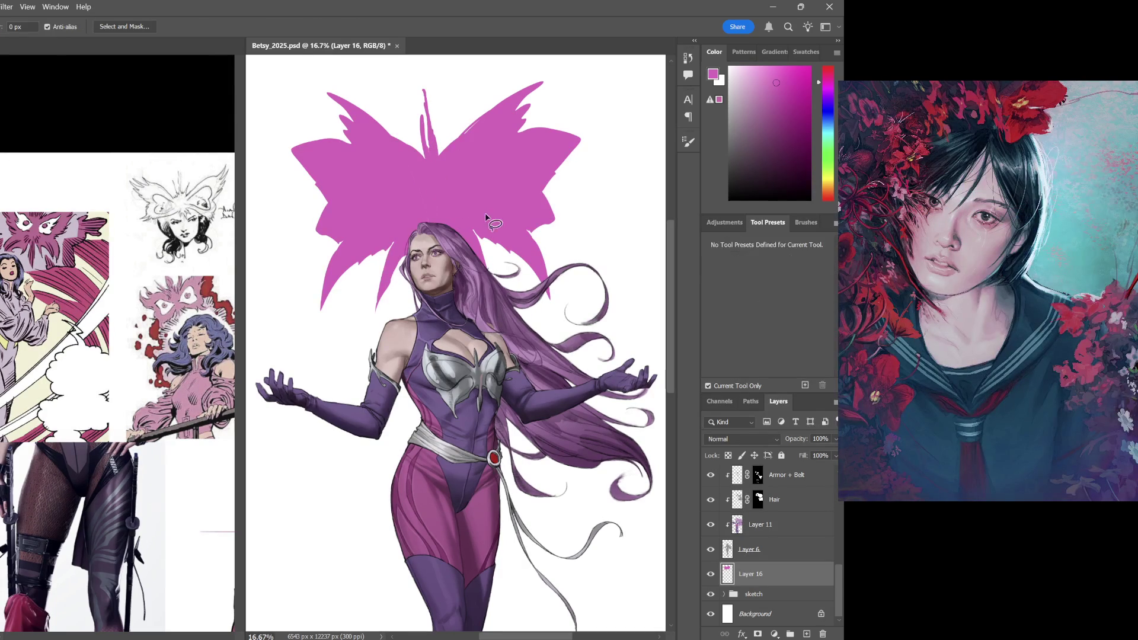
{"action": "mouse_move", "coordinate": [453, 188]}
{"action": "left_mouse_down"}
{"action": "mouse_move", "coordinate": [506, 136]}
{"action": "mouse_move", "coordinate": [497, 178]}
{"action": "mouse_move", "coordinate": [451, 209]}
{"action": "left_mouse_up"}
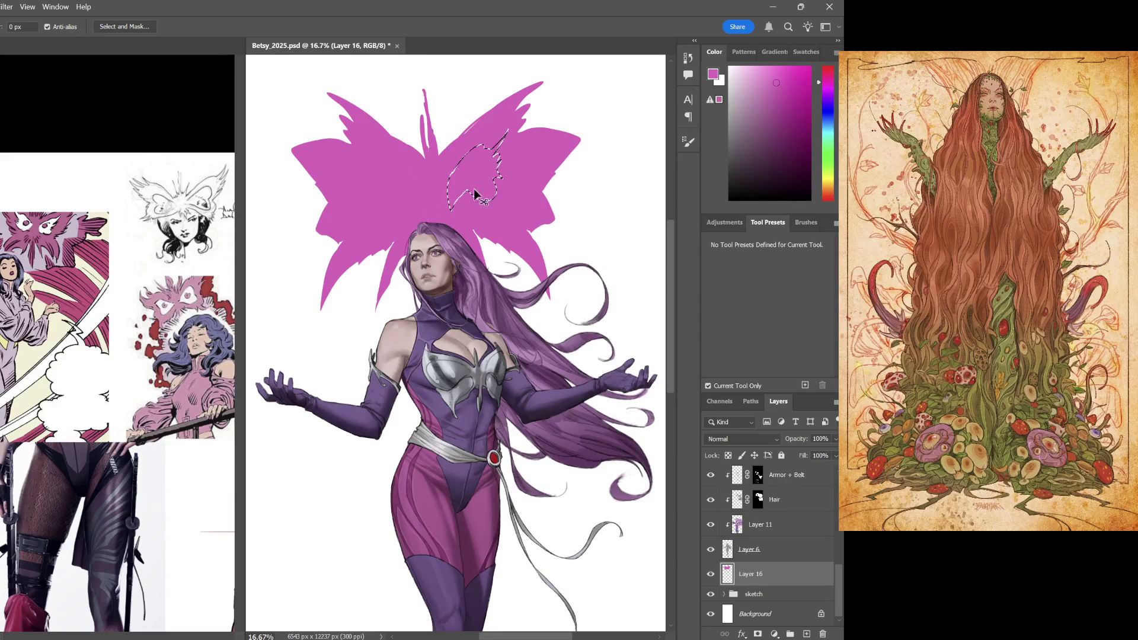
{"action": "key", "text": "ctrl+d"}
{"action": "left_click_drag", "start_coordinate": [506, 134], "coordinate": [454, 190]}
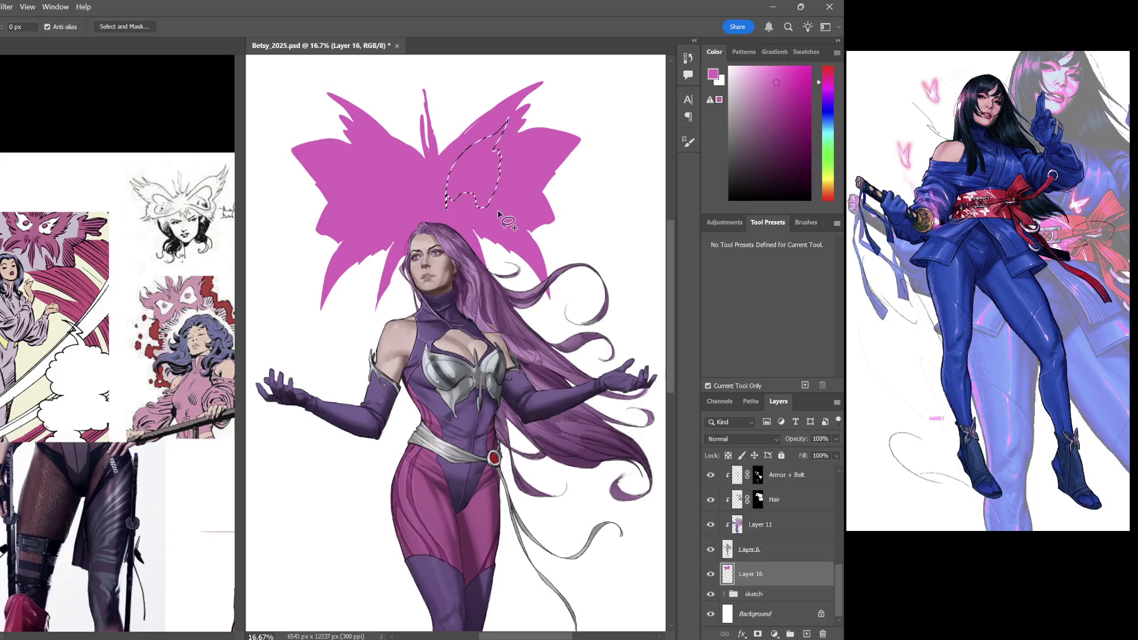
{"action": "key", "text": "Delete"}
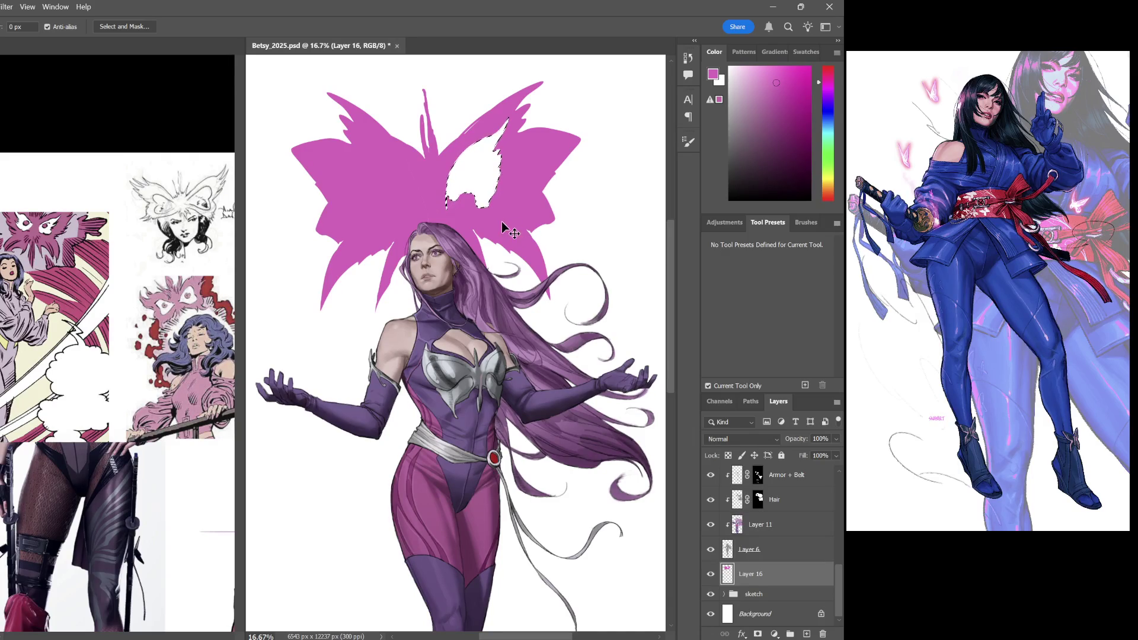
{"action": "scroll", "coordinate": [503, 222], "scroll_direction": "down", "scroll_amount": 2}
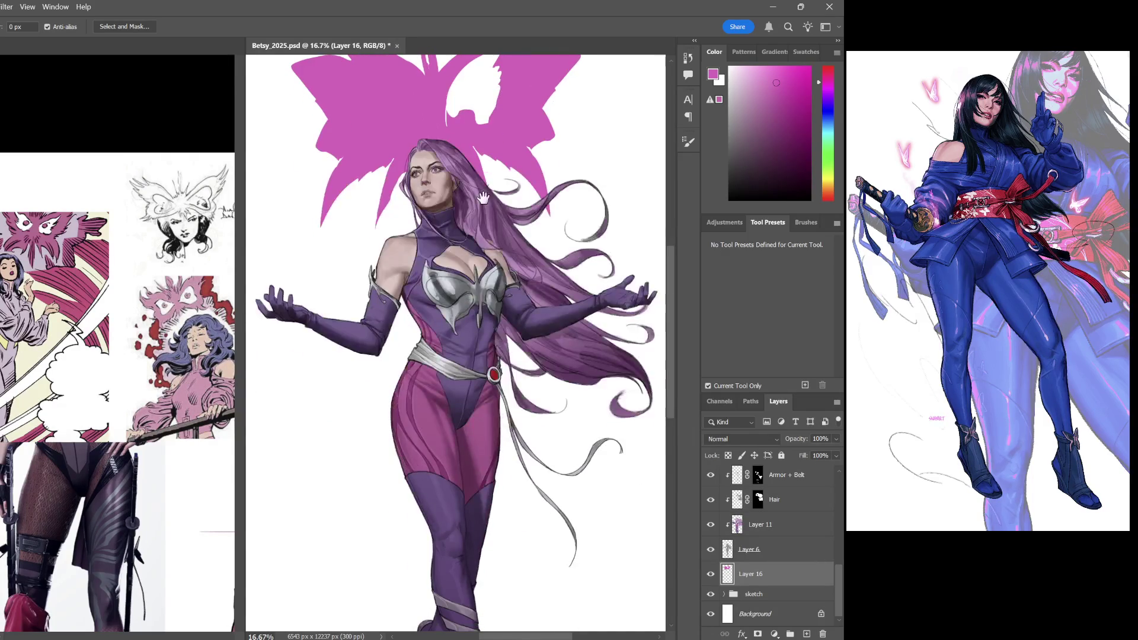
{"action": "scroll", "coordinate": [494, 202], "scroll_direction": "up", "scroll_amount": 2}
Touch up the opening's upper-left edge with pink brush strokes
{"action": "key", "text": "ctrl+minus"}
{"action": "key", "text": "ctrl+plus"}
{"action": "key", "text": "ctrl+plus"}
{"action": "key", "text": "ctrl+plus"}
{"action": "key", "text": "ctrl+minus"}
{"action": "key", "text": "ctrl+minus"}
{"action": "key", "text": "ctrl+plus"}
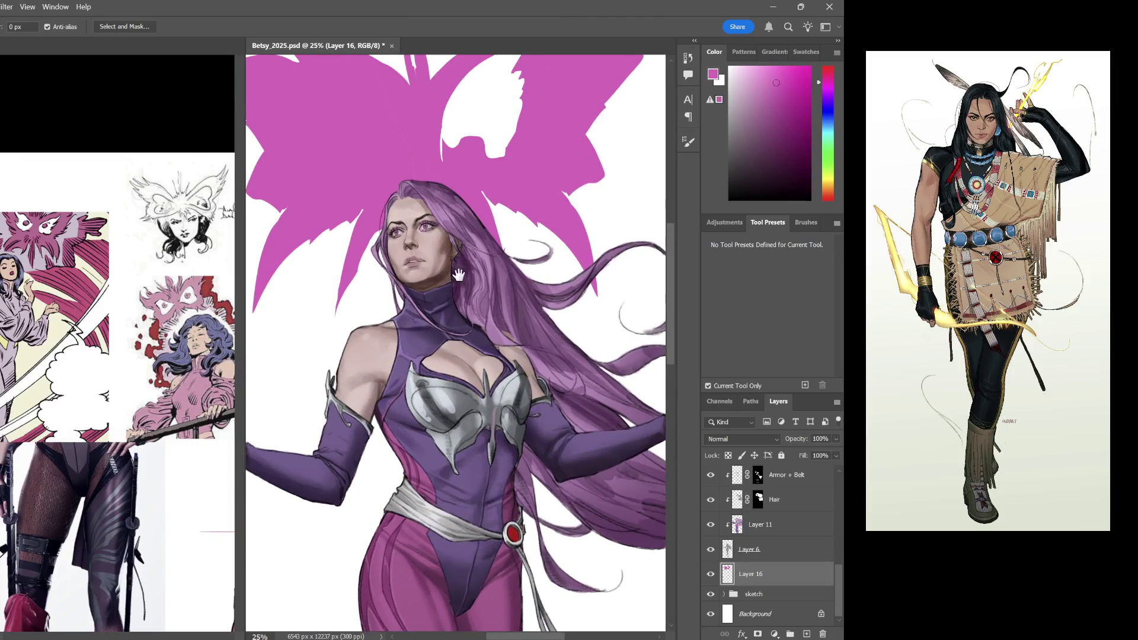
{"action": "scroll", "coordinate": [438, 311], "scroll_direction": "up", "scroll_amount": 2}
{"action": "key", "text": "b"}
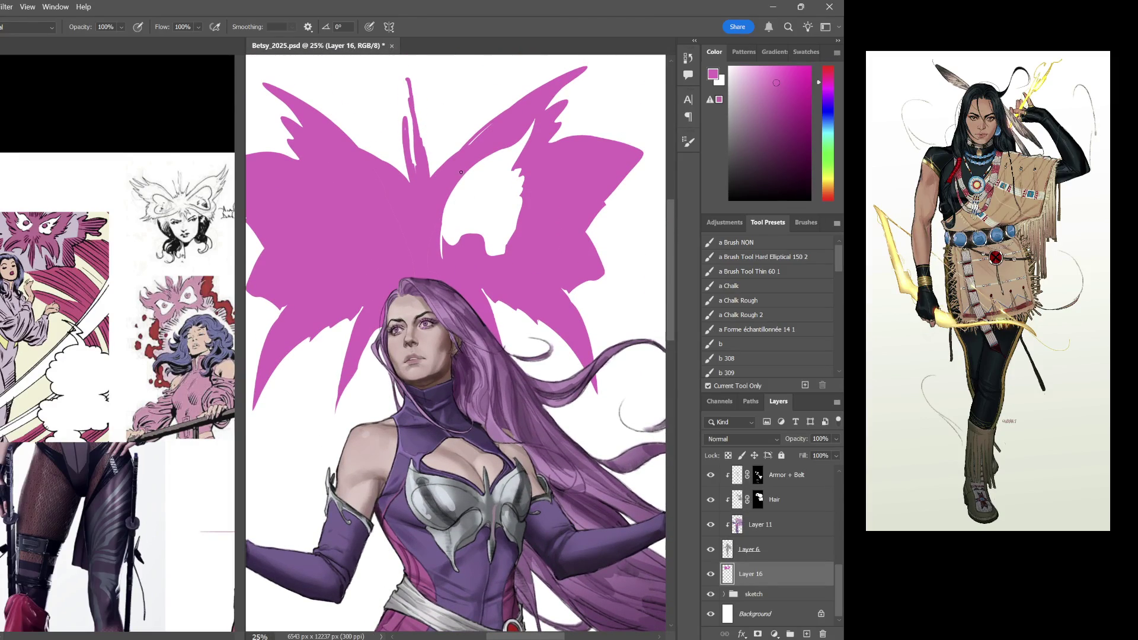
{"action": "left_click_drag", "start_coordinate": [441, 183], "coordinate": [485, 131]}
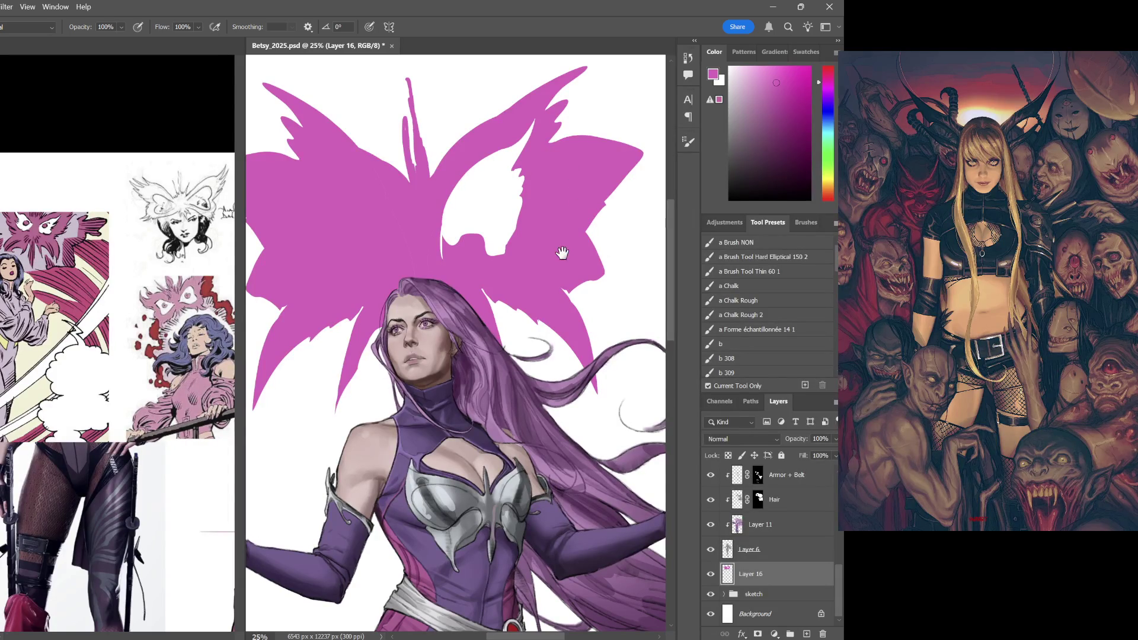
{"action": "left_click_drag", "start_coordinate": [565, 257], "coordinate": [578, 233]}
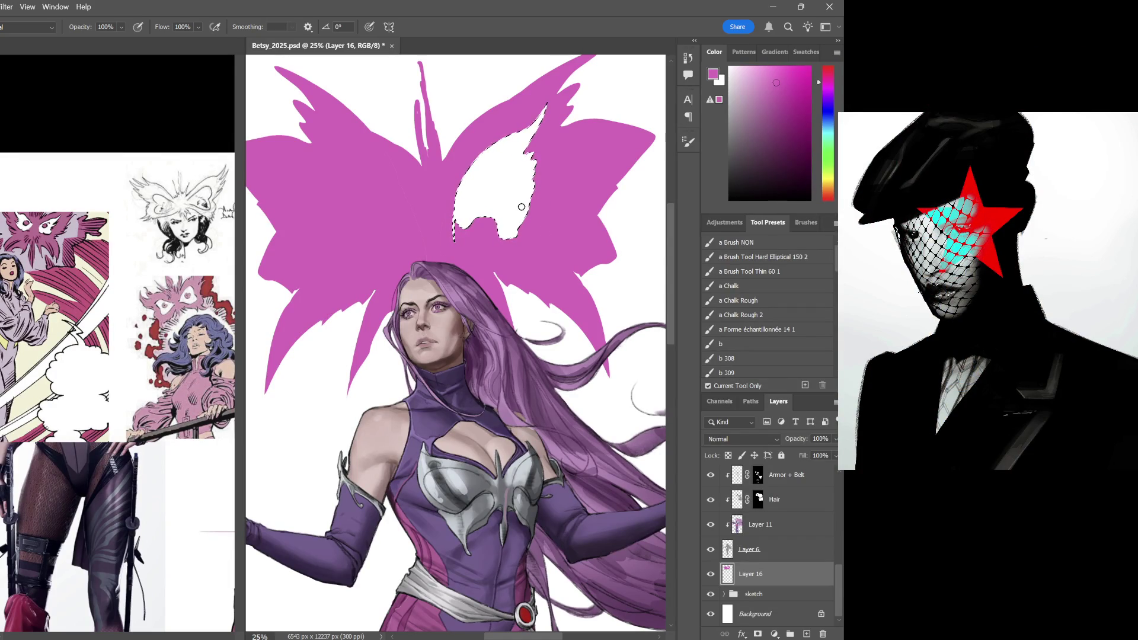
Flip the selected opening horizontally onto the left wing and commit the transform
{"action": "key", "text": "ctrl+t"}
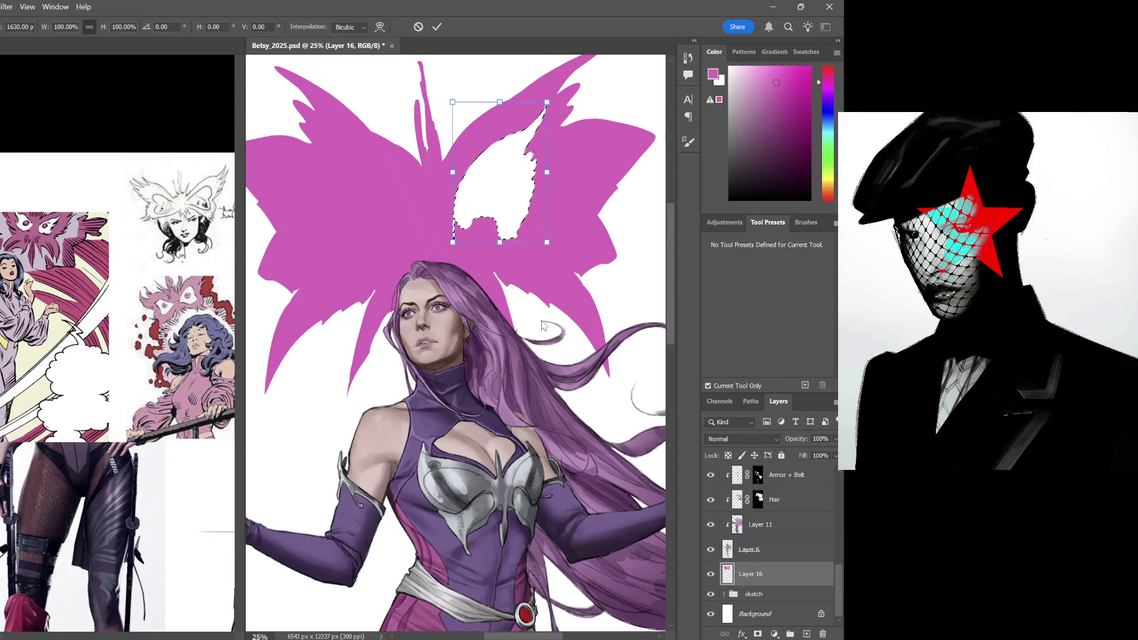
{"action": "right_click", "coordinate": [558, 460]}
{"action": "left_click", "coordinate": [537, 417]}
{"action": "left_click_drag", "start_coordinate": [514, 217], "coordinate": [362, 249]}
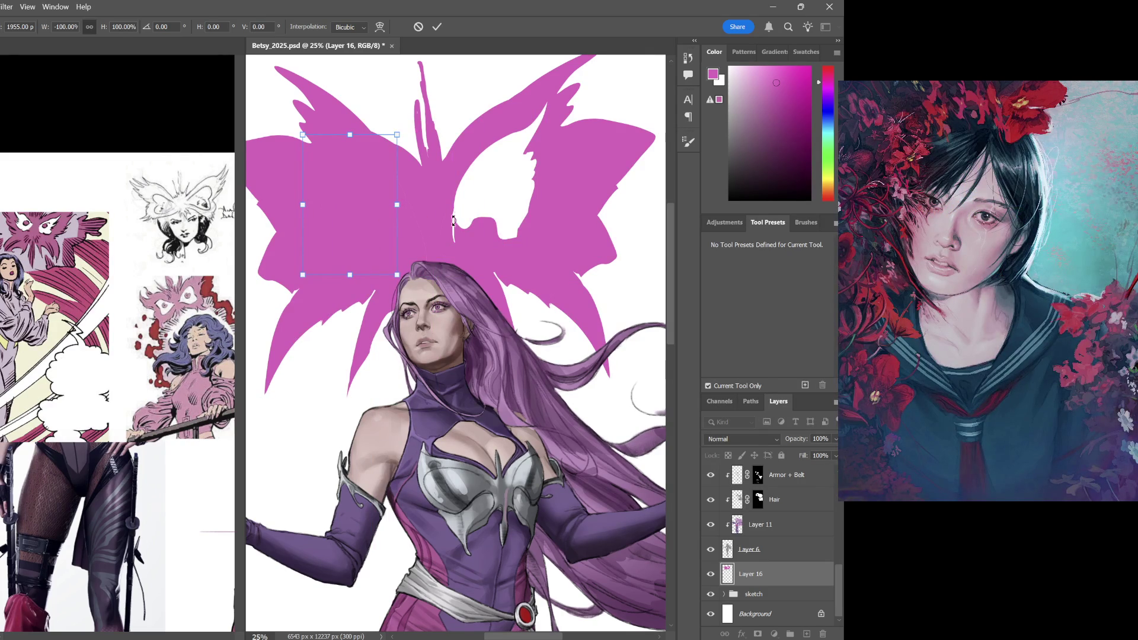
{"action": "key", "text": "Return"}
{"action": "key", "text": "b"}
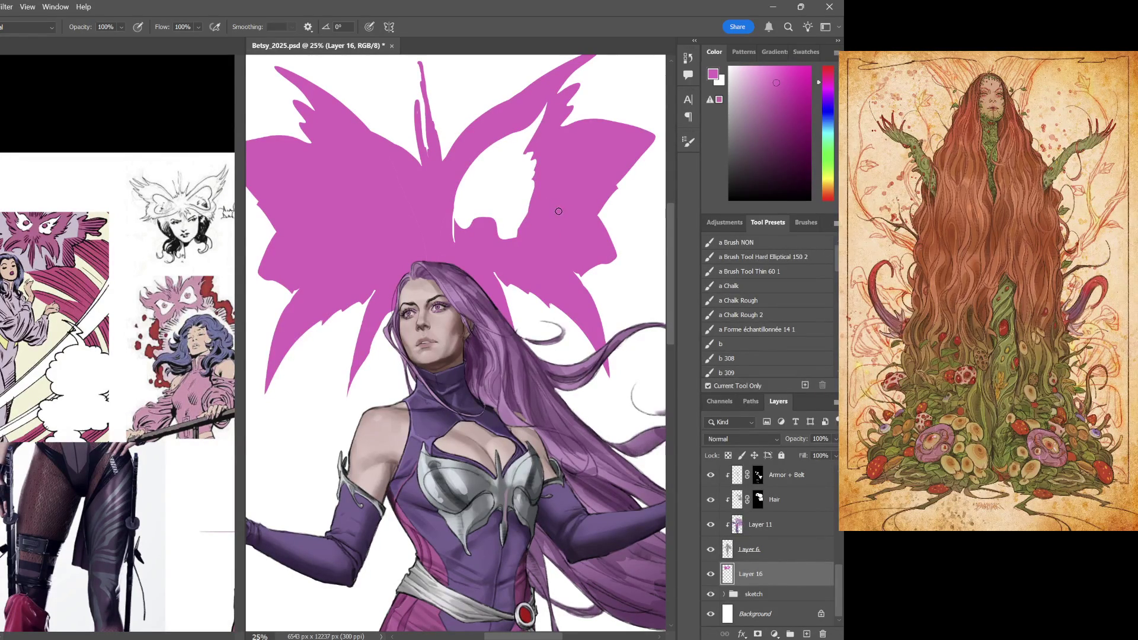
Magic-wand the right wing's opening and add a new empty layer
{"action": "left_click", "coordinate": [565, 227]}
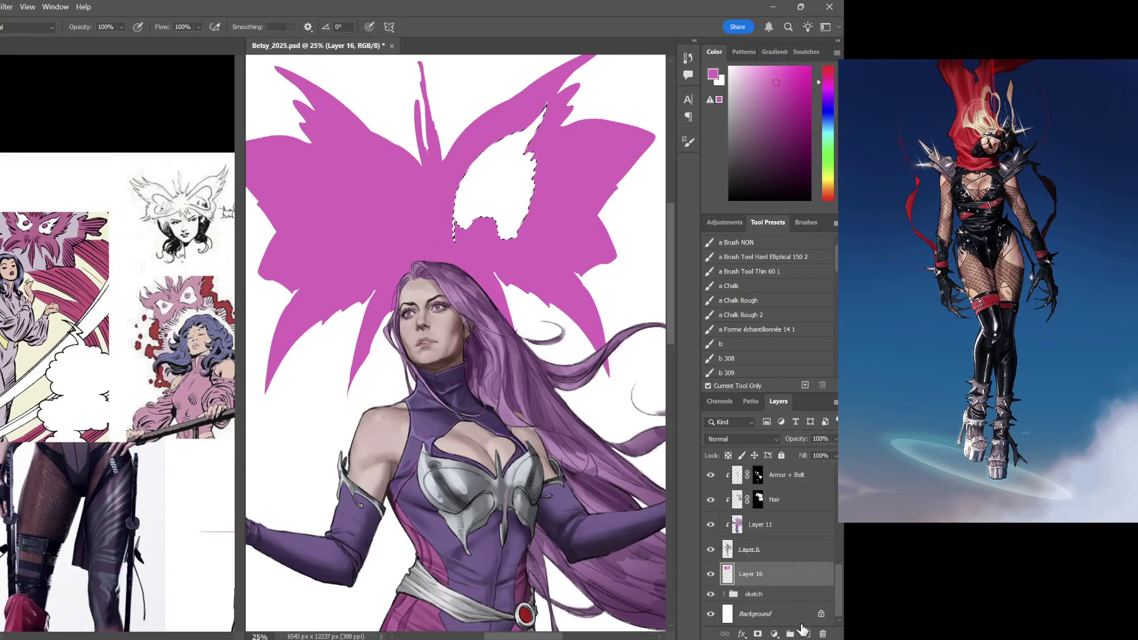
{"action": "left_click", "coordinate": [807, 634]}
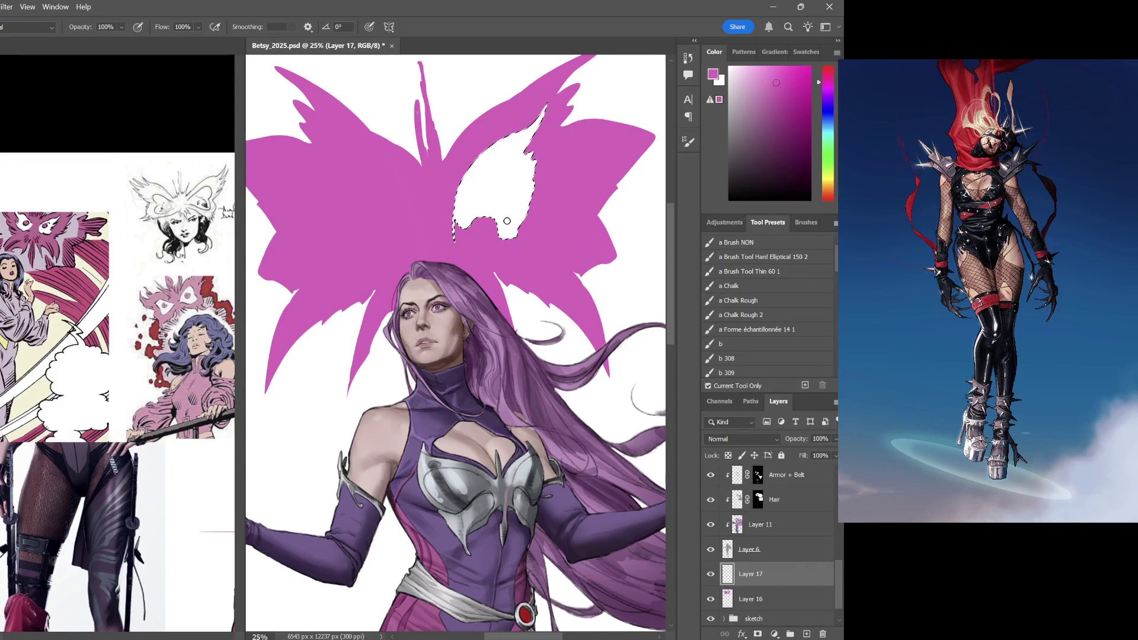
Fill the opening pink, then flip, move and reshape the copy to fit the left wing
{"action": "key", "text": "g"}
{"action": "left_click", "coordinate": [521, 190]}
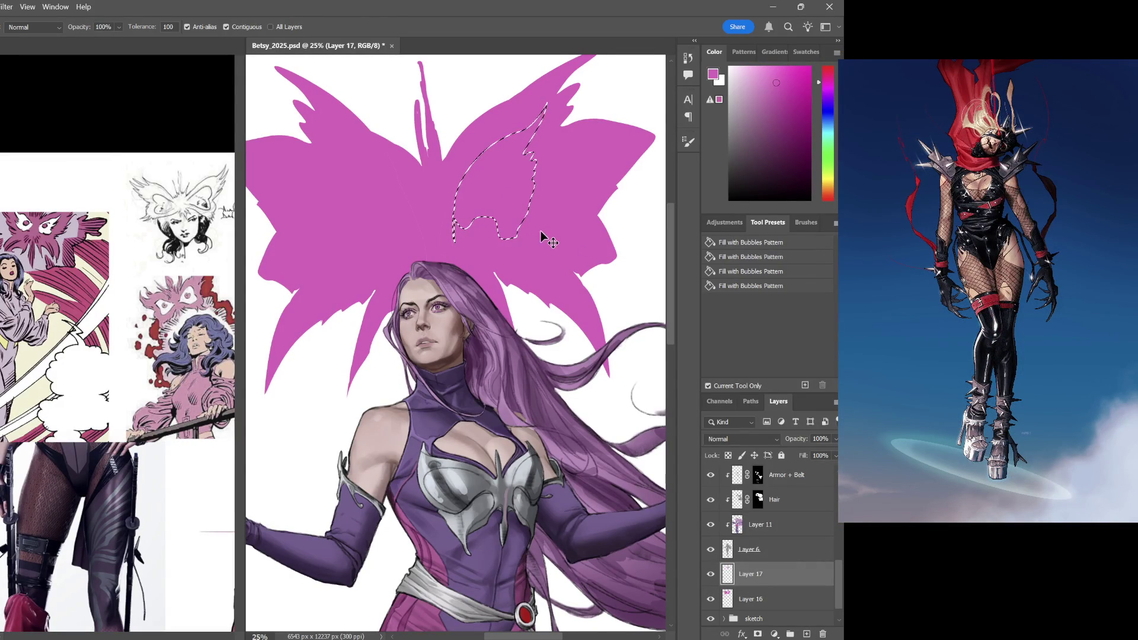
{"action": "key", "text": "ctrl+t"}
{"action": "left_click_drag", "start_coordinate": [513, 196], "coordinate": [366, 218]}
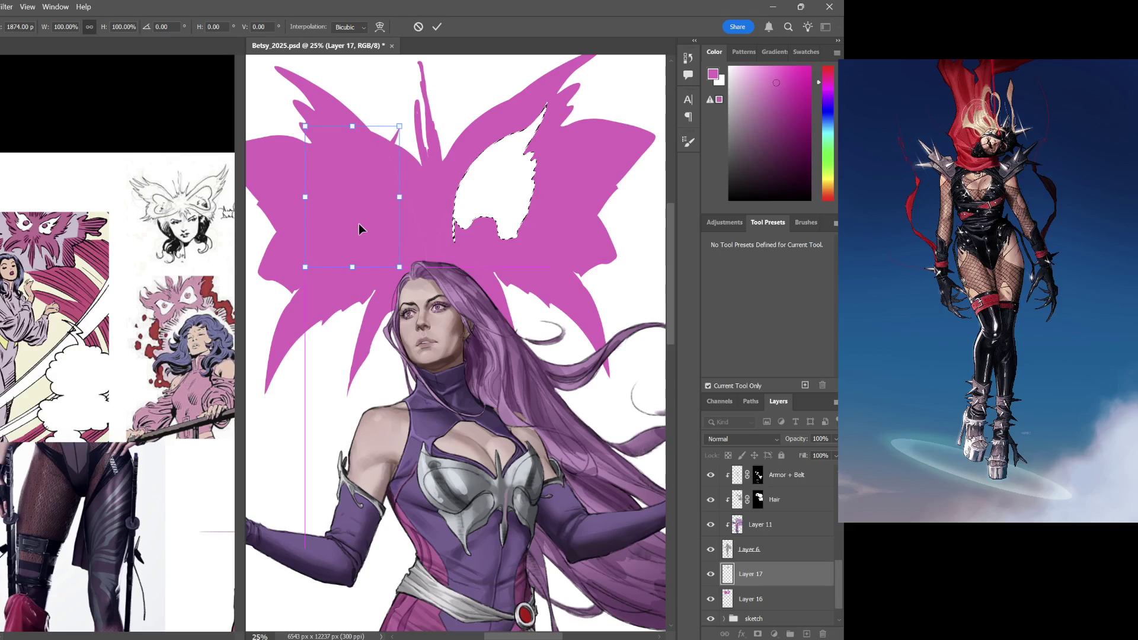
{"action": "key", "text": "h"}
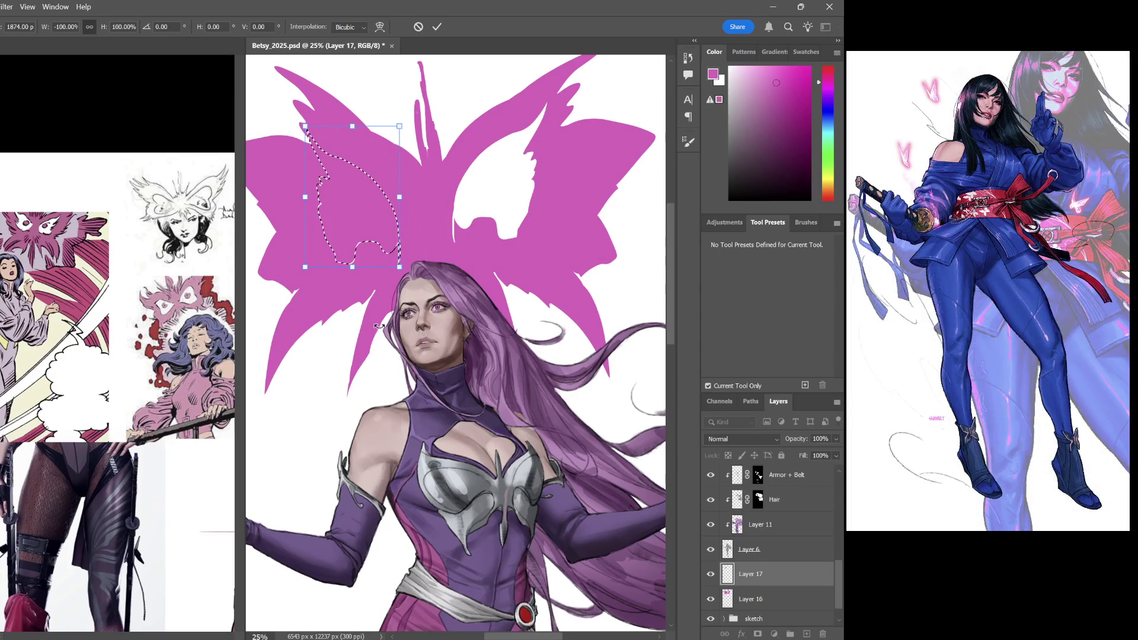
{"action": "mouse_move", "coordinate": [373, 265]}
{"action": "left_mouse_down"}
{"action": "mouse_move", "coordinate": [394, 216]}
{"action": "mouse_move", "coordinate": [375, 225]}
{"action": "mouse_move", "coordinate": [378, 211]}
{"action": "left_mouse_up"}
{"action": "left_click_drag", "start_coordinate": [384, 209], "coordinate": [389, 213]}
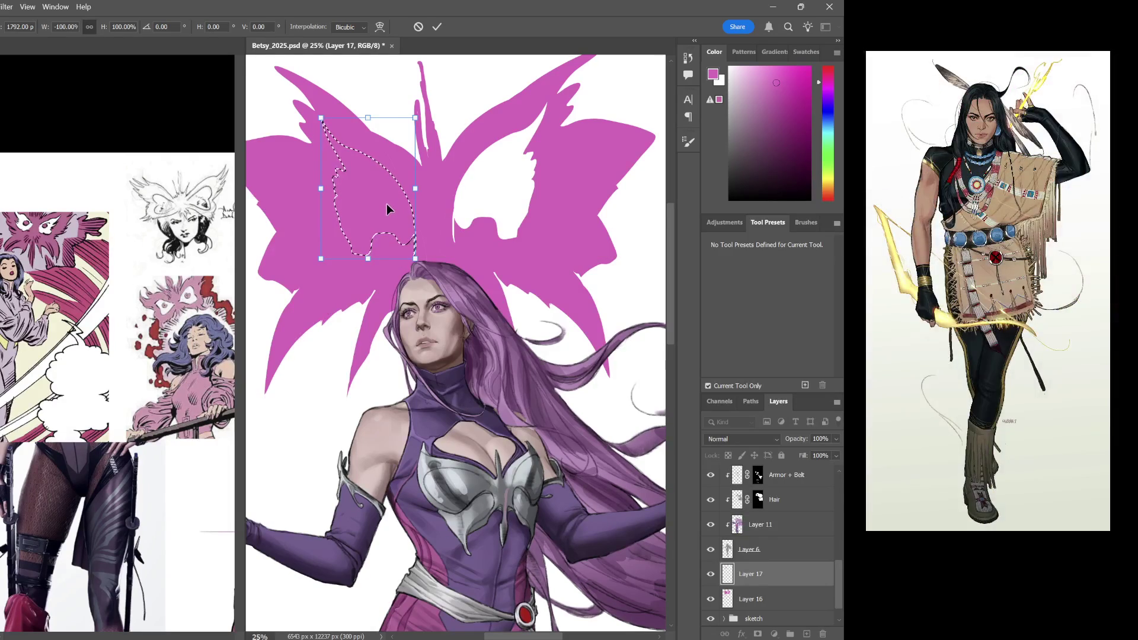
{"action": "left_click_drag", "start_coordinate": [323, 255], "coordinate": [327, 243]}
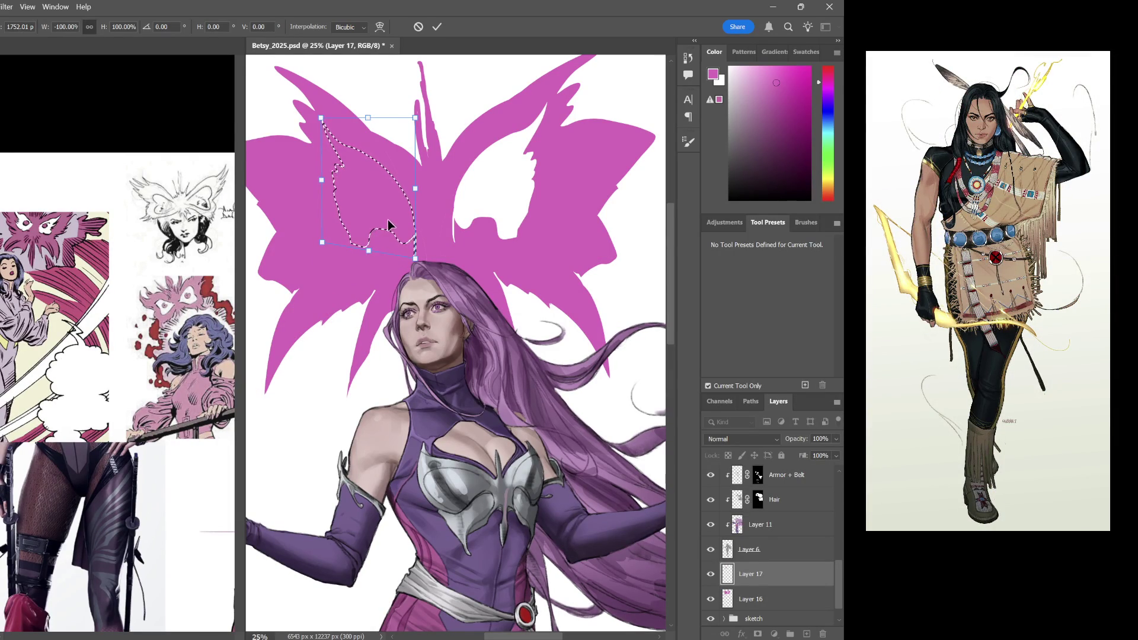
{"action": "key", "text": "Return"}
{"action": "key", "text": "ctrl+d"}
Outline the mirrored cutout on the left wing and hide the butterfly on Layer 16
{"action": "key", "text": "g"}
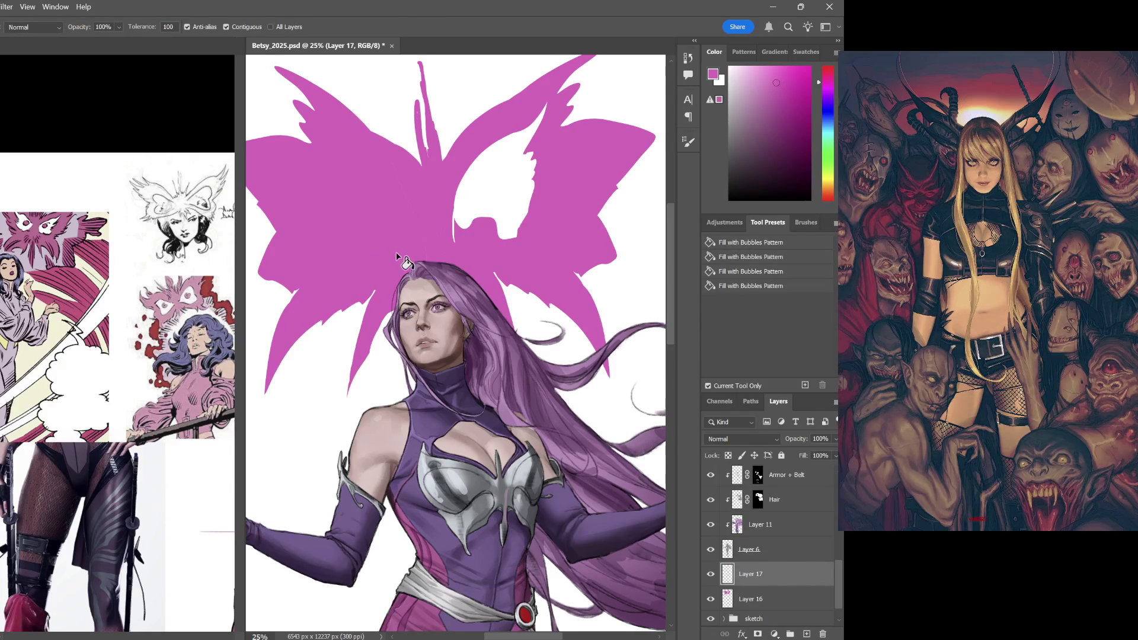
{"action": "left_click_drag", "start_coordinate": [322, 120], "coordinate": [415, 249]}
{"action": "key", "text": "e"}
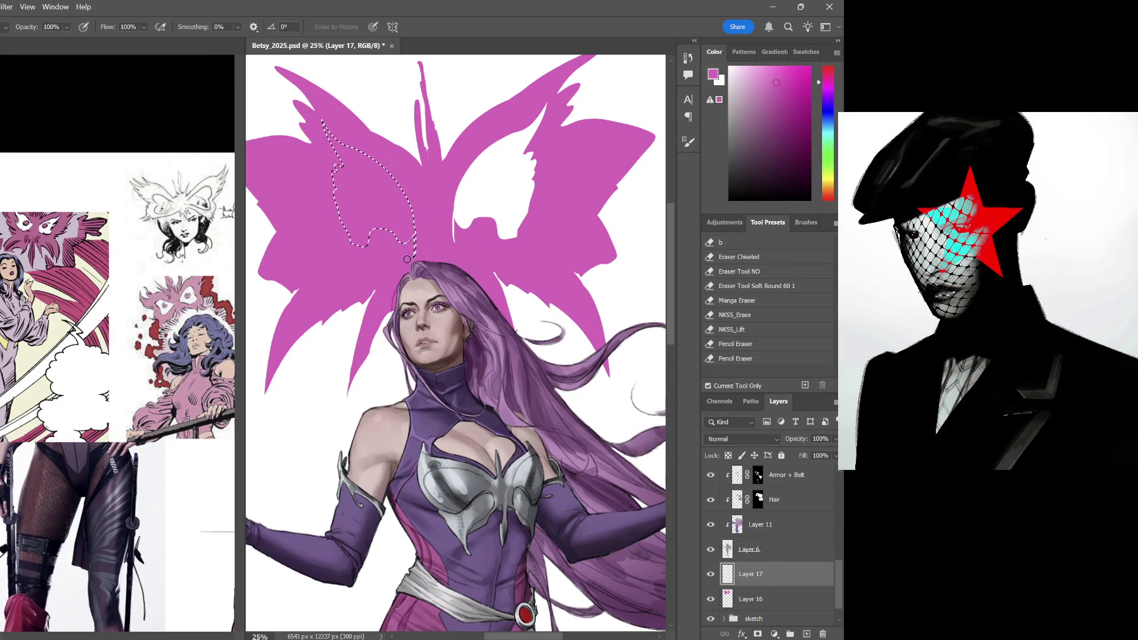
{"action": "key", "text": "bracketright"}
{"action": "key", "text": "bracketright"}
{"action": "key", "text": "bracketright"}
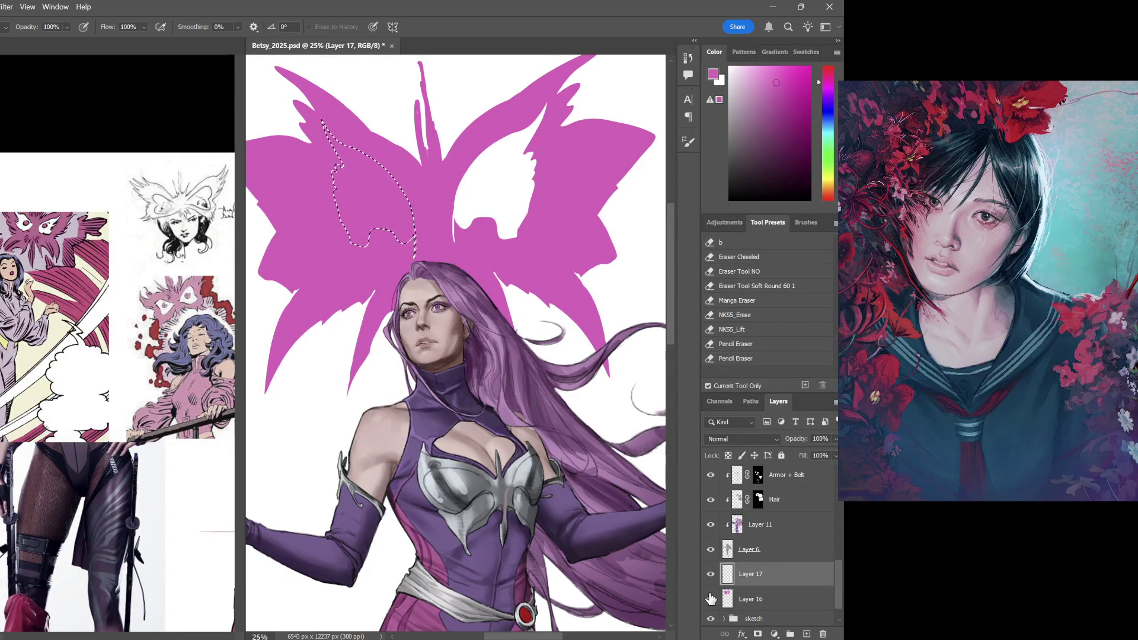
{"action": "left_click", "coordinate": [711, 574]}
{"action": "left_click", "coordinate": [710, 574]}
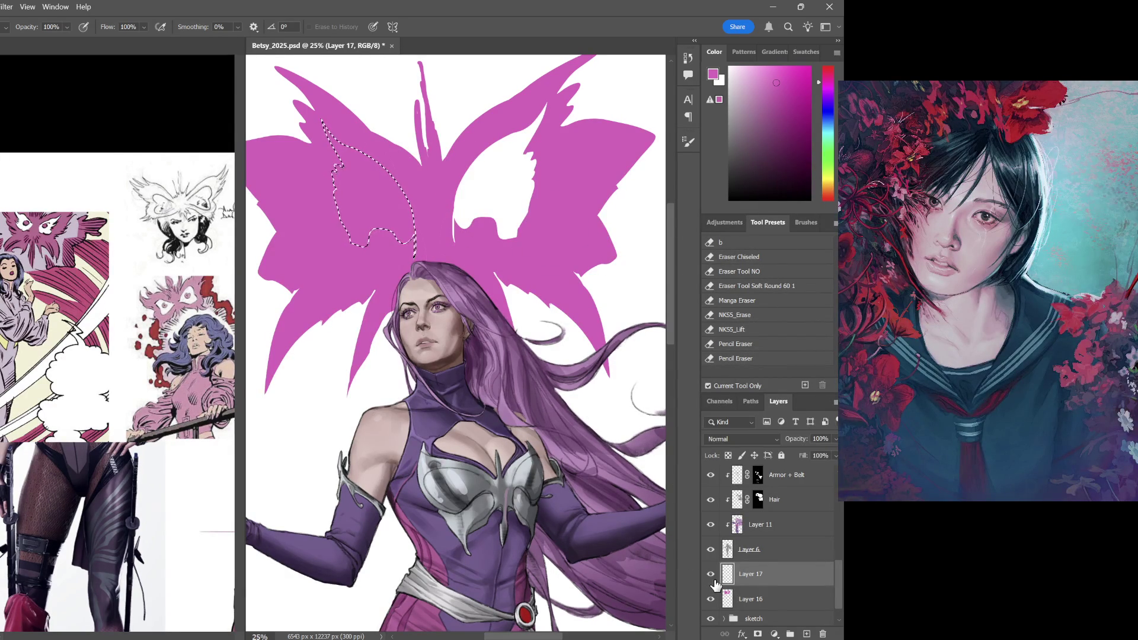
{"action": "left_click", "coordinate": [712, 601]}
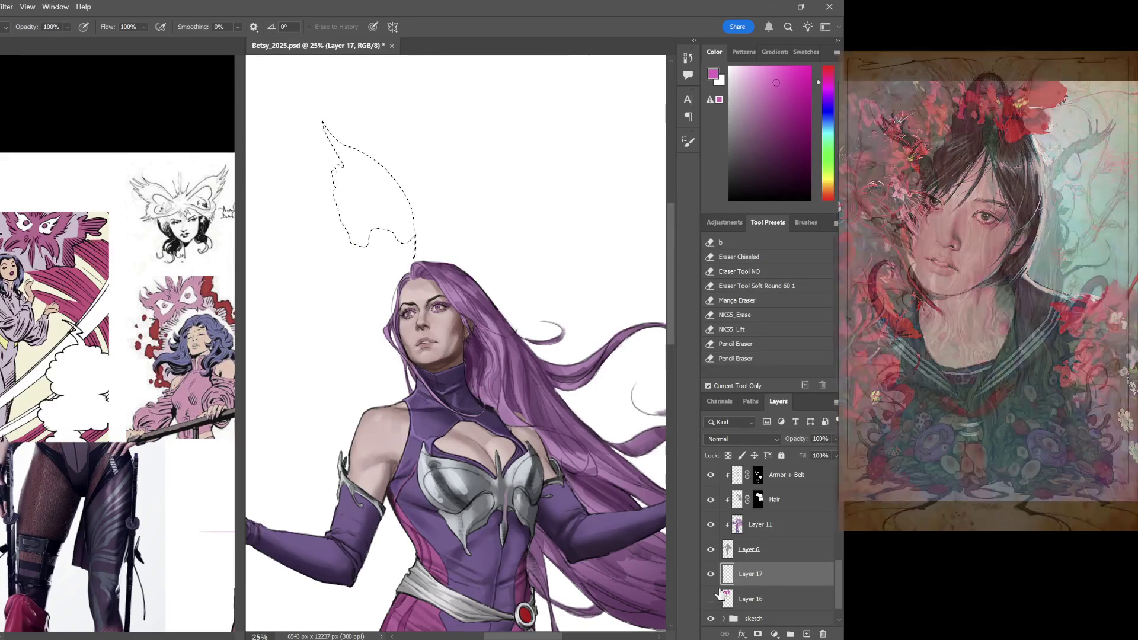
Fill the left-wing selection with white to cut a matching hole and merge away Layer 17
{"action": "key", "text": "g"}
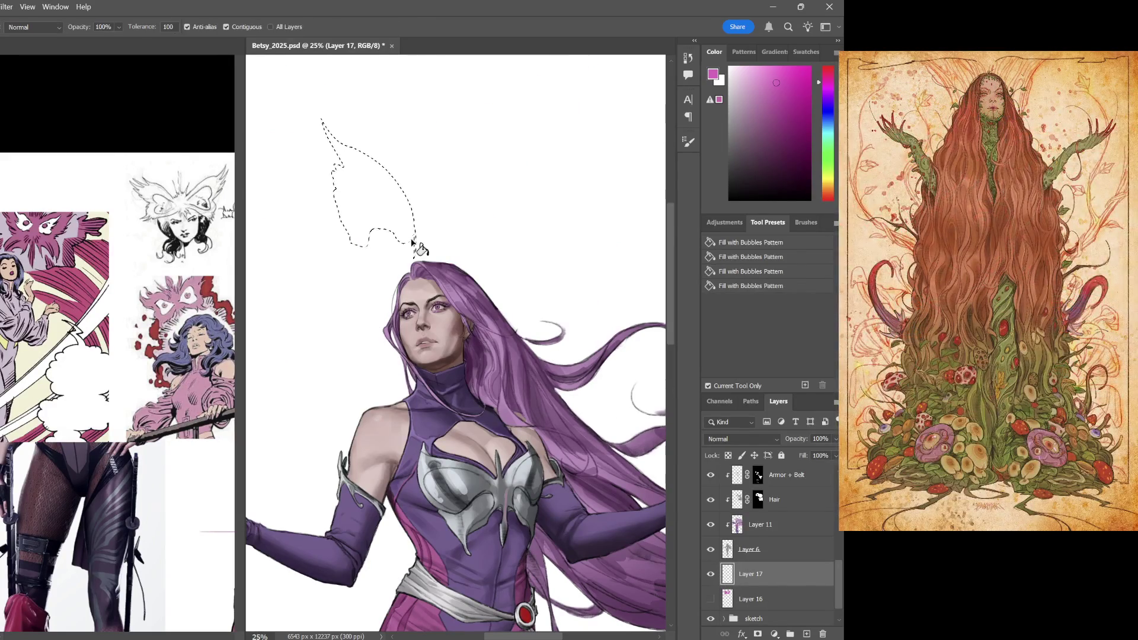
{"action": "left_click", "coordinate": [391, 208]}
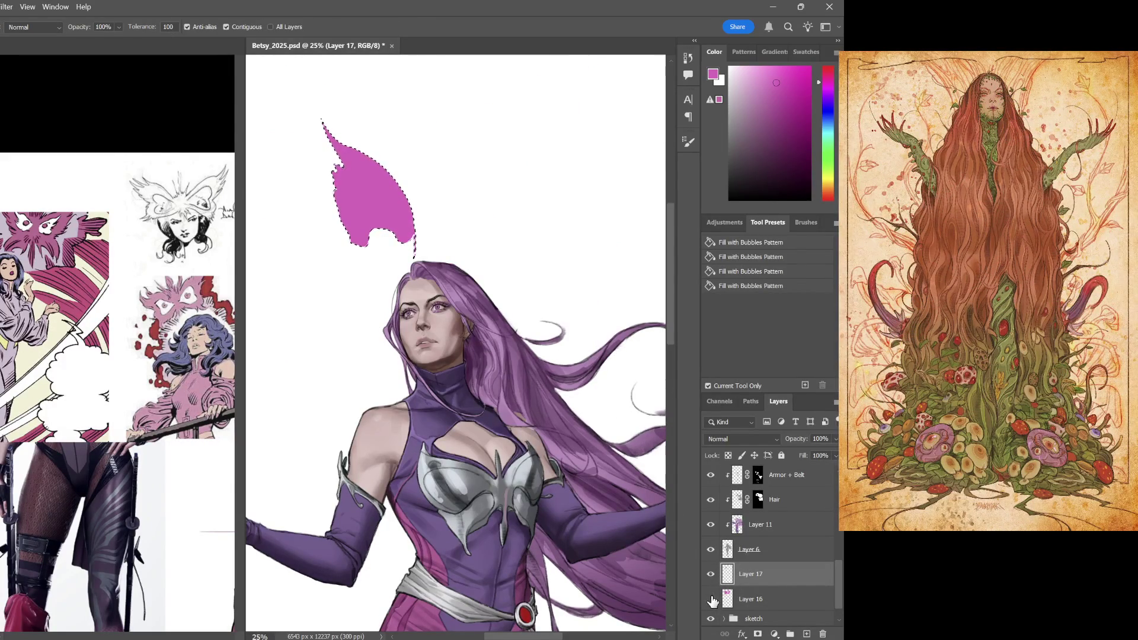
{"action": "left_click", "coordinate": [711, 601]}
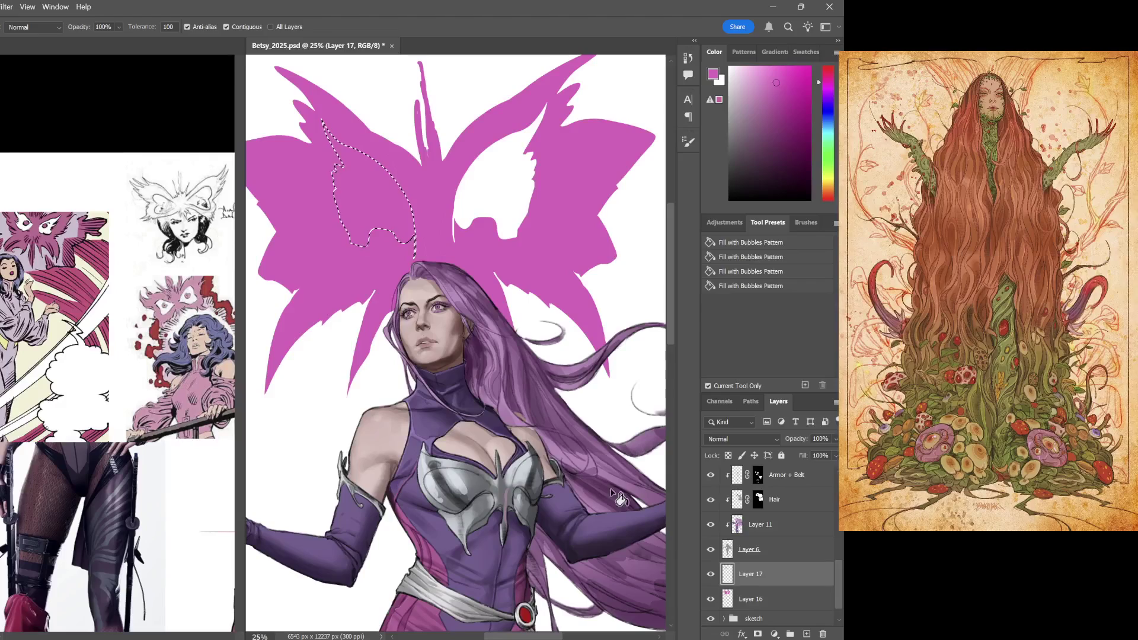
{"action": "key", "text": "e"}
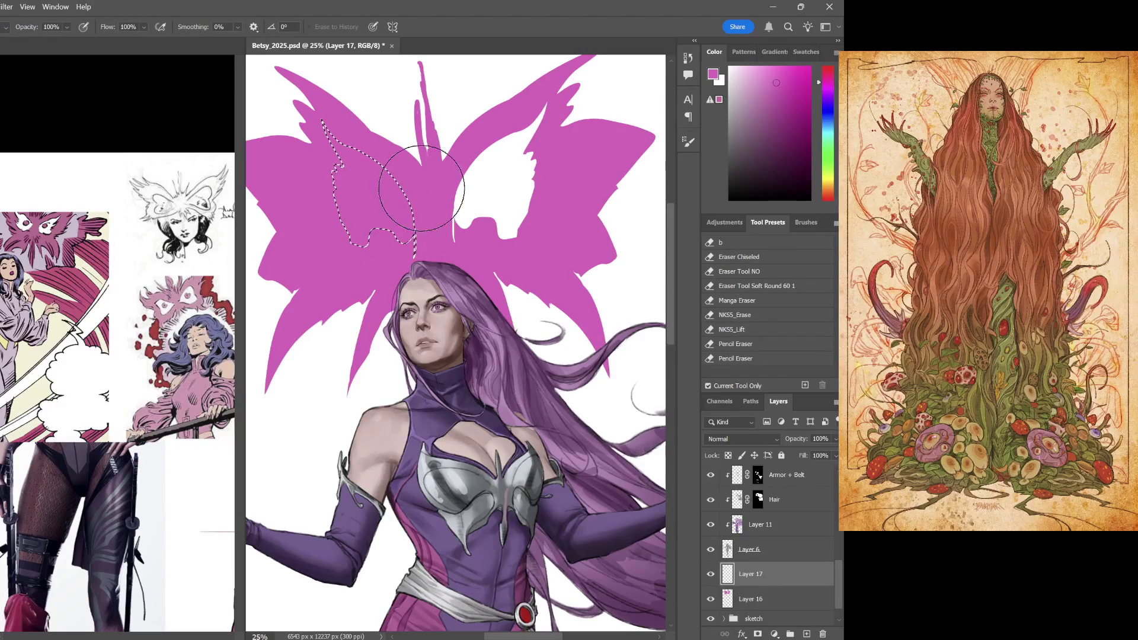
{"action": "key", "text": "x"}
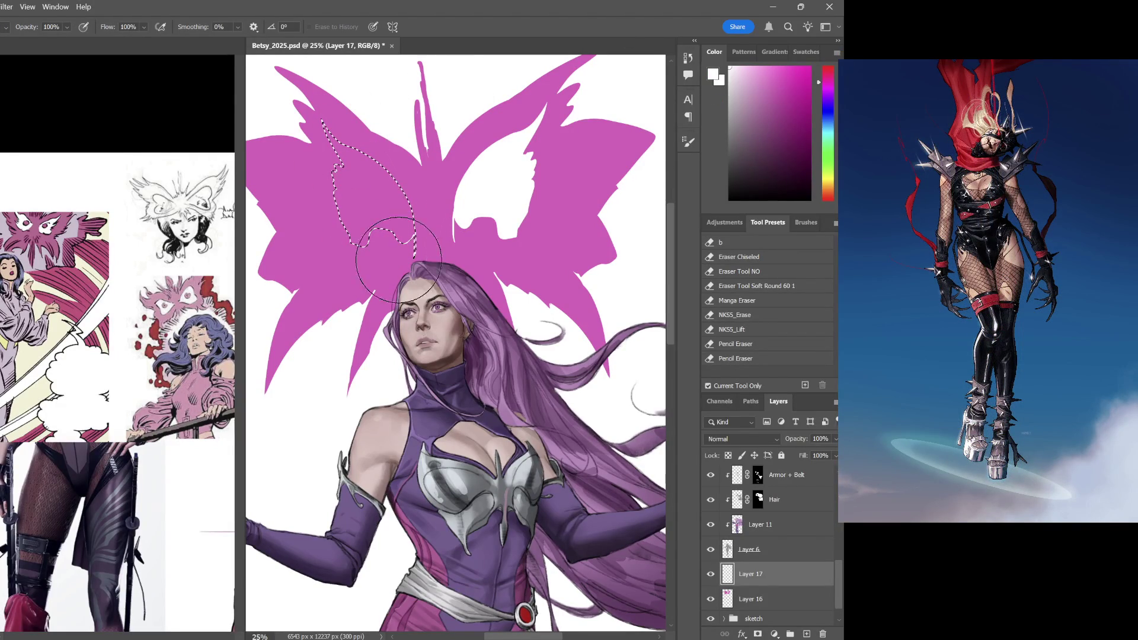
{"action": "key", "text": "b"}
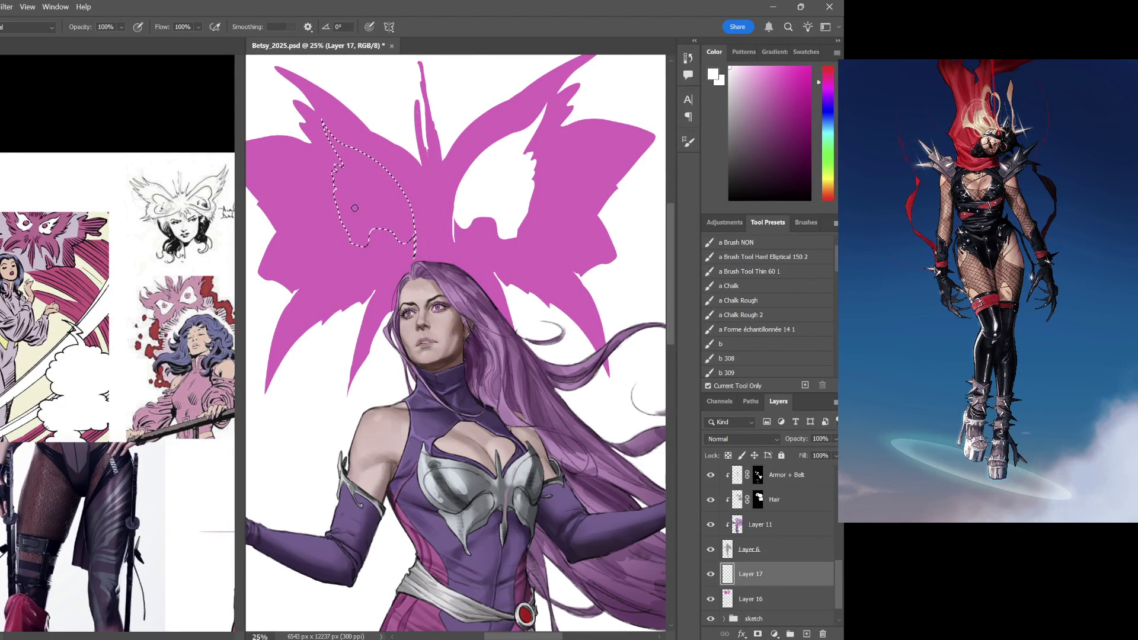
{"action": "key", "text": "alt+Delete"}
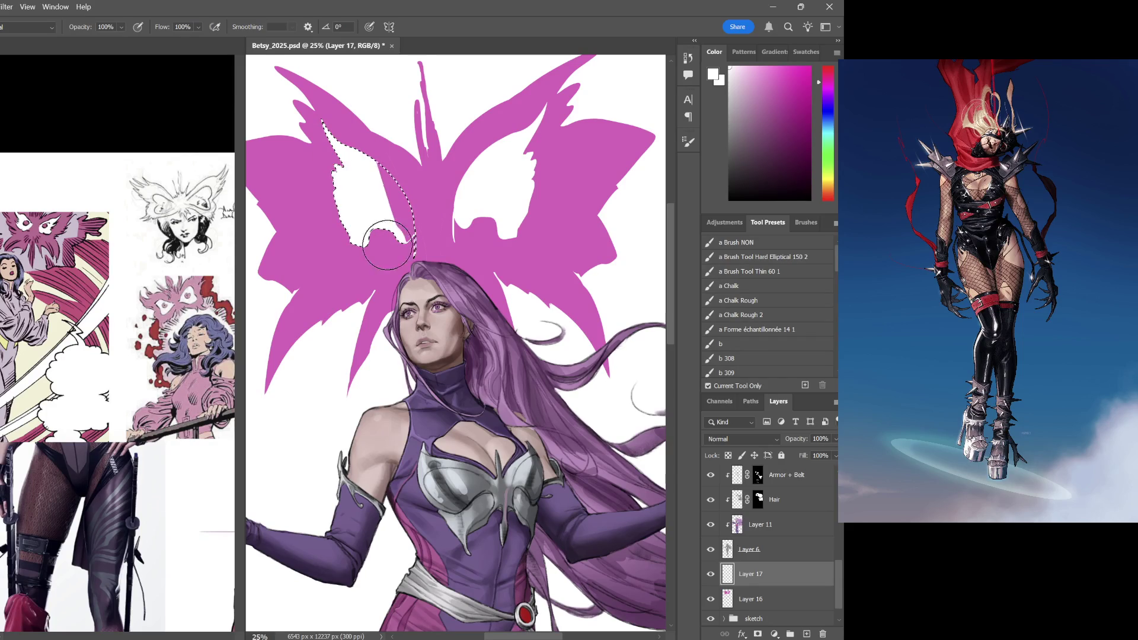
{"action": "key", "text": "ctrl+d"}
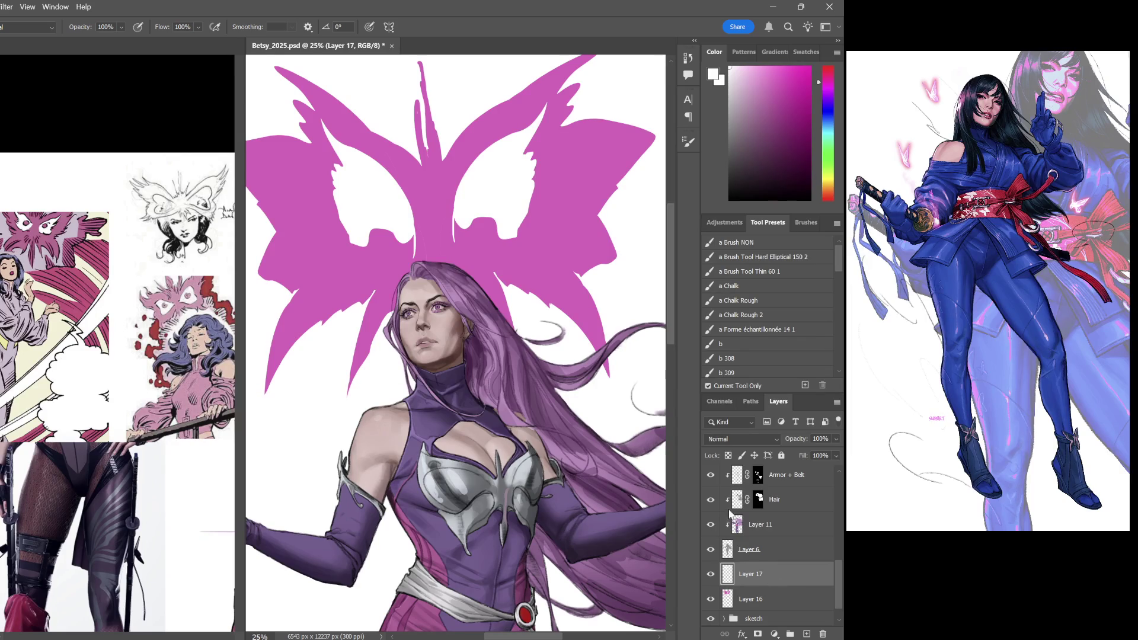
{"action": "key", "text": "ctrl+e"}
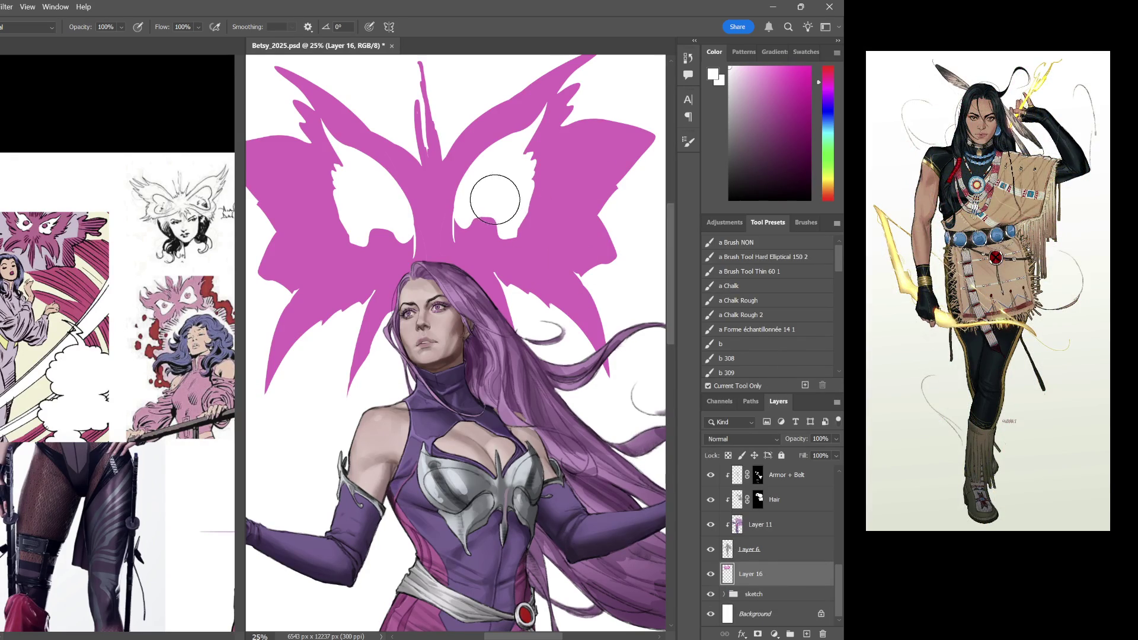
Load a brush preset and sample the butterfly's magenta from the canvas with the Eyedropper
{"action": "left_click", "coordinate": [776, 242]}
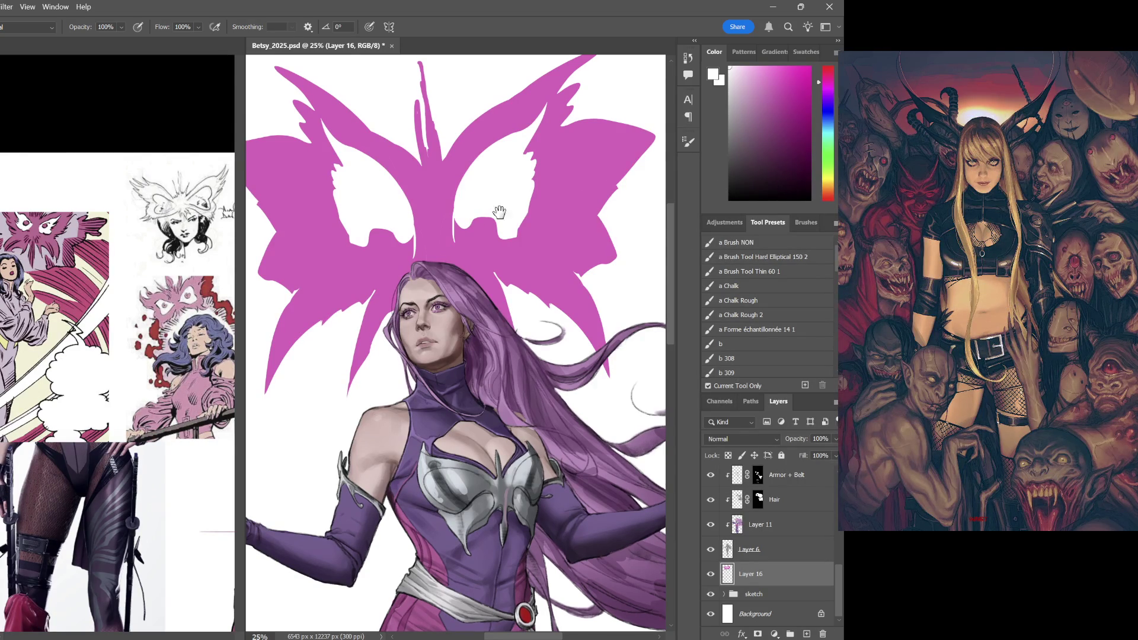
{"action": "scroll", "coordinate": [496, 204], "scroll_direction": "up", "scroll_amount": 2}
{"action": "scroll", "coordinate": [518, 247], "scroll_direction": "up", "scroll_amount": 3}
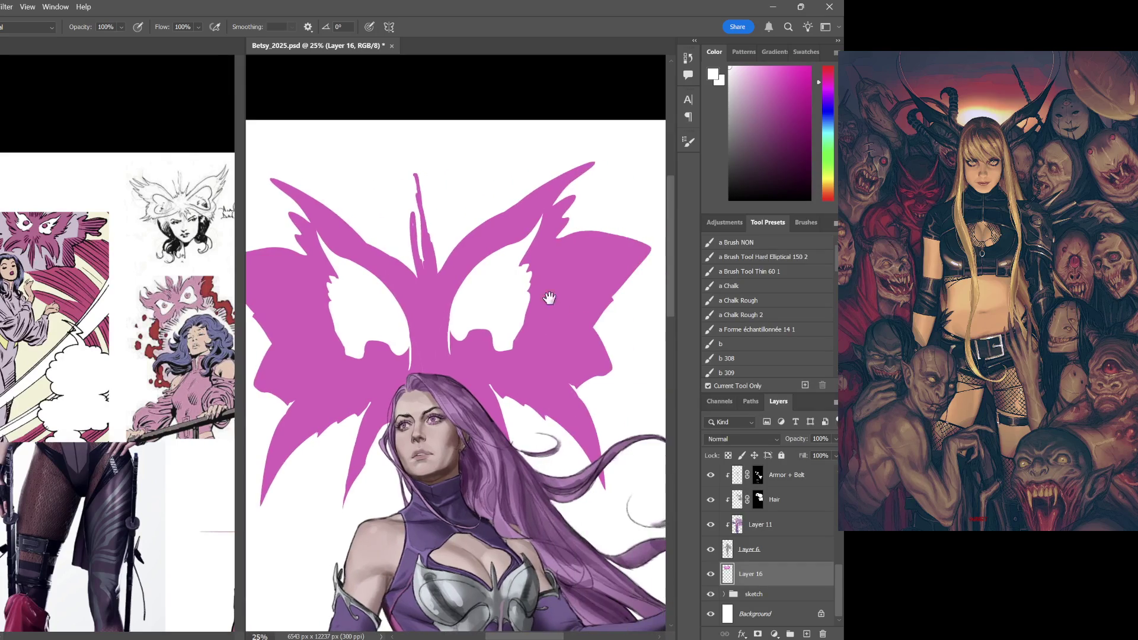
{"action": "scroll", "coordinate": [541, 290], "scroll_direction": "down", "scroll_amount": 4}
{"action": "left_click_drag", "start_coordinate": [773, 114], "coordinate": [779, 159]}
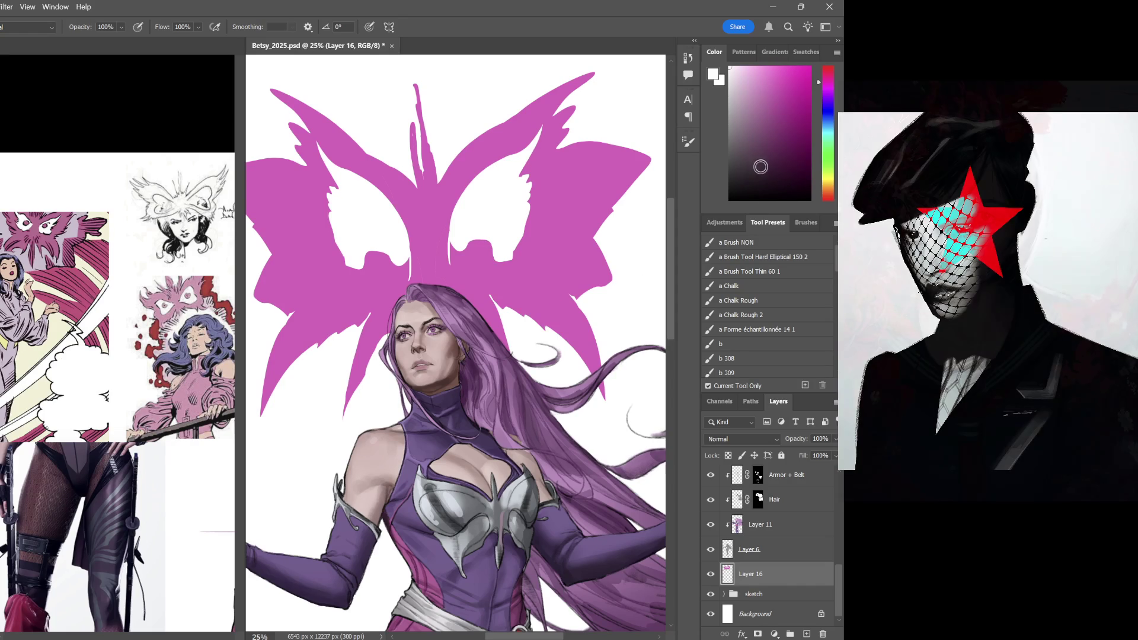
{"action": "key", "text": "i"}
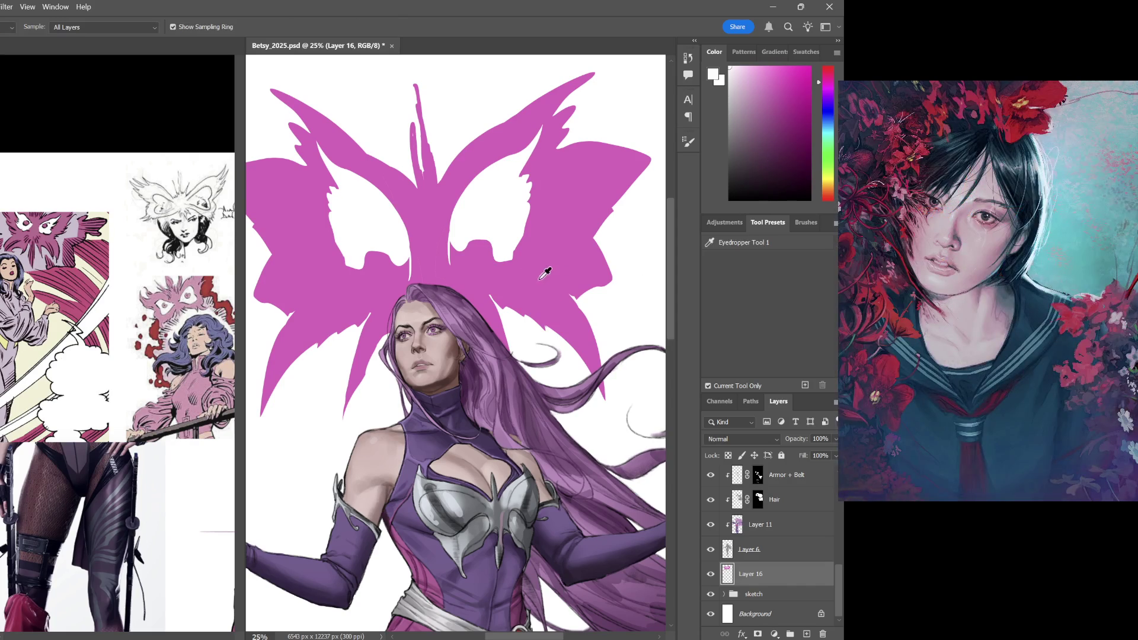
{"action": "left_click", "coordinate": [555, 262]}
Brush magenta diagonals across the left wing cutout, undoing a stray stroke on the right one
{"action": "key", "text": "b"}
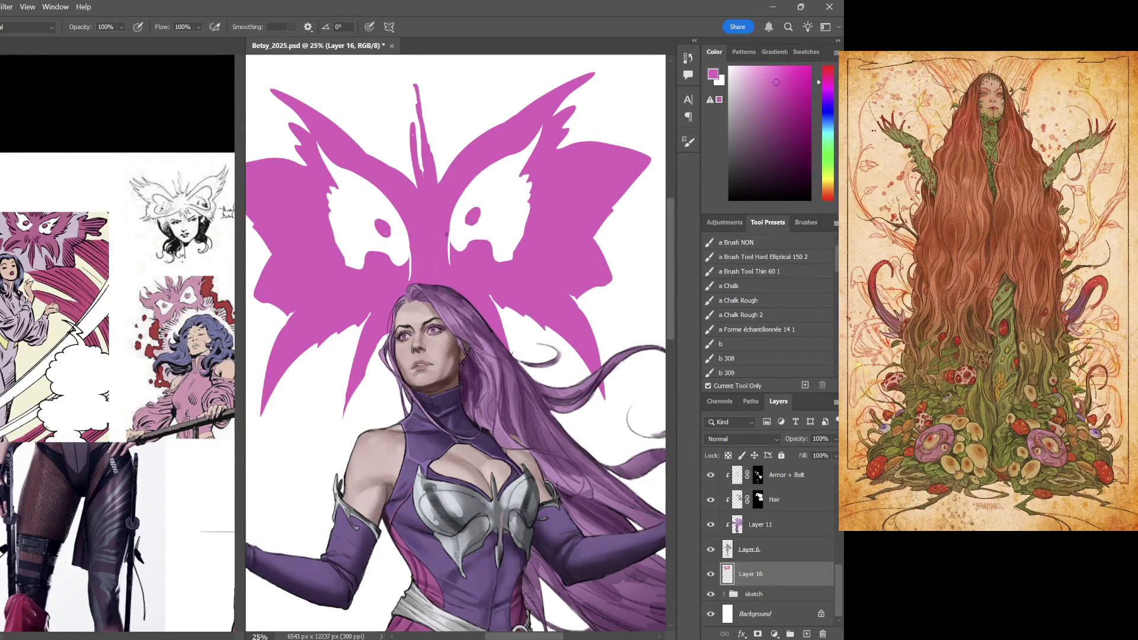
{"action": "left_click_drag", "start_coordinate": [457, 201], "coordinate": [503, 158]}
{"action": "key", "text": "ctrl+z"}
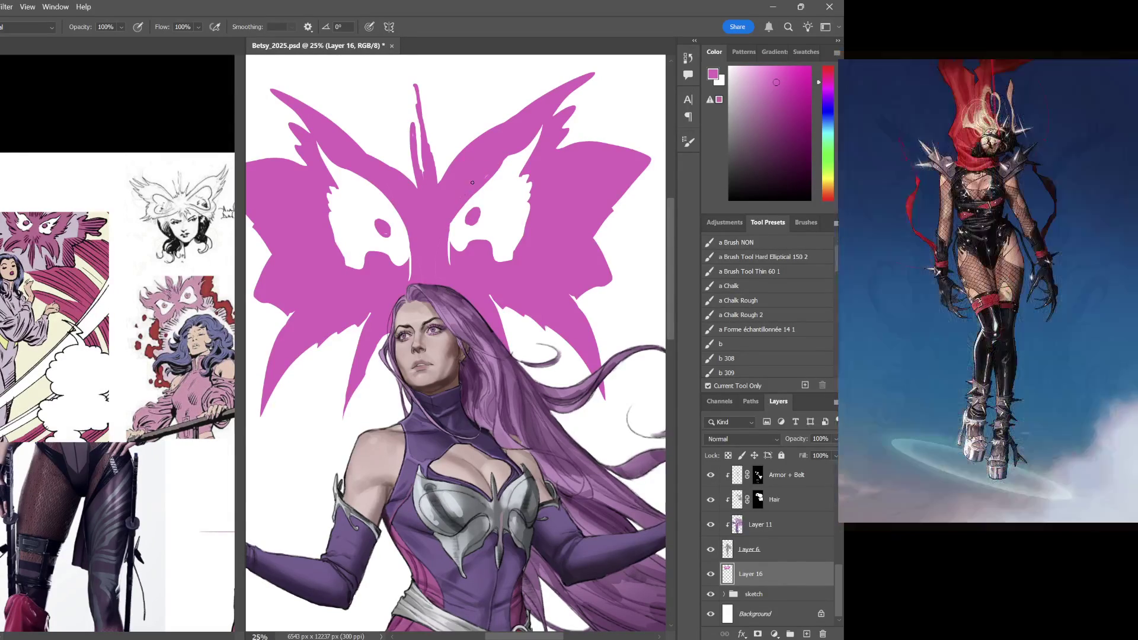
{"action": "left_click_drag", "start_coordinate": [428, 245], "coordinate": [365, 169]}
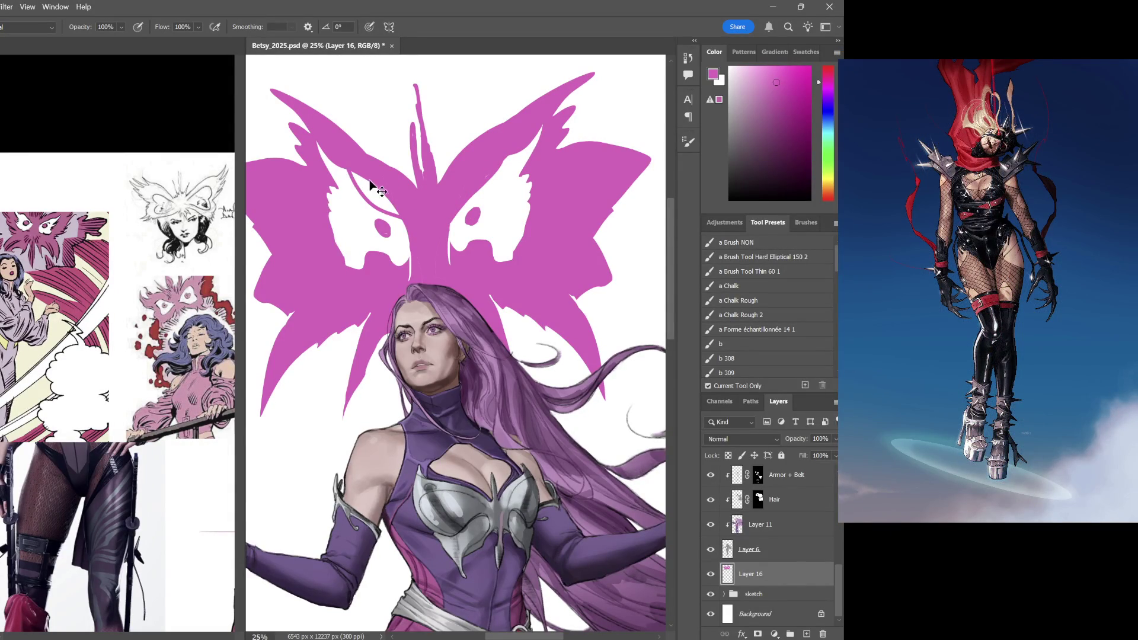
{"action": "left_click_drag", "start_coordinate": [400, 209], "coordinate": [371, 191]}
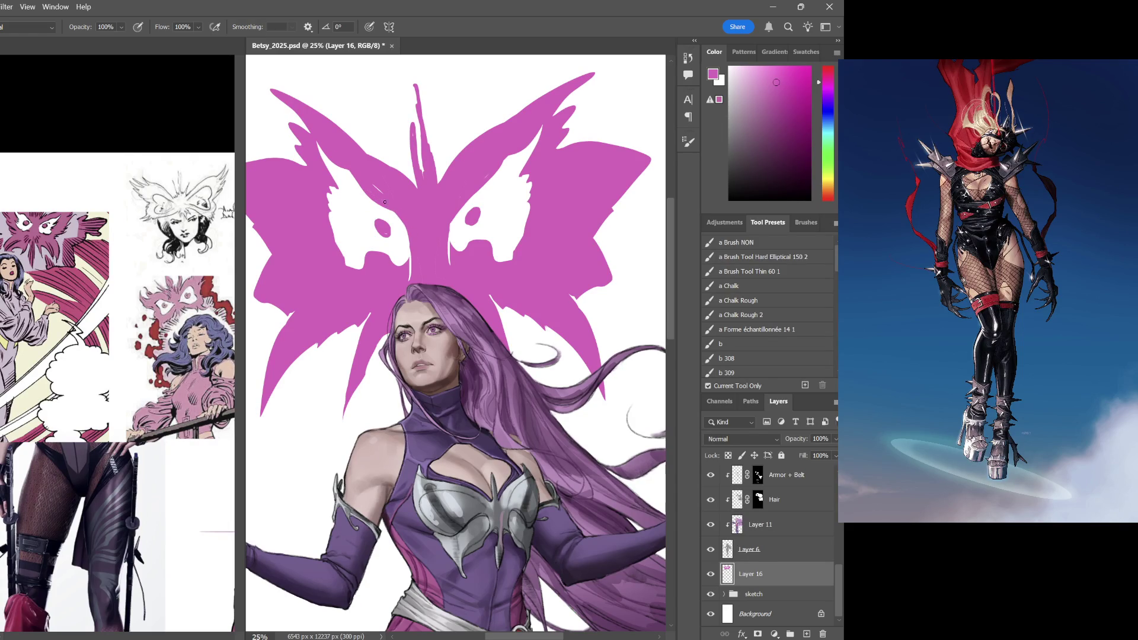
{"action": "left_click_drag", "start_coordinate": [490, 281], "coordinate": [490, 235]}
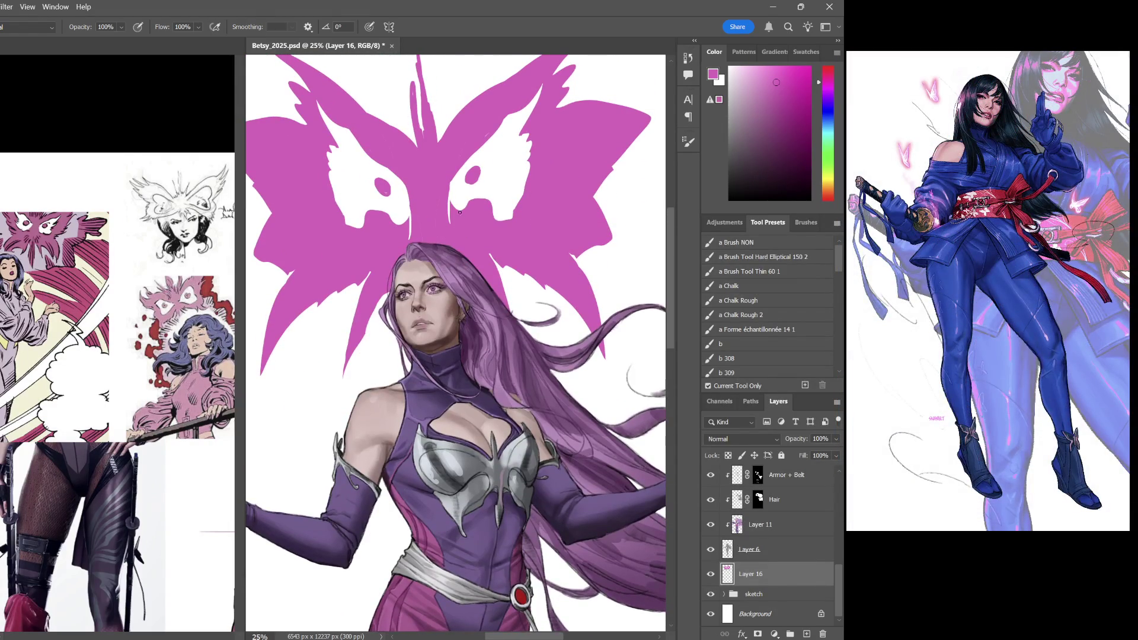
Erase the thin white line near the butterfly's centre with a soft round eraser
{"action": "key", "text": "e"}
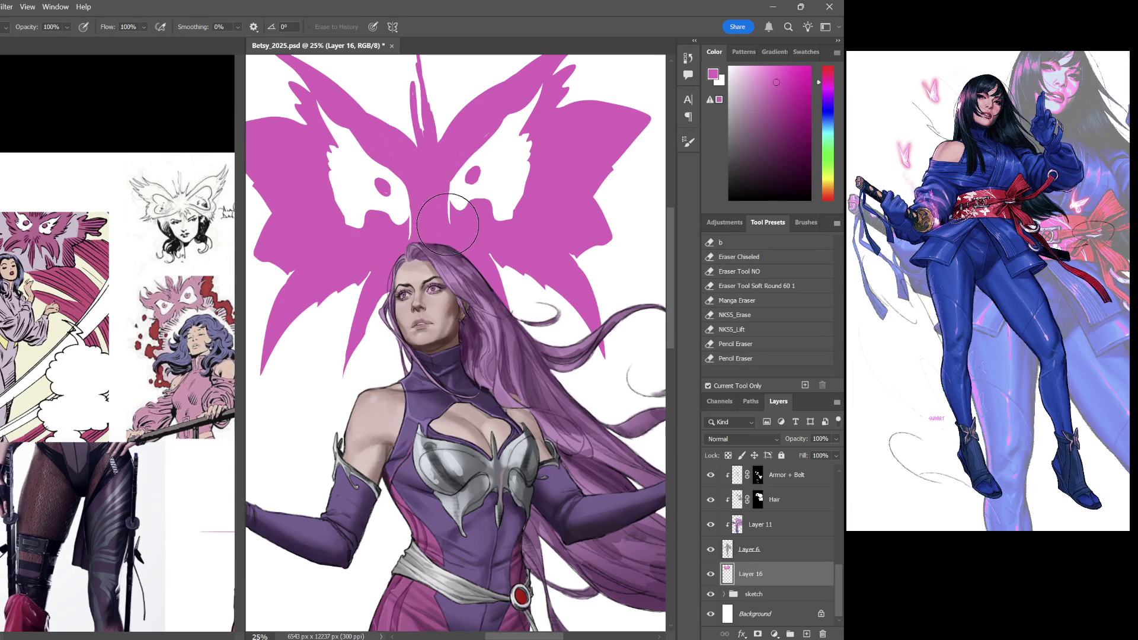
{"action": "left_click", "coordinate": [758, 285]}
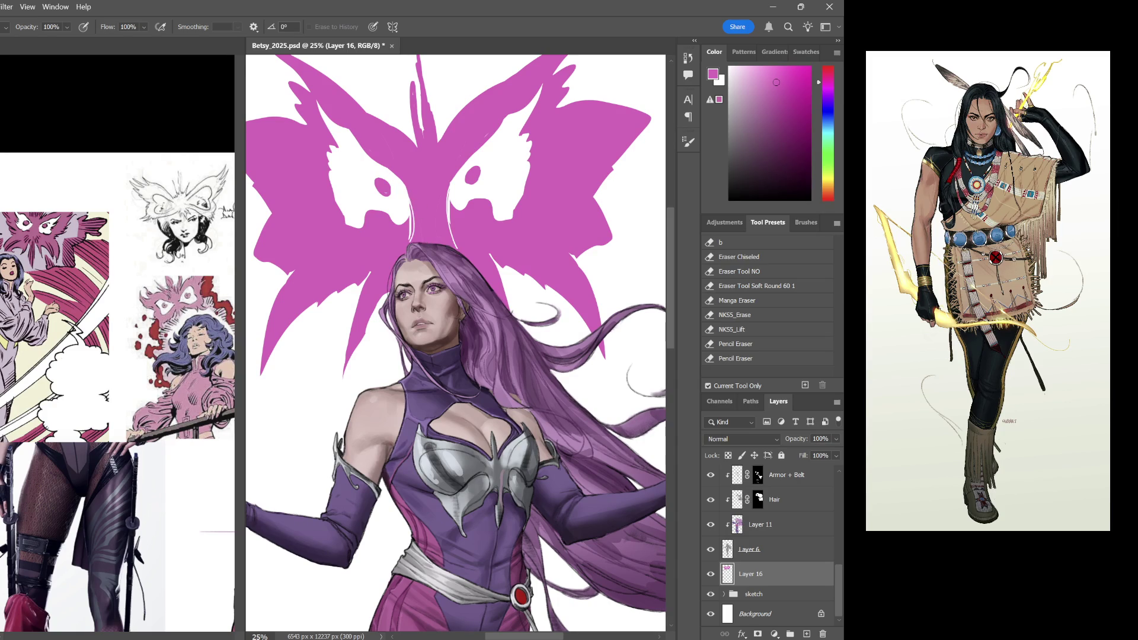
{"action": "mouse_move", "coordinate": [412, 201]}
{"action": "left_mouse_down"}
{"action": "mouse_move", "coordinate": [412, 236]}
{"action": "mouse_move", "coordinate": [499, 266]}
{"action": "left_mouse_up"}
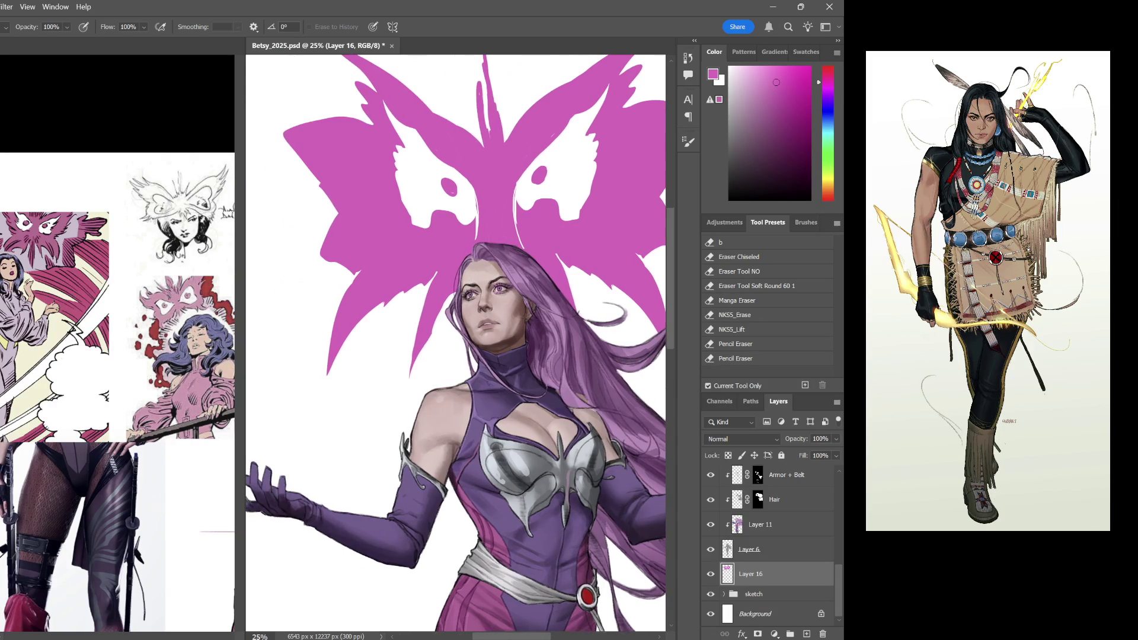
{"action": "left_click_drag", "start_coordinate": [506, 221], "coordinate": [491, 293]}
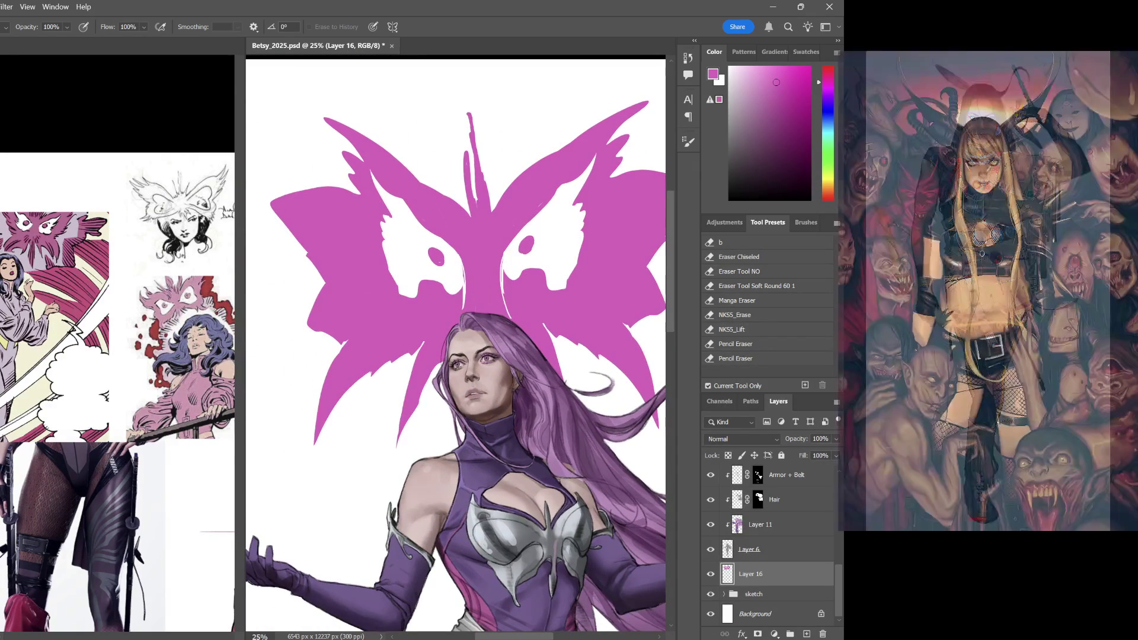
{"action": "key", "text": "l"}
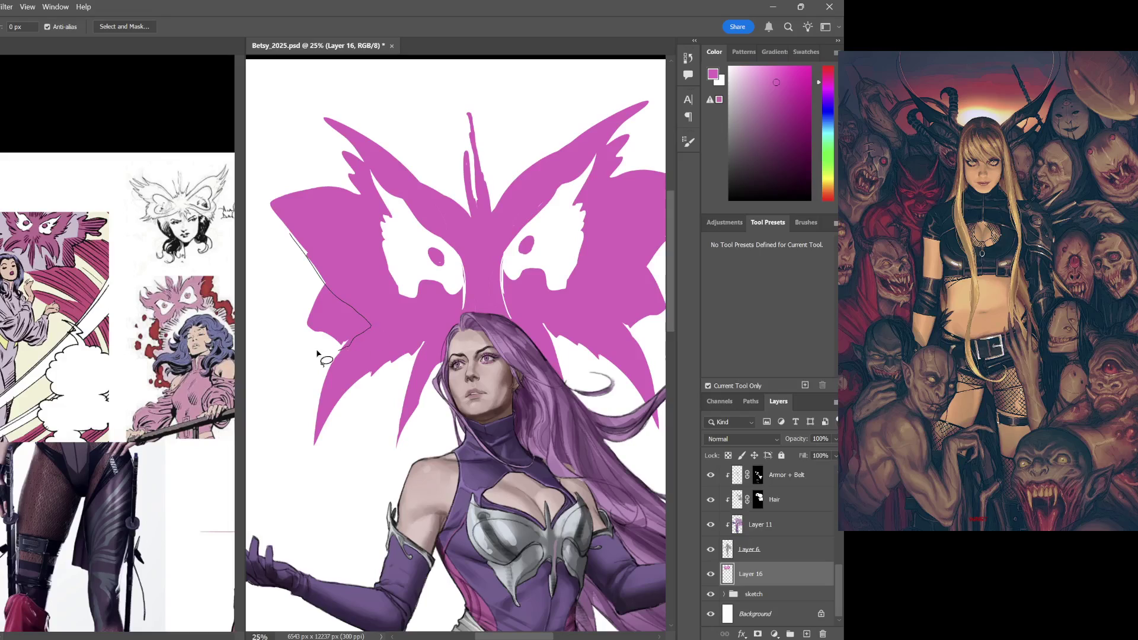
{"action": "left_click_drag", "start_coordinate": [324, 285], "coordinate": [524, 283]}
{"action": "mouse_move", "coordinate": [594, 251]}
{"action": "left_mouse_down"}
{"action": "mouse_move", "coordinate": [538, 316]}
{"action": "mouse_move", "coordinate": [624, 244]}
{"action": "left_mouse_up"}
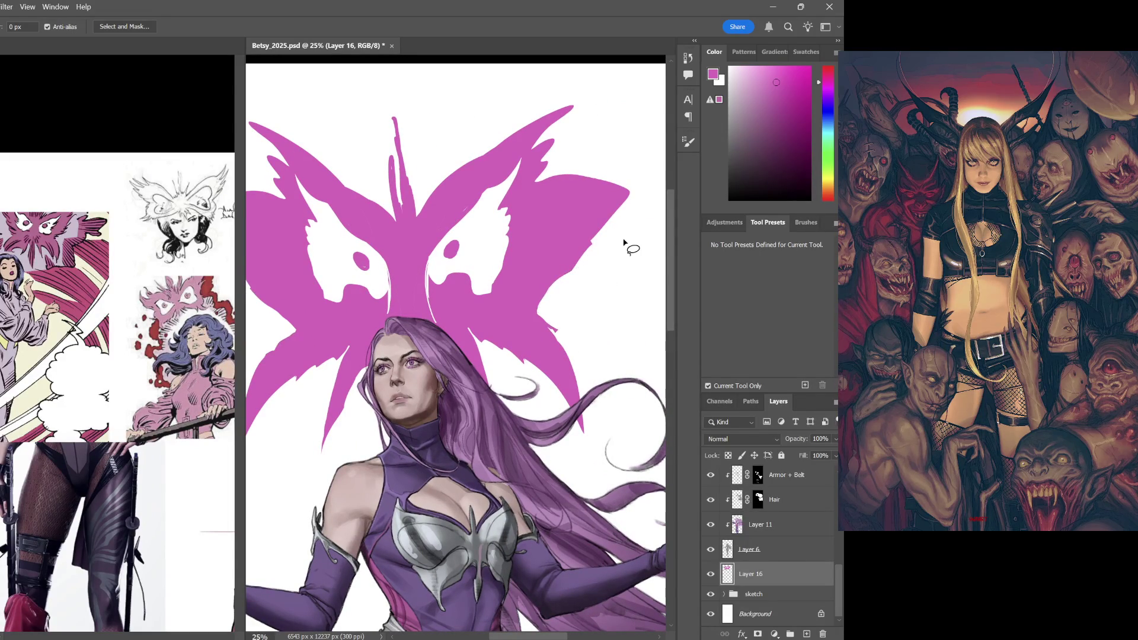
{"action": "key", "text": "ctrl+0"}
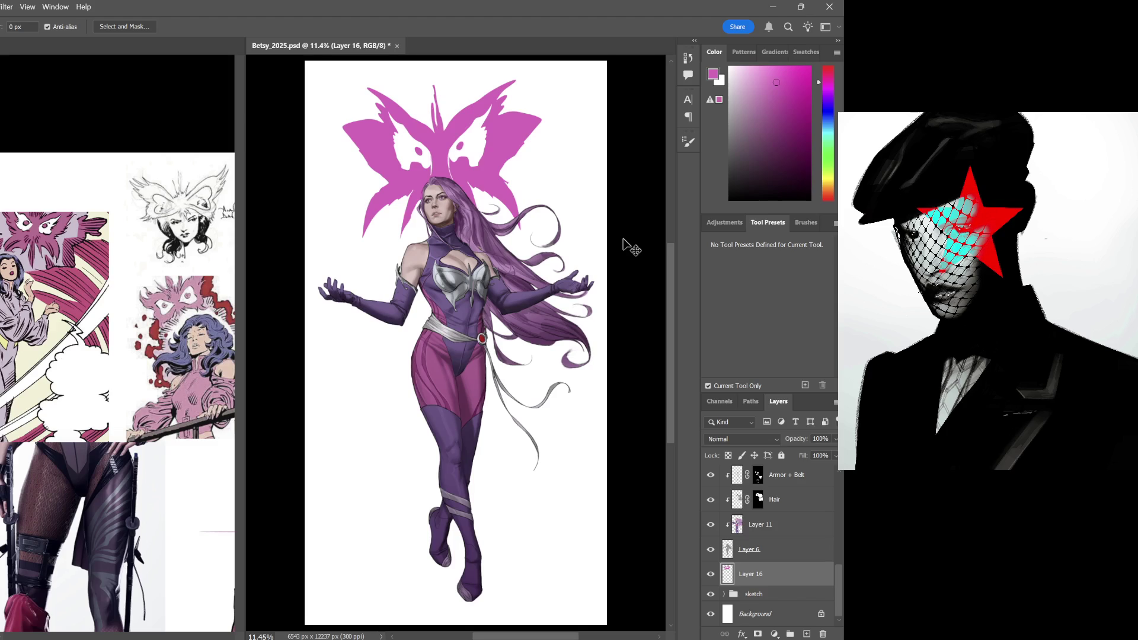
{"action": "key", "text": "ctrl+plus"}
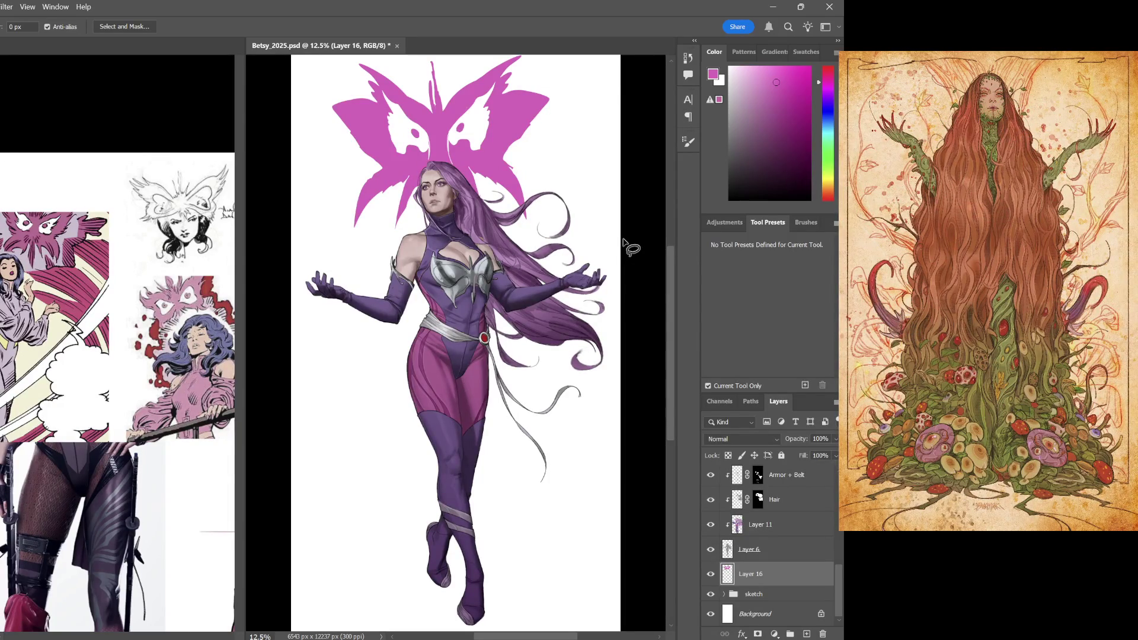
{"action": "key", "text": "ctrl+equal"}
{"action": "key", "text": "ctrl+equal"}
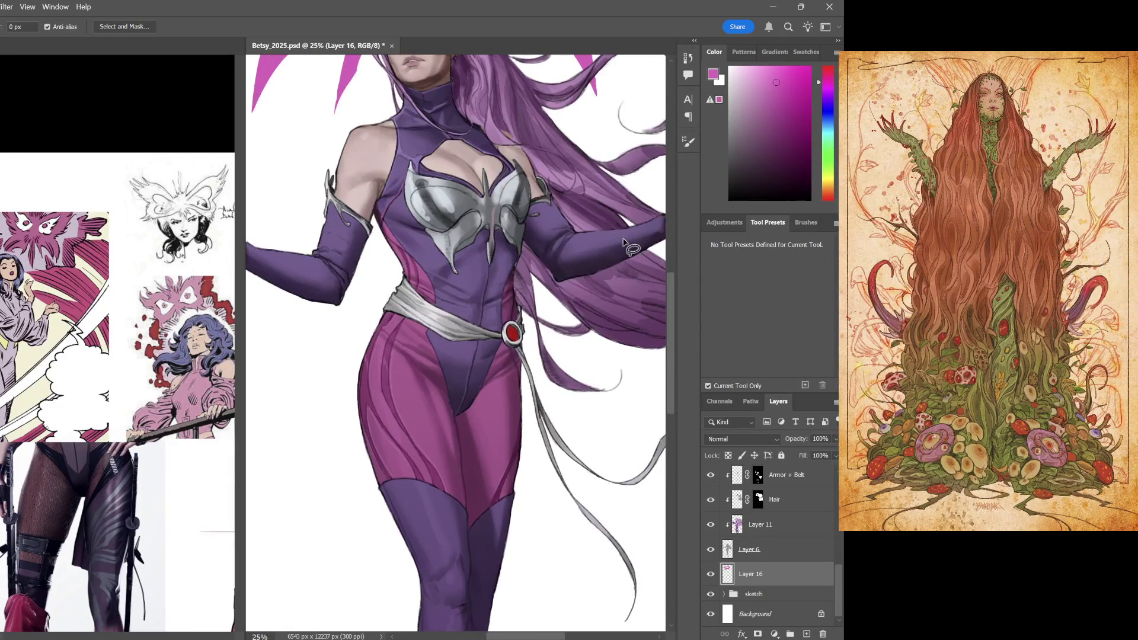
{"action": "scroll", "coordinate": [627, 246], "scroll_direction": "up", "scroll_amount": 1}
{"action": "scroll", "coordinate": [605, 275], "scroll_direction": "up", "scroll_amount": 3}
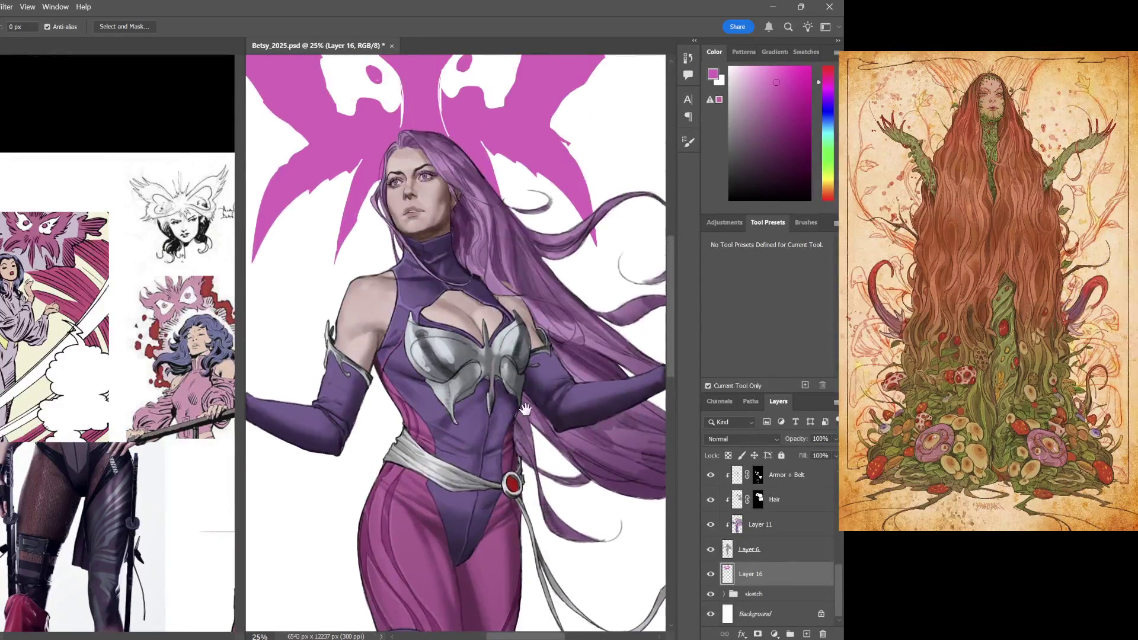
{"action": "scroll", "coordinate": [578, 311], "scroll_direction": "up", "scroll_amount": 1}
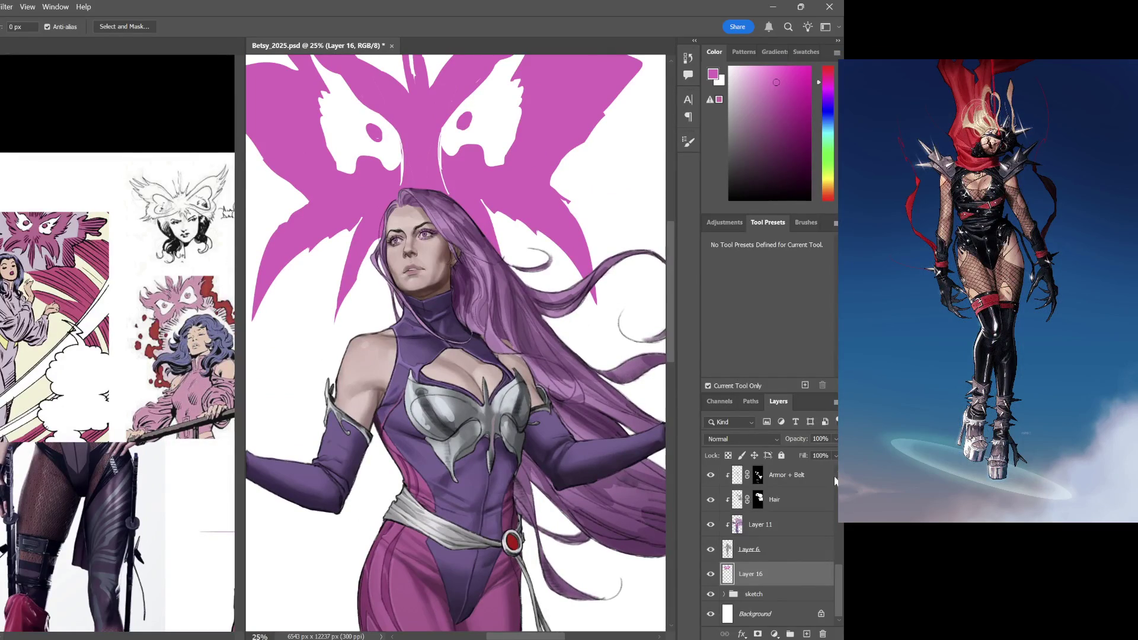
Zoom out over the figure and brush a small magenta stroke below the butterfly's left wing
{"action": "left_click_drag", "start_coordinate": [842, 576], "coordinate": [842, 484]}
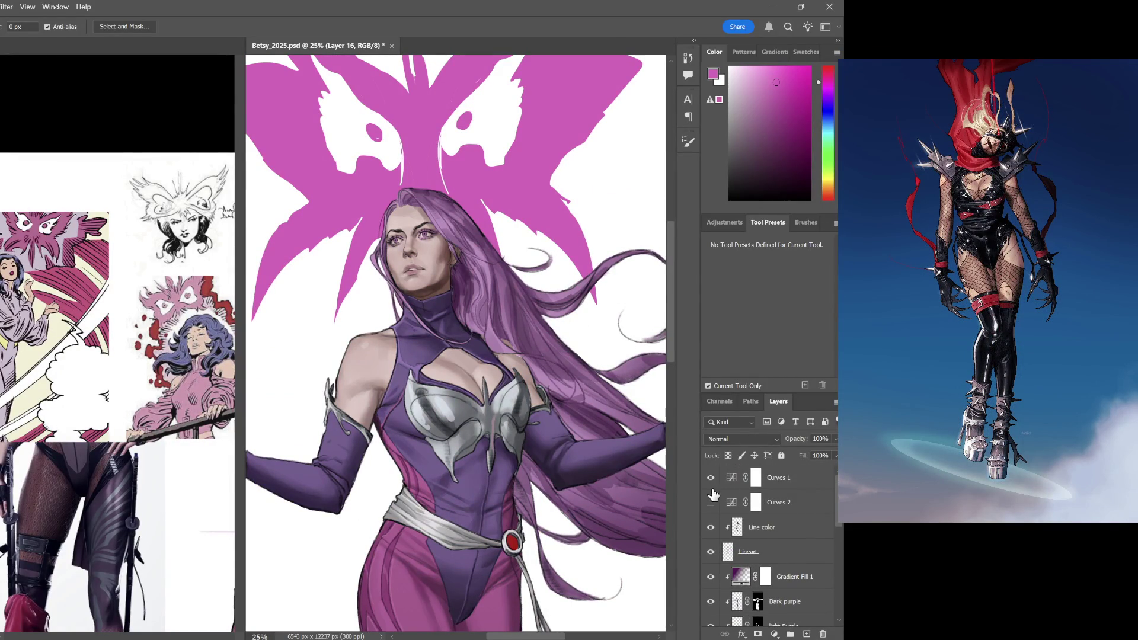
{"action": "key", "text": "ctrl+minus"}
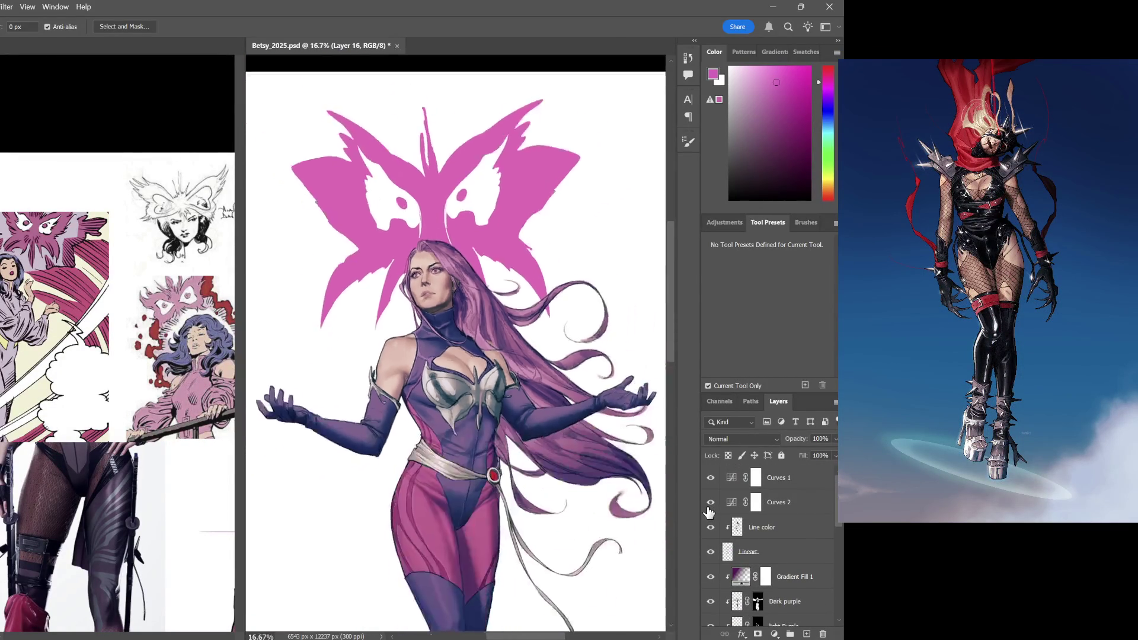
{"action": "key", "text": "ctrl+minus"}
{"action": "key", "text": "ctrl+plus"}
{"action": "key", "text": "ctrl+plus"}
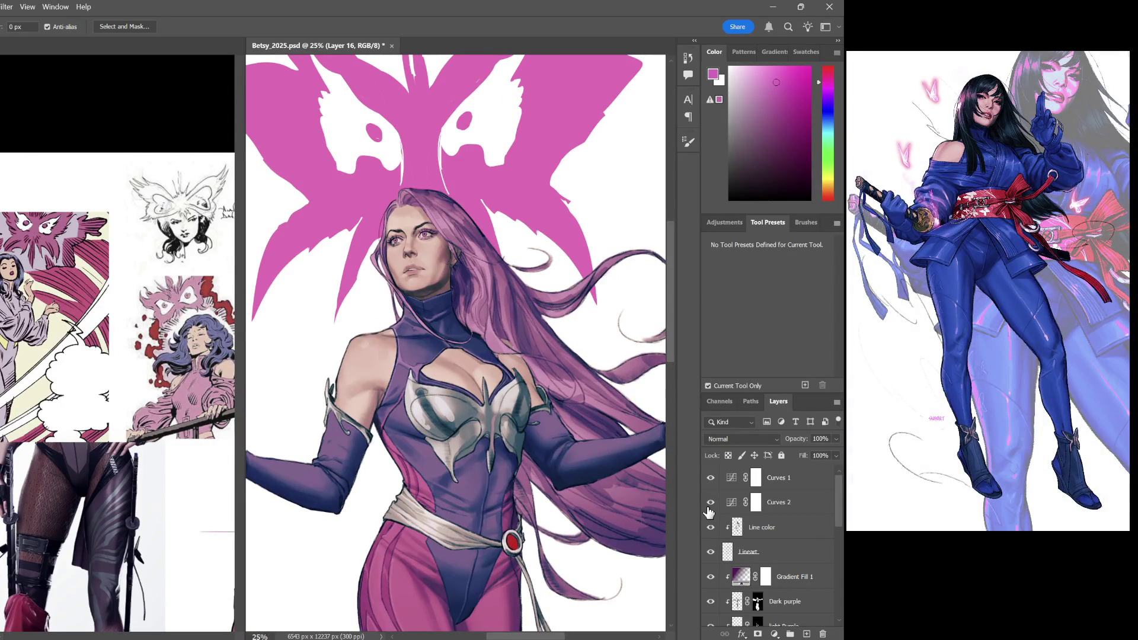
{"action": "key", "text": "ctrl+minus"}
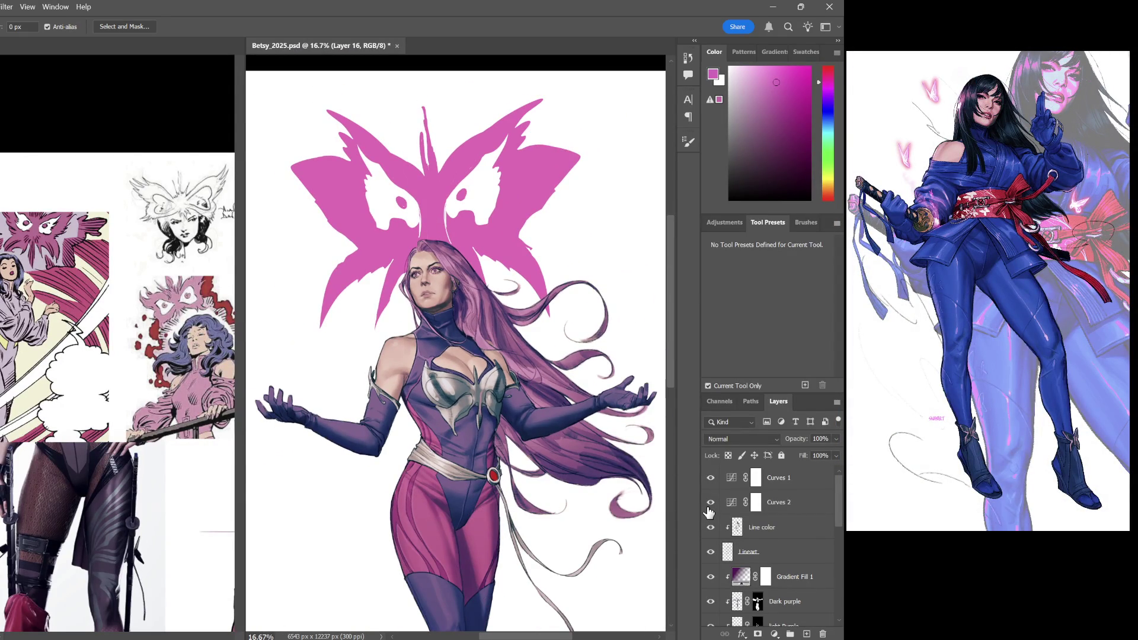
{"action": "mouse_move", "coordinate": [530, 395]}
{"action": "left_mouse_down"}
{"action": "mouse_move", "coordinate": [518, 286]}
{"action": "mouse_move", "coordinate": [556, 320]}
{"action": "left_mouse_up"}
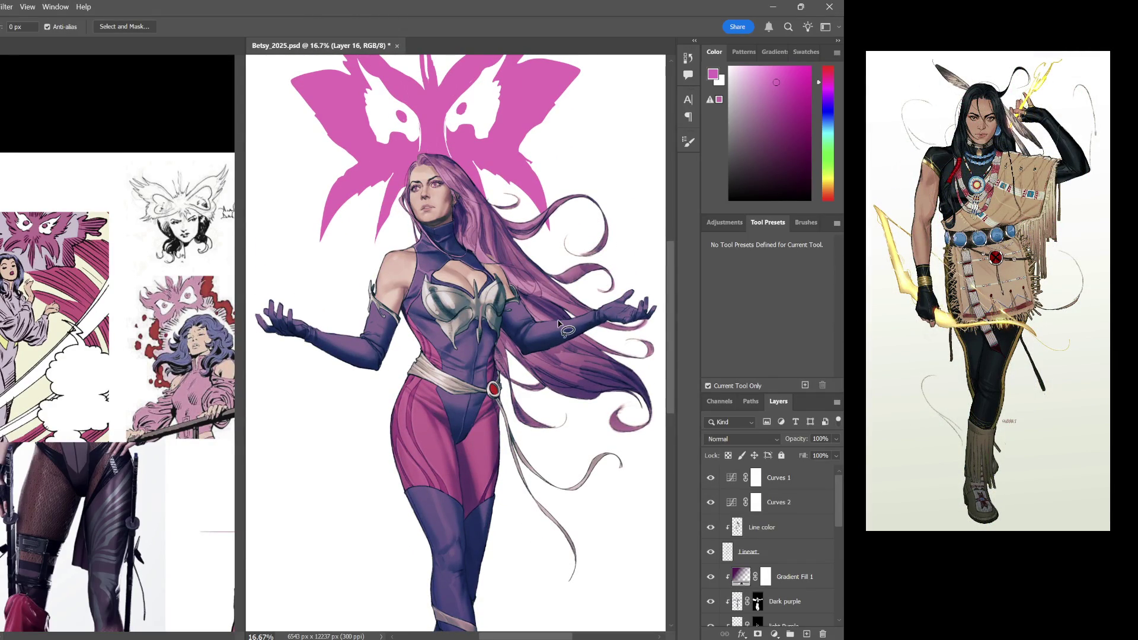
{"action": "mouse_move", "coordinate": [558, 323]}
{"action": "left_mouse_down"}
{"action": "mouse_move", "coordinate": [557, 287]}
{"action": "mouse_move", "coordinate": [557, 340]}
{"action": "left_mouse_up"}
{"action": "key", "text": "b"}
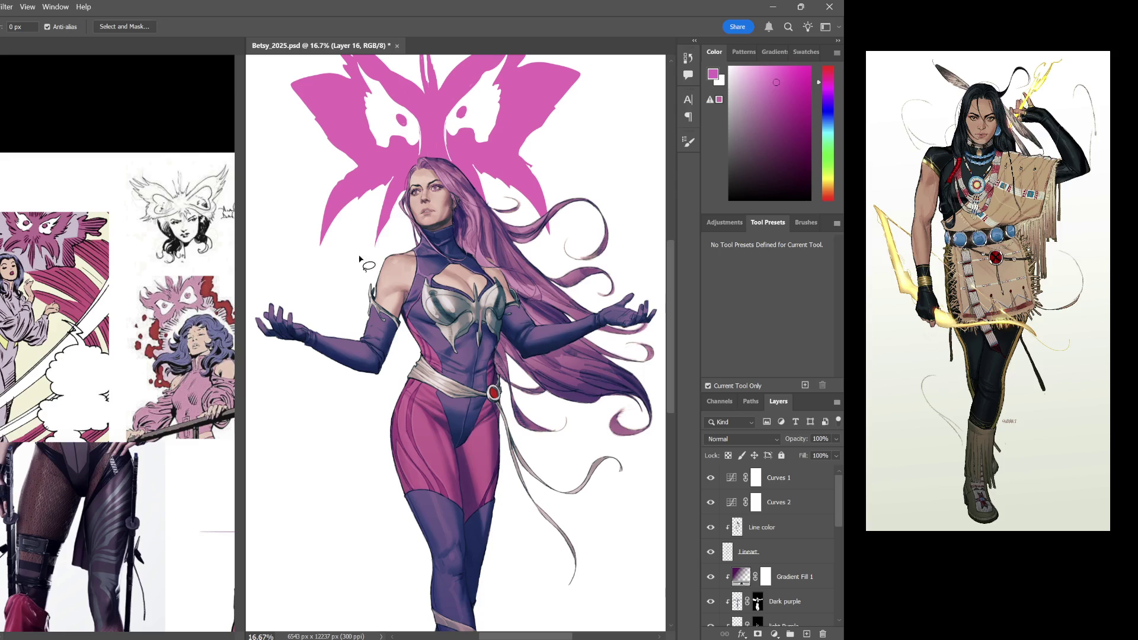
{"action": "left_click_drag", "start_coordinate": [351, 240], "coordinate": [359, 233]}
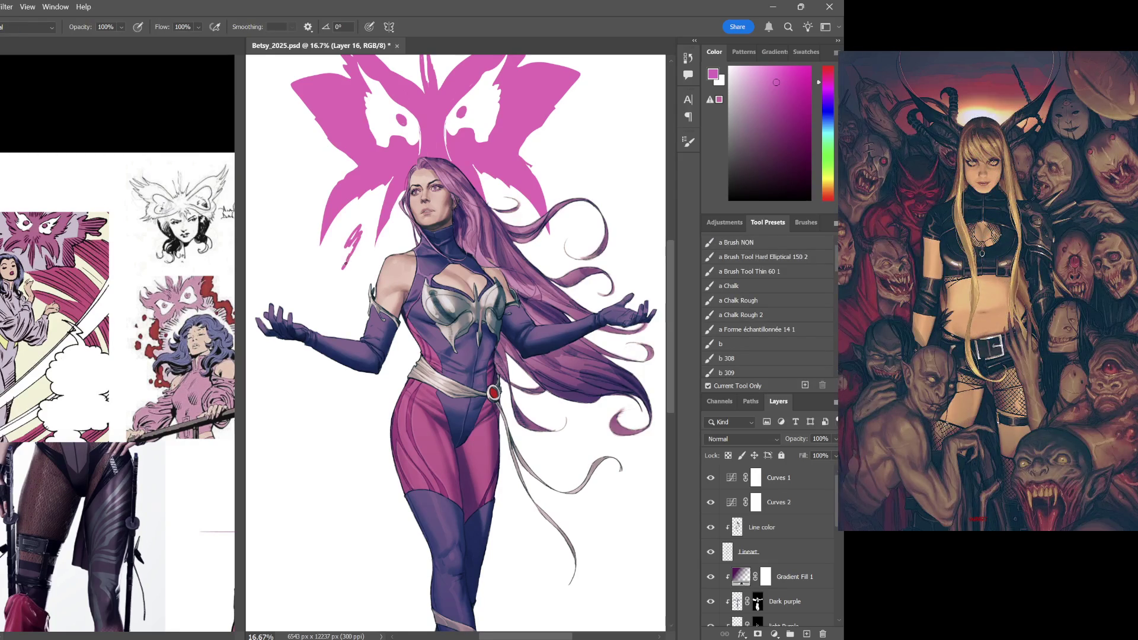
Undo the stray stroke, add a new layer above Line color, and brush magenta on the lower-left wing edge and hair
{"action": "key", "text": "ctrl+z"}
{"action": "key", "text": "ctrl+z"}
{"action": "left_click", "coordinate": [802, 537]}
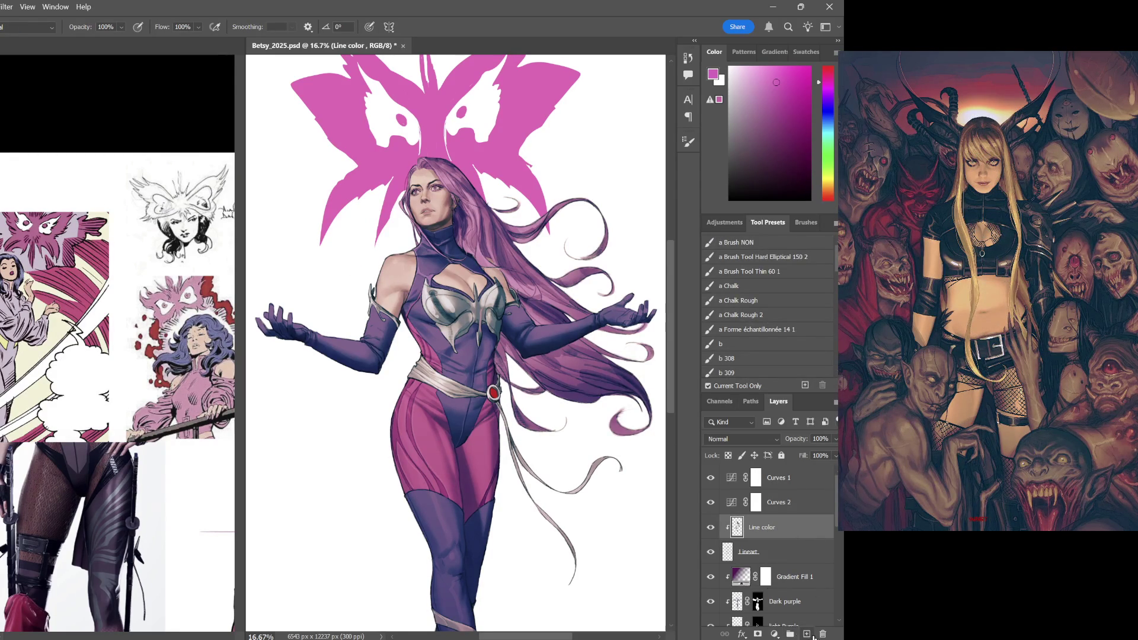
{"action": "left_click", "coordinate": [806, 635]}
{"action": "left_click_drag", "start_coordinate": [364, 236], "coordinate": [349, 248]}
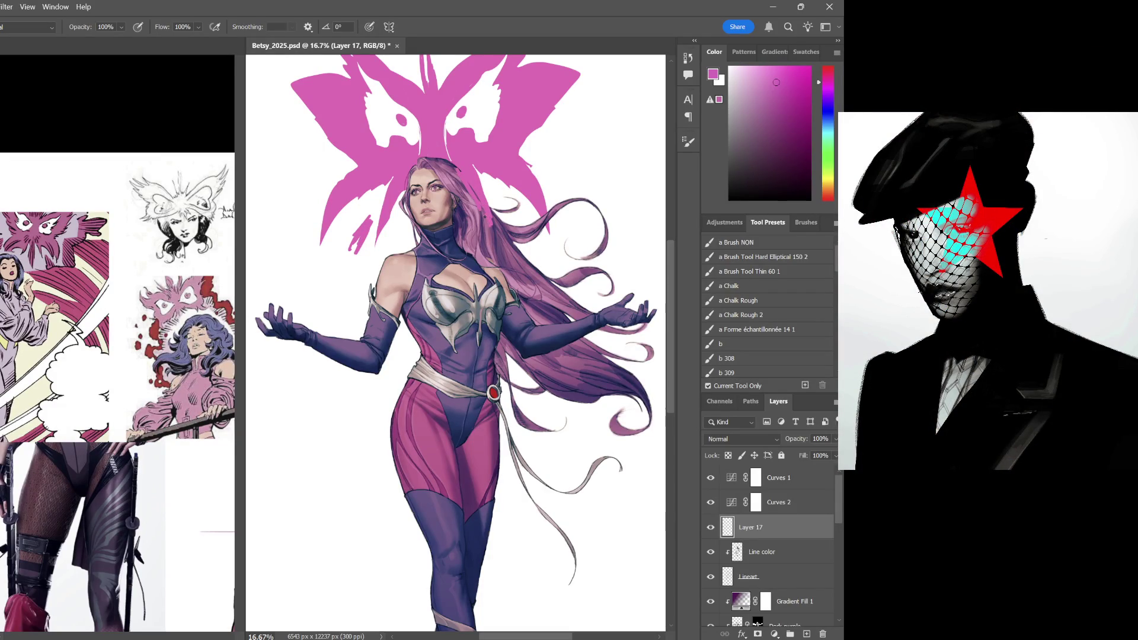
{"action": "mouse_move", "coordinate": [480, 201]}
{"action": "left_mouse_down"}
{"action": "mouse_move", "coordinate": [465, 181]}
{"action": "mouse_move", "coordinate": [491, 228]}
{"action": "left_mouse_up"}
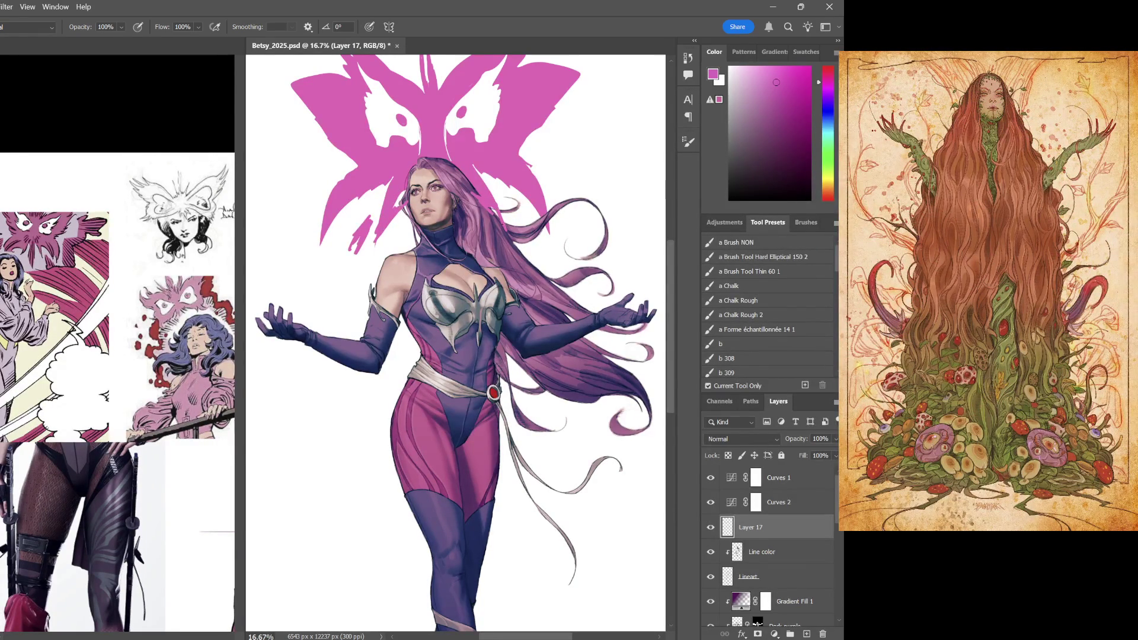
{"action": "scroll", "coordinate": [534, 338], "scroll_direction": "up", "scroll_amount": 3}
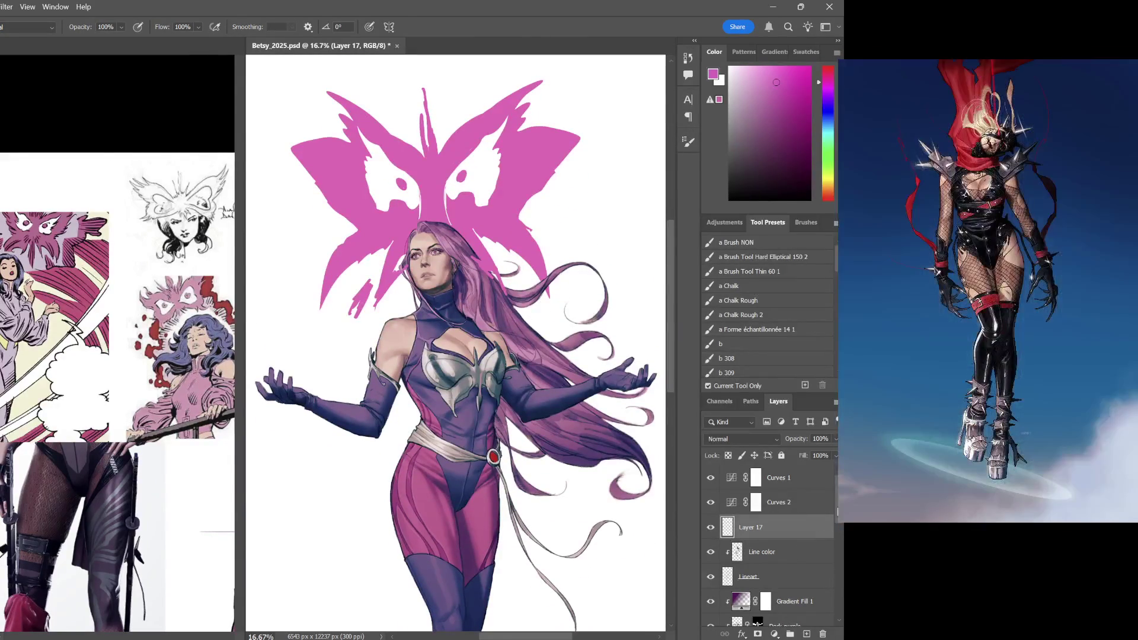
{"action": "scroll", "coordinate": [837, 551], "scroll_direction": "down", "scroll_amount": 5}
On Layer 17, brush a curled tip onto the right wing and a pointed tip onto the left wing
{"action": "left_click_drag", "start_coordinate": [837, 558], "coordinate": [835, 587]}
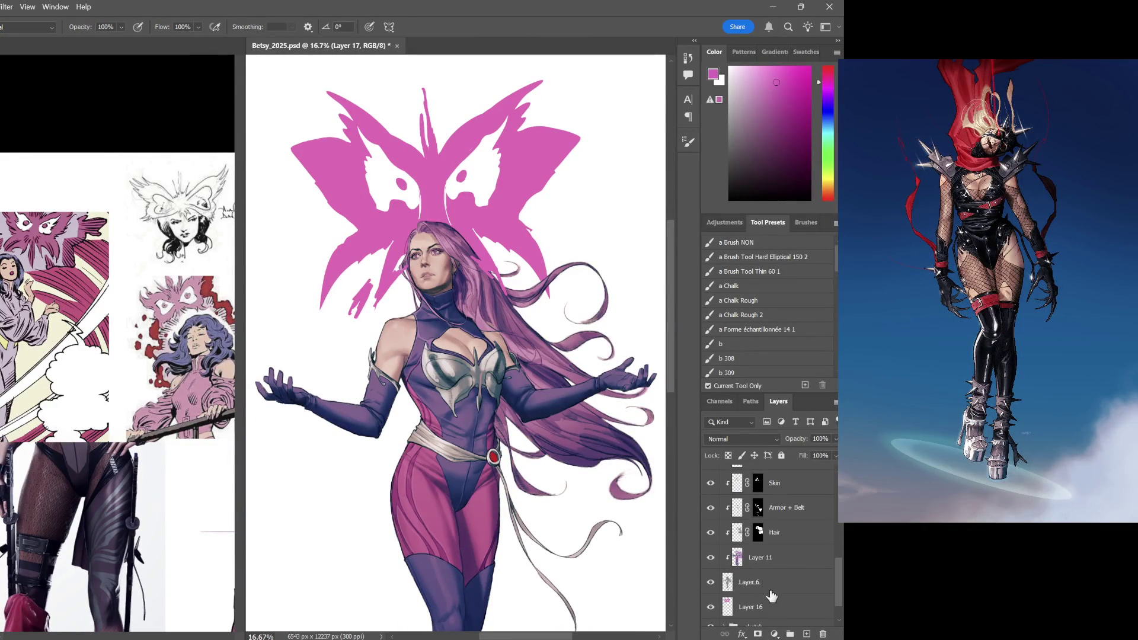
{"action": "left_click", "coordinate": [761, 609]}
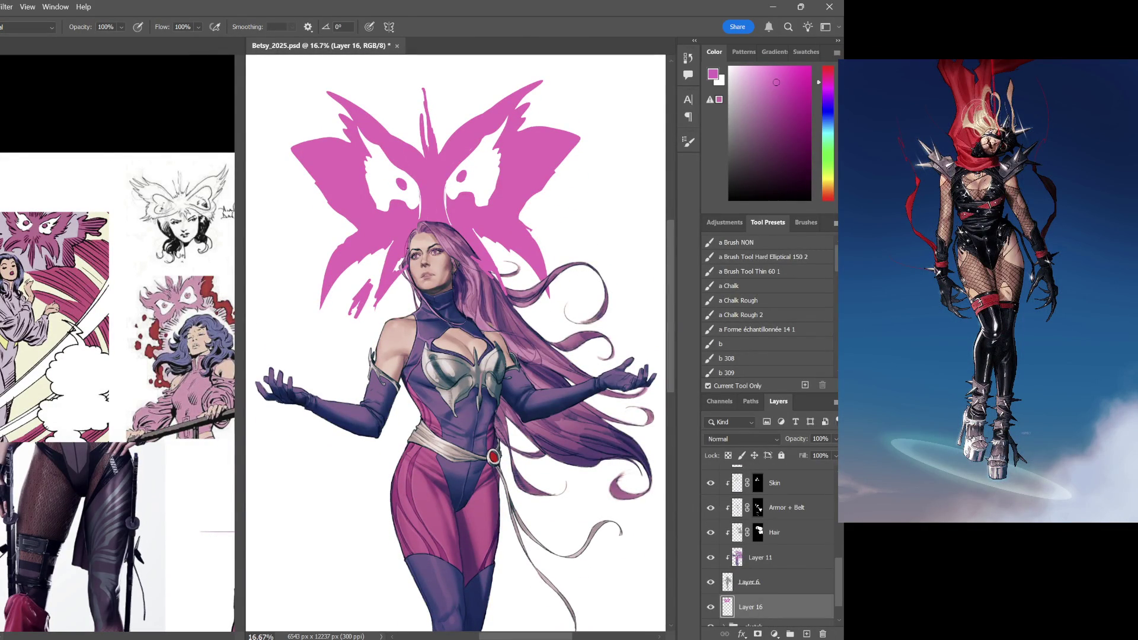
{"action": "key", "text": "e"}
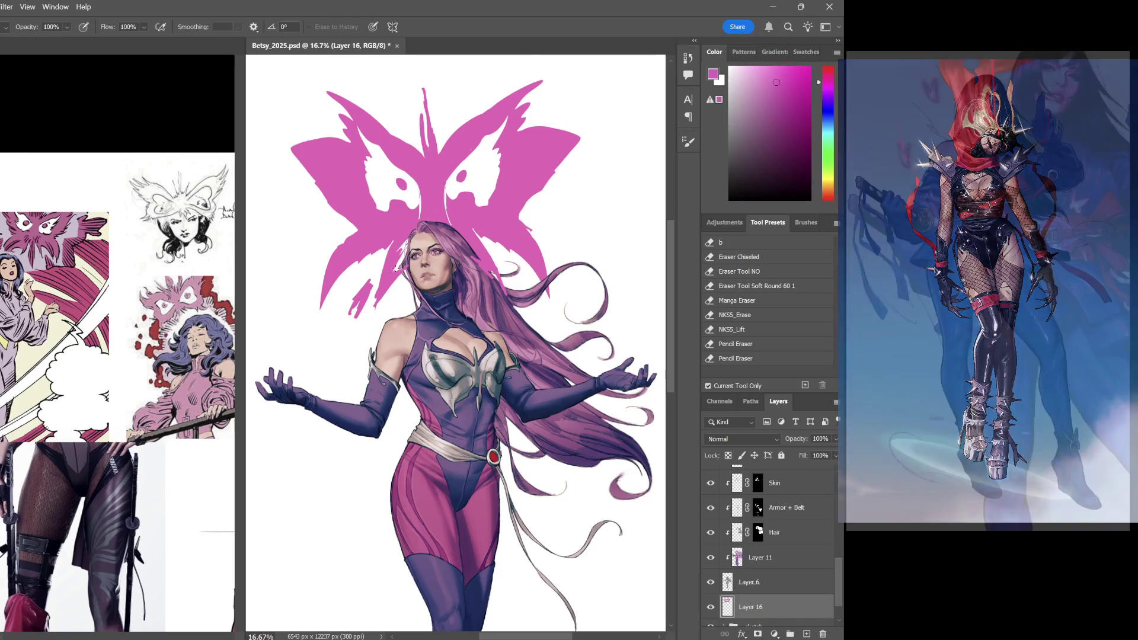
{"action": "scroll", "coordinate": [405, 245], "scroll_direction": "down", "scroll_amount": 3}
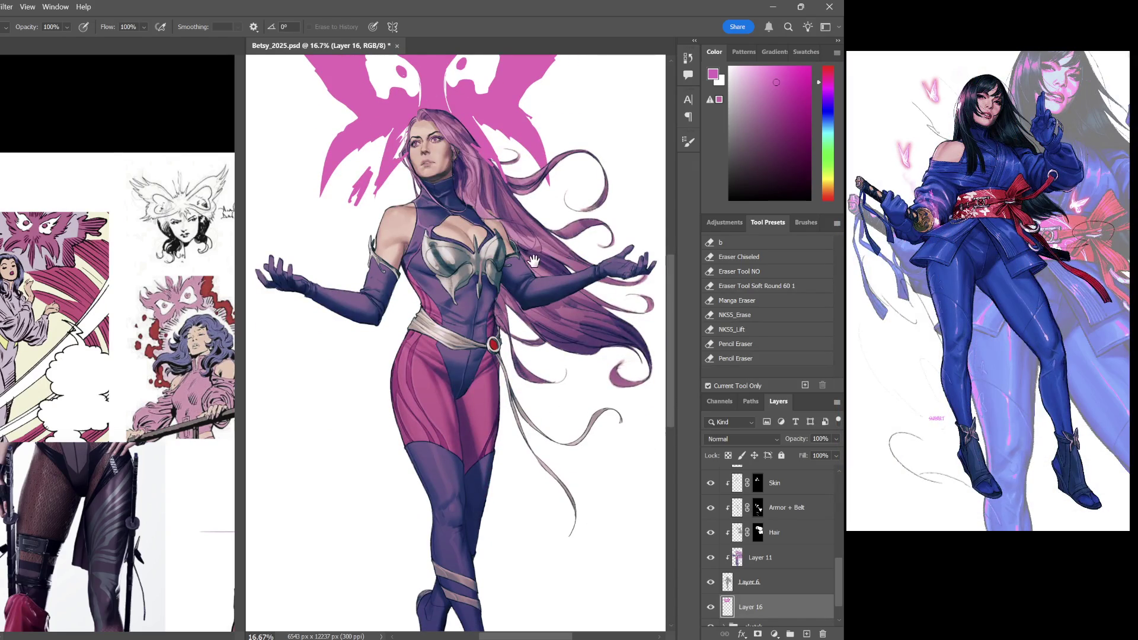
{"action": "scroll", "coordinate": [540, 272], "scroll_direction": "down", "scroll_amount": 3}
{"action": "scroll", "coordinate": [544, 266], "scroll_direction": "up", "scroll_amount": 3}
{"action": "scroll", "coordinate": [765, 542], "scroll_direction": "up", "scroll_amount": 3}
{"action": "scroll", "coordinate": [764, 543], "scroll_direction": "up", "scroll_amount": 3}
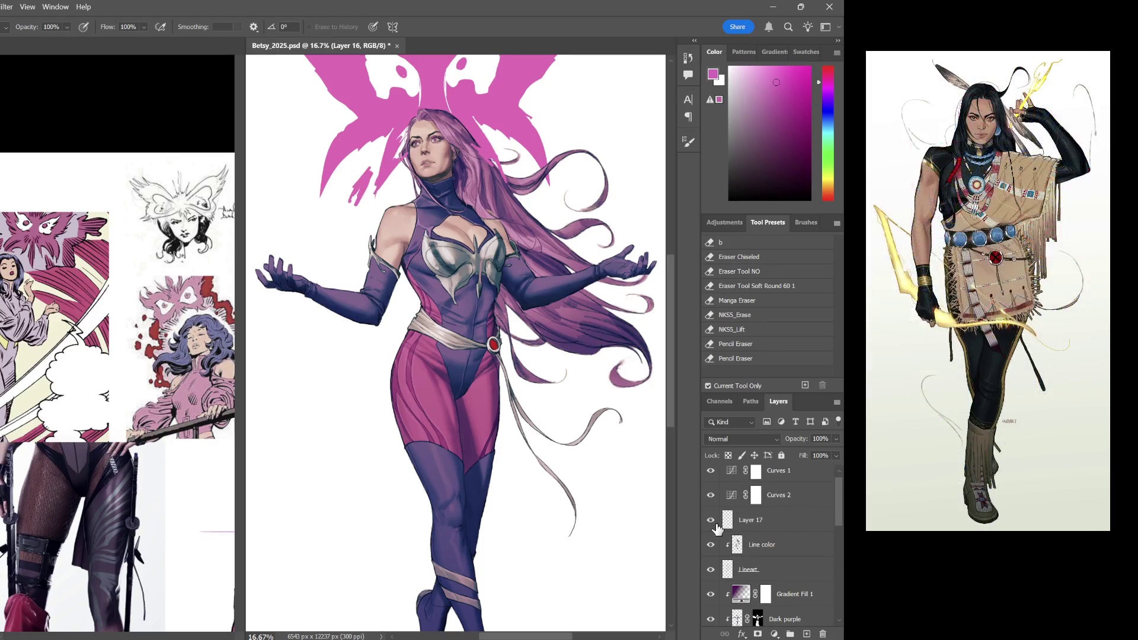
{"action": "key", "text": "b"}
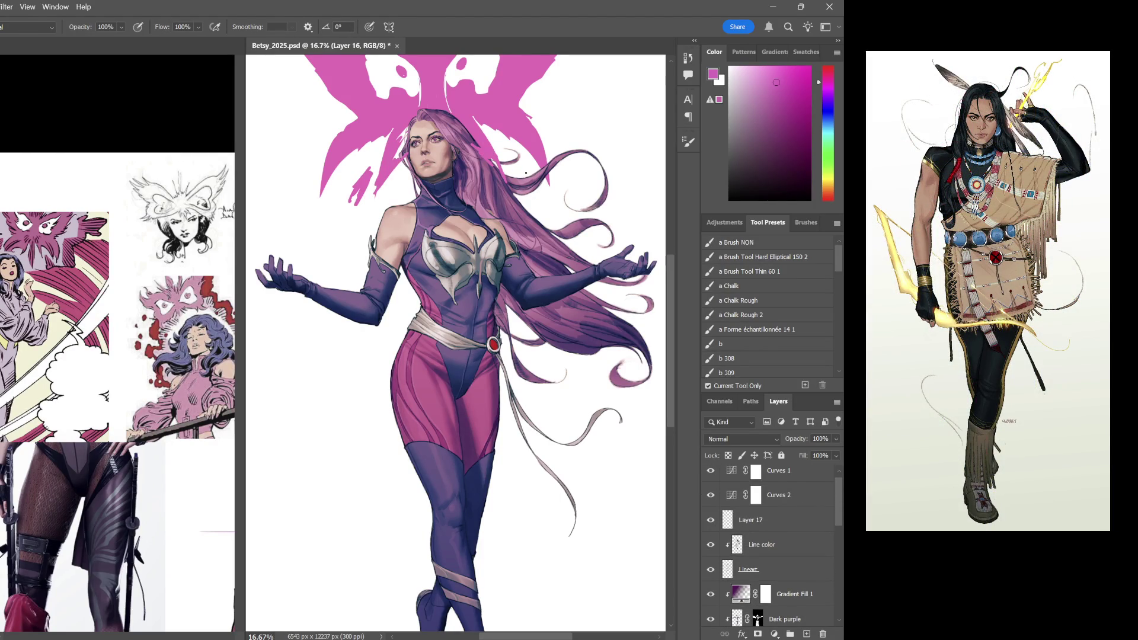
{"action": "left_click", "coordinate": [737, 511]}
{"action": "scroll", "coordinate": [610, 184], "scroll_direction": "up", "scroll_amount": 1}
{"action": "scroll", "coordinate": [611, 184], "scroll_direction": "up", "scroll_amount": 2}
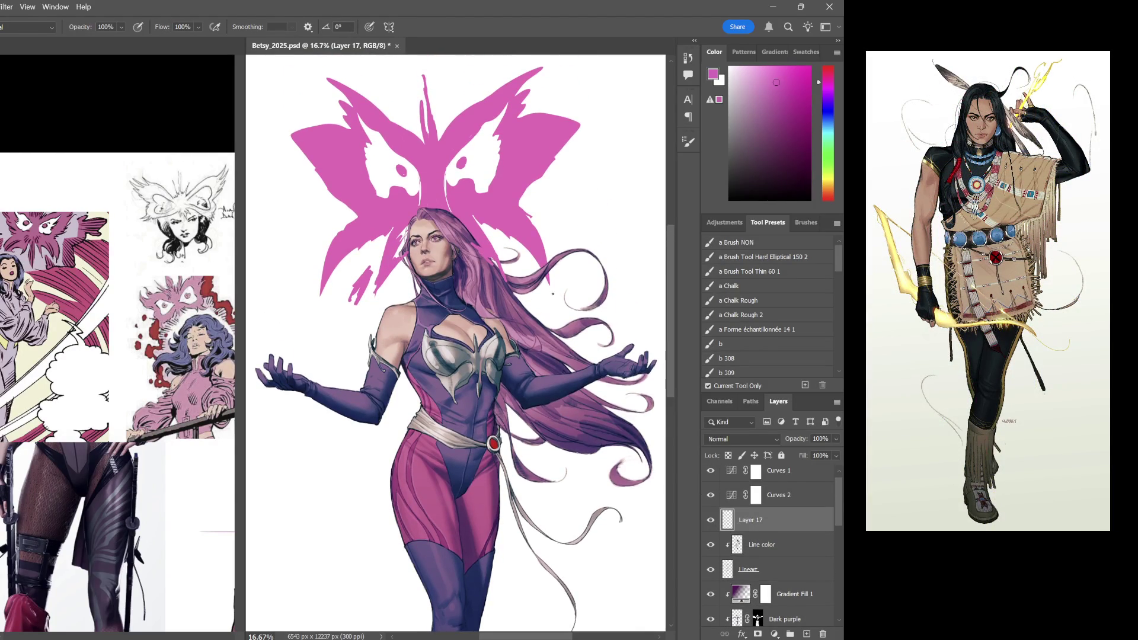
{"action": "scroll", "coordinate": [611, 185], "scroll_direction": "up", "scroll_amount": 2}
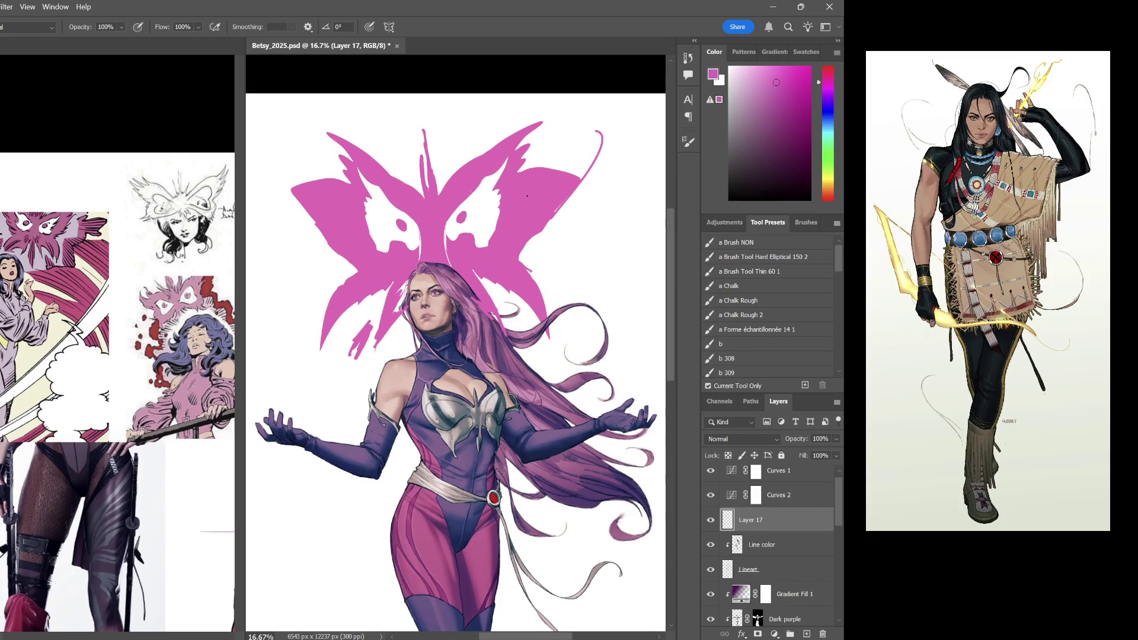
{"action": "left_click_drag", "start_coordinate": [593, 165], "coordinate": [569, 191]}
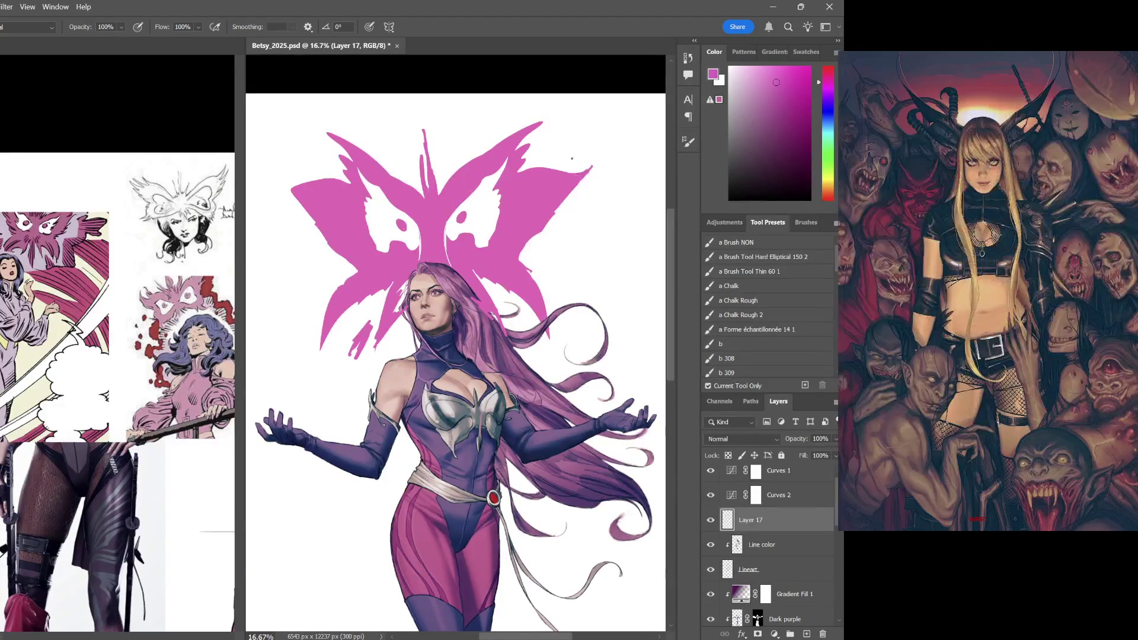
{"action": "left_click_drag", "start_coordinate": [301, 191], "coordinate": [280, 177]}
{"action": "scroll", "coordinate": [454, 291], "scroll_direction": "right", "scroll_amount": 2}
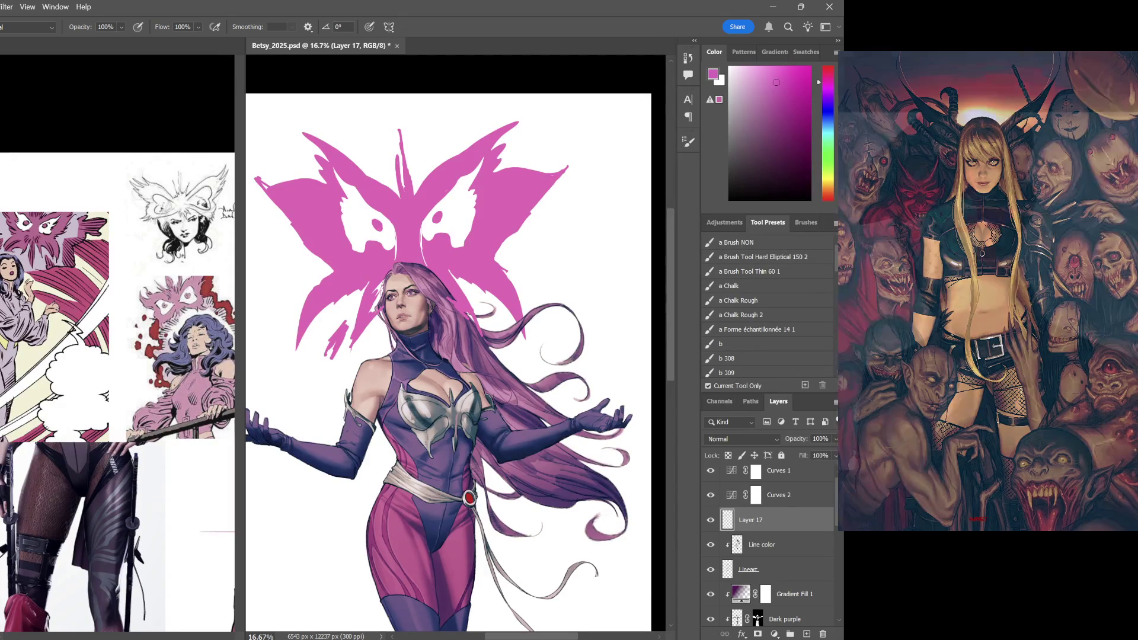
Pan over the legs and torso to review the whole figure
{"action": "left_click_drag", "start_coordinate": [485, 514], "coordinate": [484, 263]}
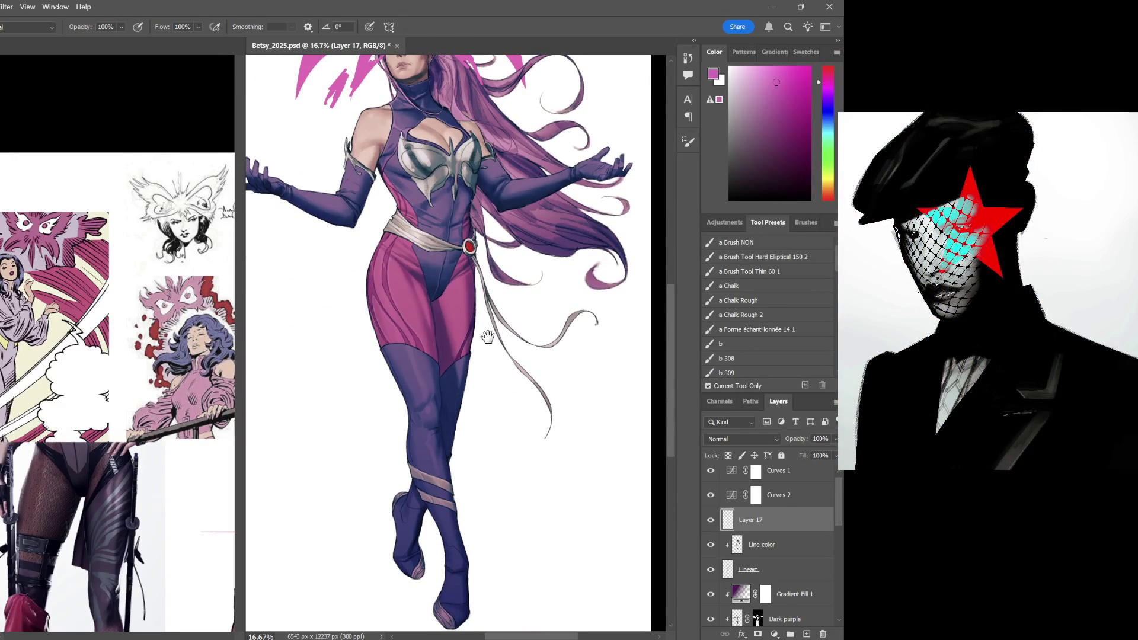
{"action": "scroll", "coordinate": [489, 337], "scroll_direction": "up", "scroll_amount": 3}
{"action": "mouse_move", "coordinate": [462, 330]}
{"action": "left_mouse_down"}
{"action": "mouse_move", "coordinate": [530, 329]}
{"action": "mouse_move", "coordinate": [472, 329]}
{"action": "left_mouse_up"}
{"action": "scroll", "coordinate": [495, 319], "scroll_direction": "down", "scroll_amount": 1}
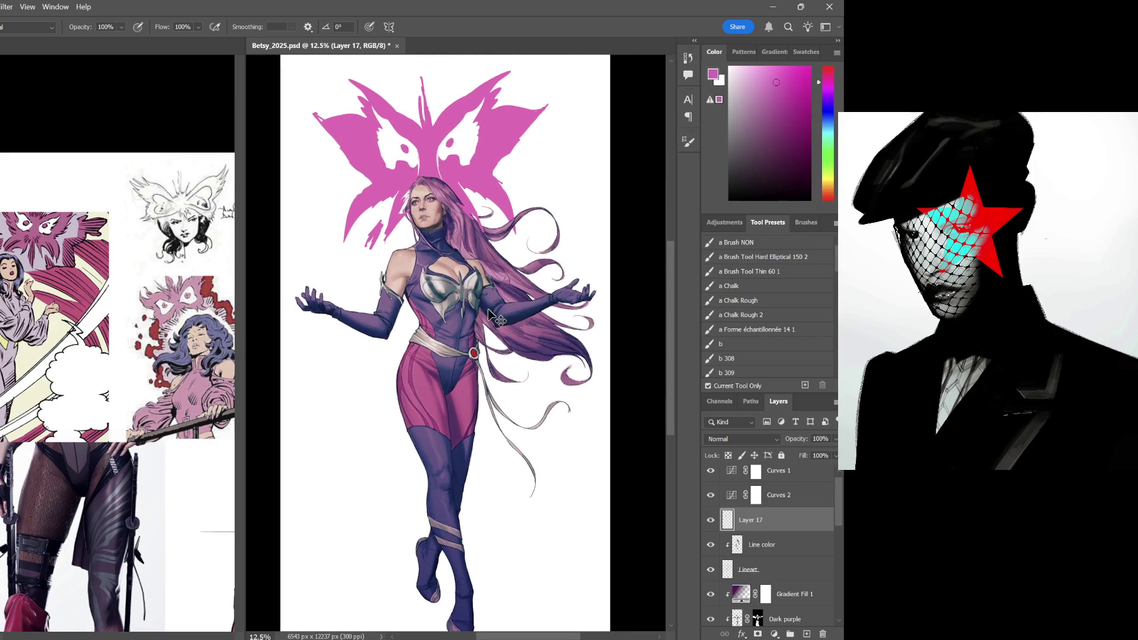
{"action": "scroll", "coordinate": [496, 318], "scroll_direction": "up", "scroll_amount": 1}
{"action": "scroll", "coordinate": [495, 318], "scroll_direction": "up", "scroll_amount": 1}
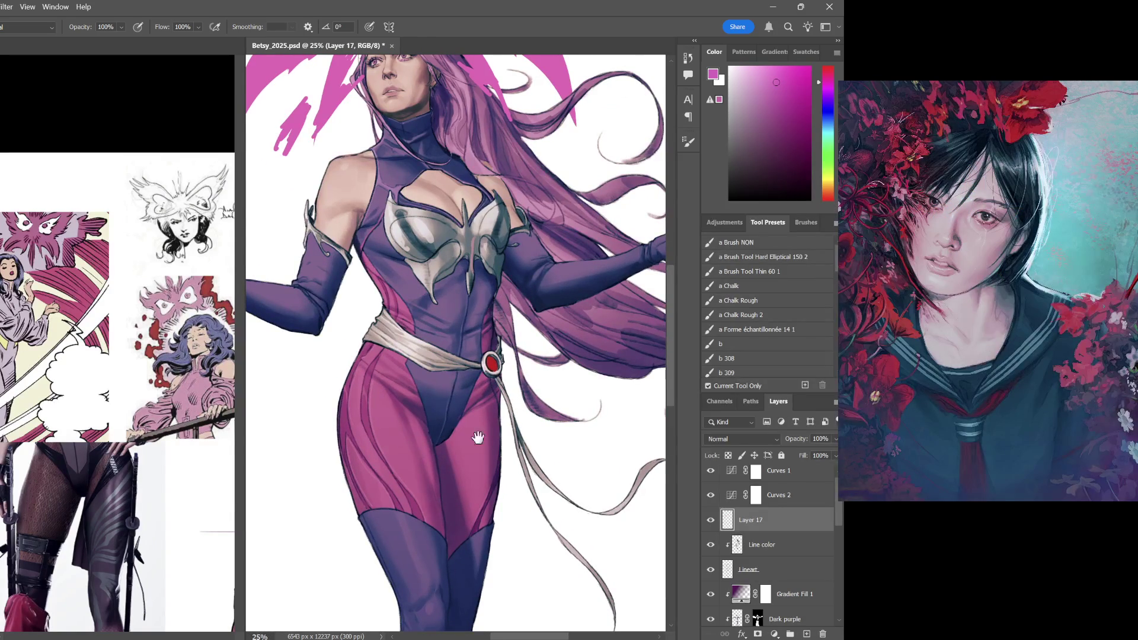
{"action": "scroll", "coordinate": [467, 423], "scroll_direction": "down", "scroll_amount": 3}
{"action": "mouse_move", "coordinate": [528, 372]}
{"action": "left_mouse_down"}
{"action": "mouse_move", "coordinate": [529, 205]}
{"action": "mouse_move", "coordinate": [574, 440]}
{"action": "mouse_move", "coordinate": [575, 593]}
{"action": "left_mouse_up"}
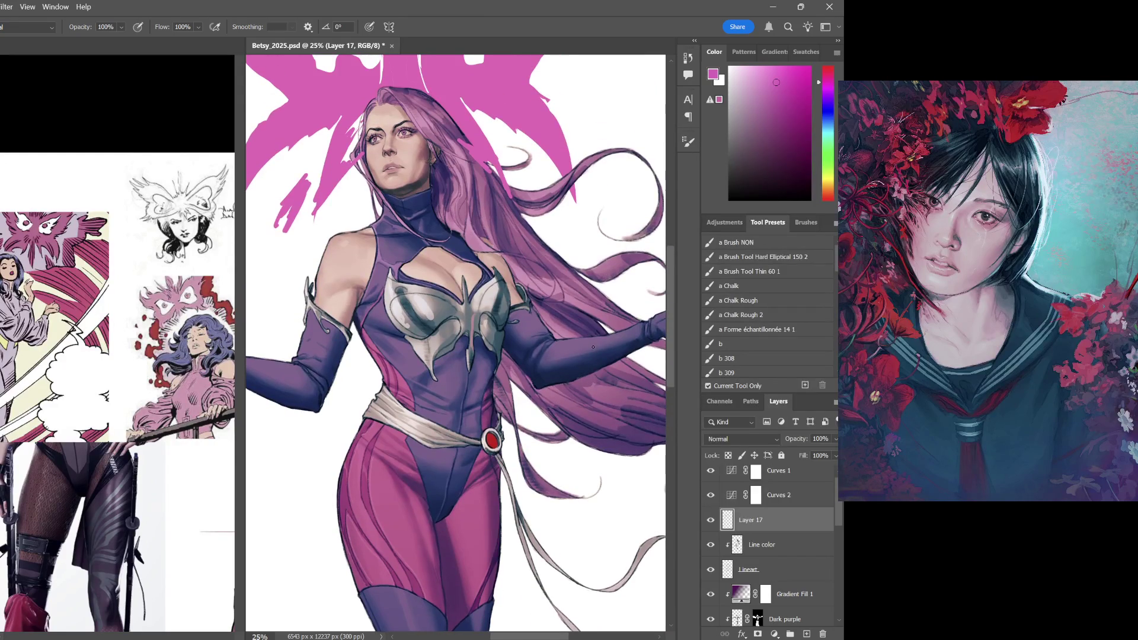
{"action": "left_click_drag", "start_coordinate": [837, 505], "coordinate": [835, 550]}
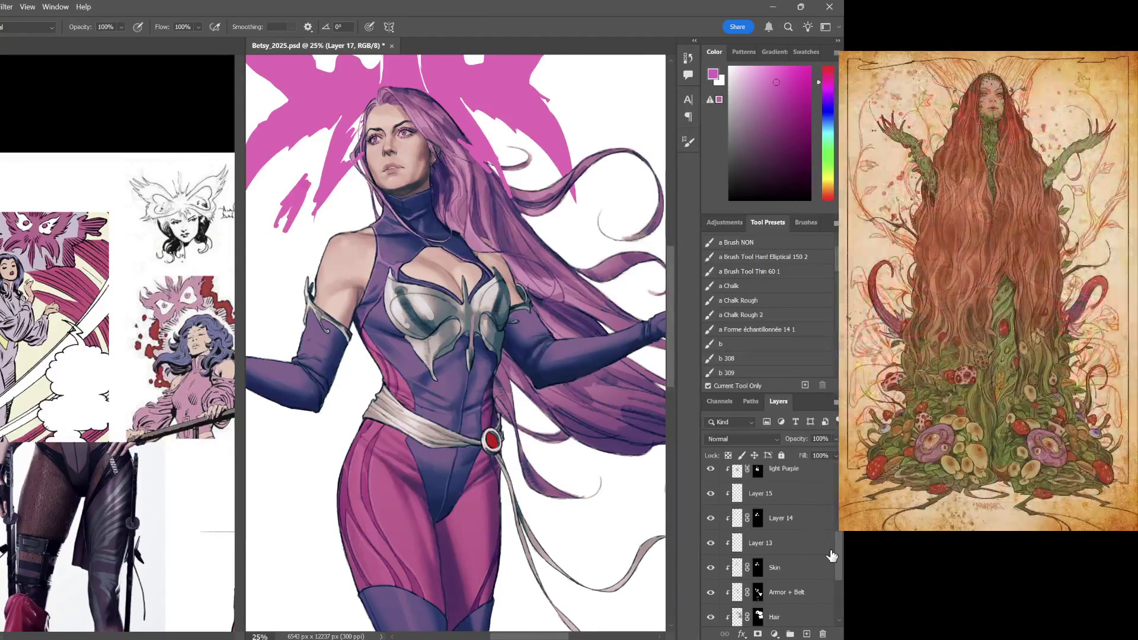
{"action": "key", "text": "ctrl+plus"}
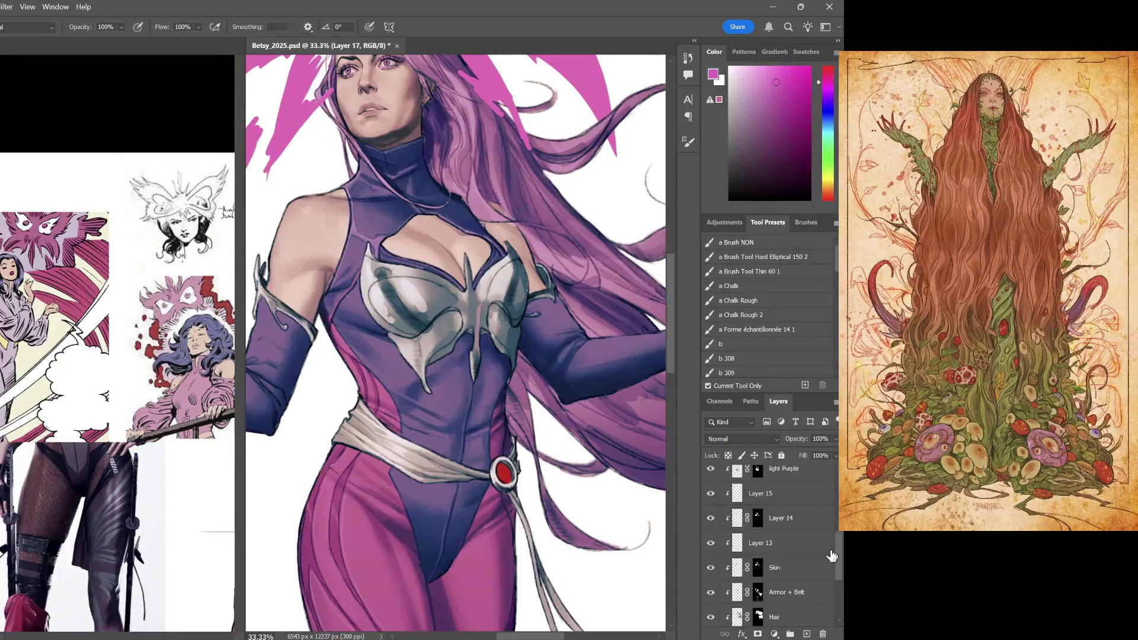
Rename Layer 17 to 'Additional psych'
{"action": "left_click_drag", "start_coordinate": [837, 542], "coordinate": [836, 503]}
{"action": "double_click", "coordinate": [756, 529]}
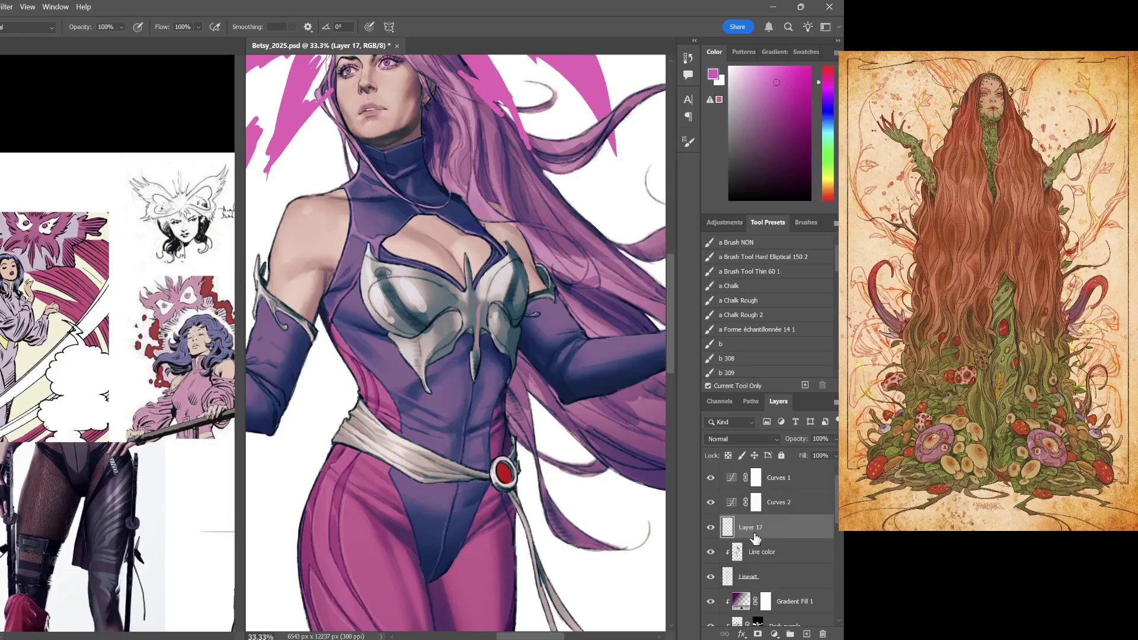
{"action": "key", "text": "BackSpace"}
{"action": "type", "text": "Additonal"}
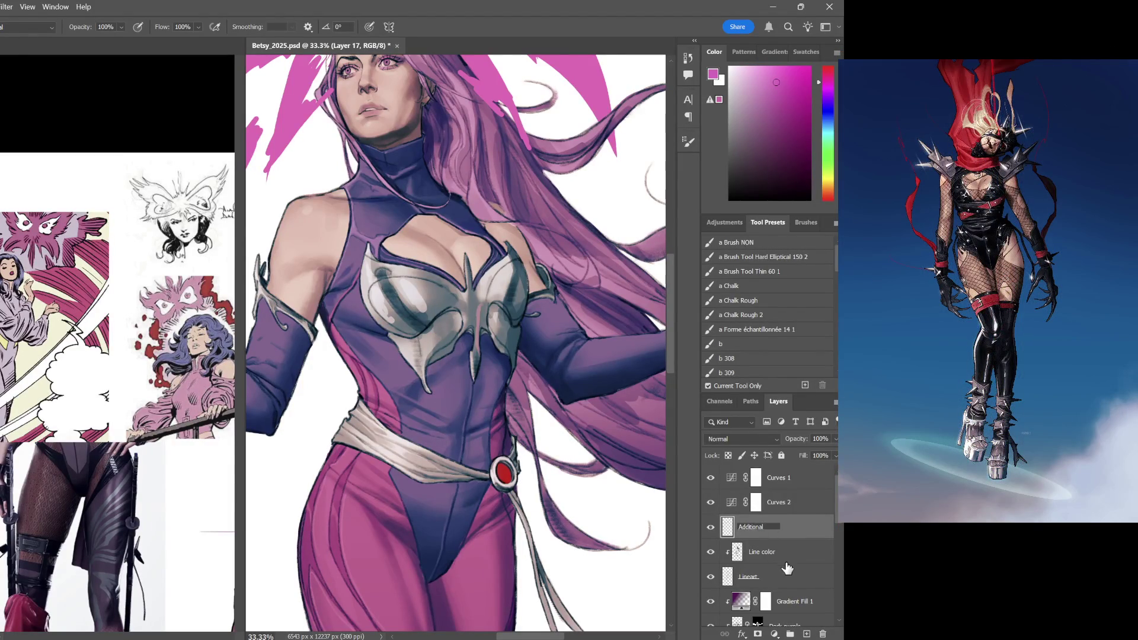
{"action": "type", "text": " p"}
{"action": "key", "text": "Return"}
{"action": "scroll", "coordinate": [769, 551], "scroll_direction": "down", "scroll_amount": 5}
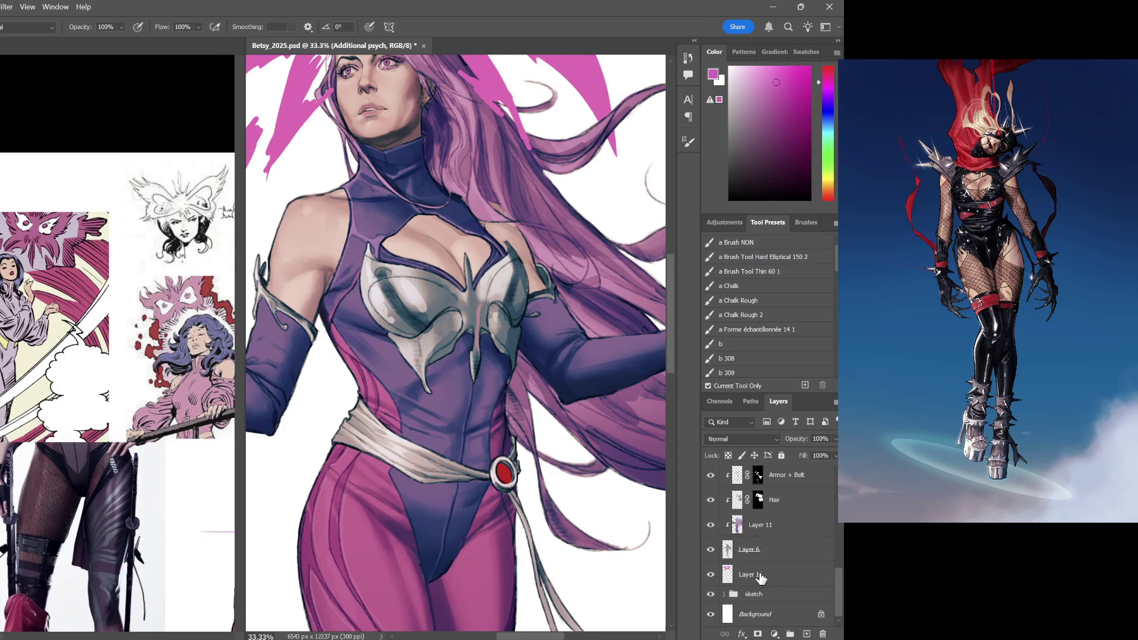
Rename Layer 16 to 'Psych butterfly'
{"action": "double_click", "coordinate": [758, 572]}
{"action": "type", "text": "p"}
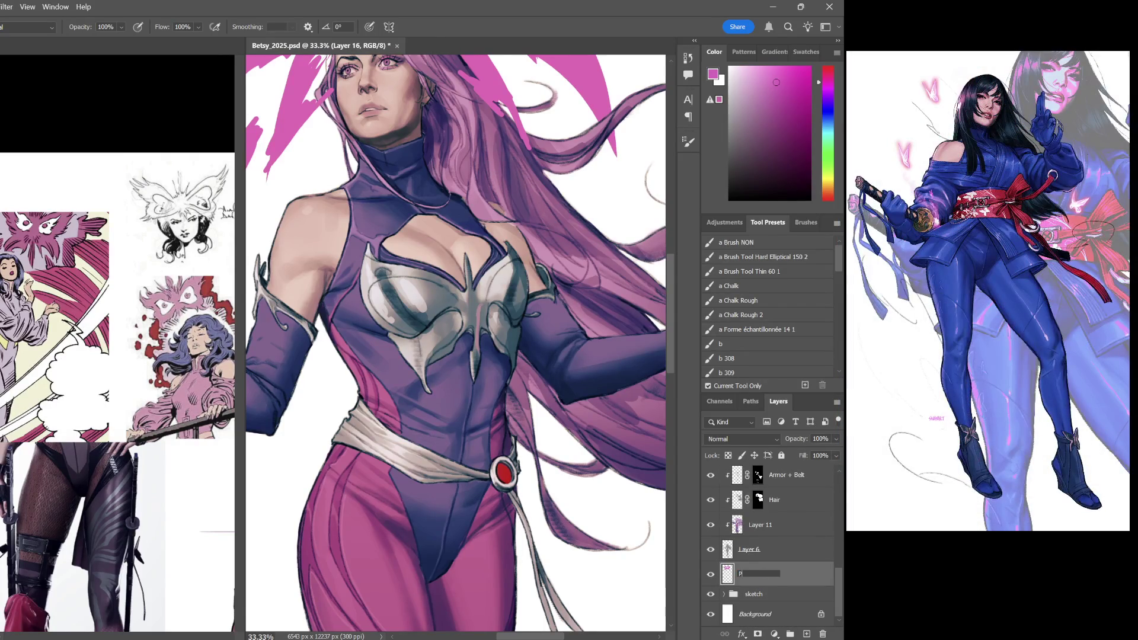
{"action": "type", "text": "sych butterf"}
{"action": "type", "text": "l"}
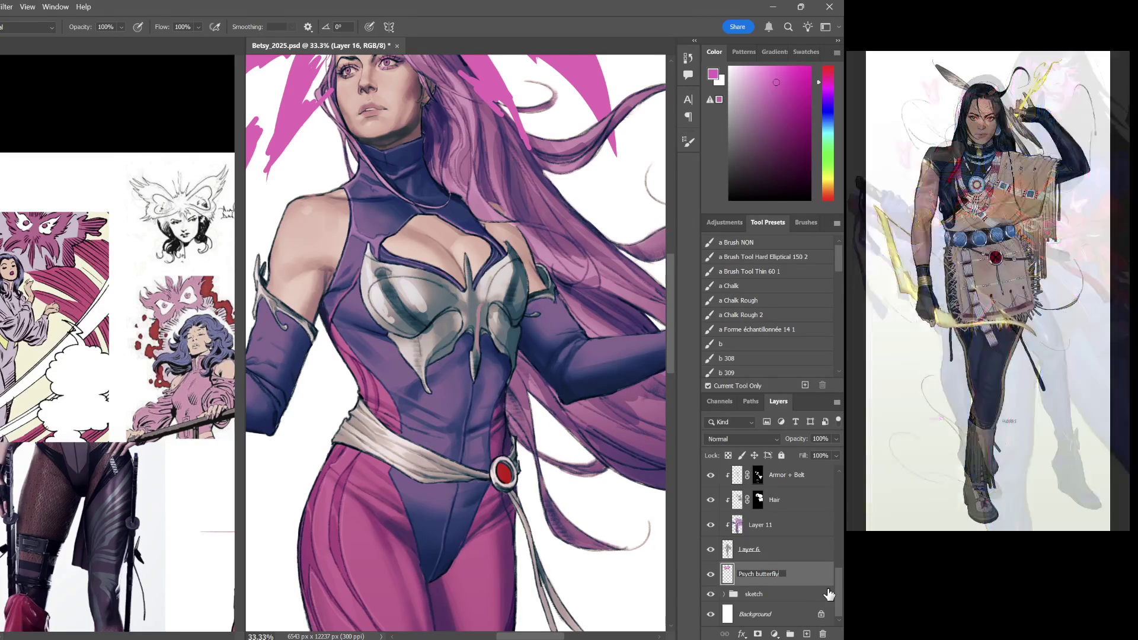
{"action": "type", "text": "y"}
{"action": "key", "text": "Return"}
{"action": "key", "text": "ctrl+minus"}
{"action": "key", "text": "ctrl+minus"}
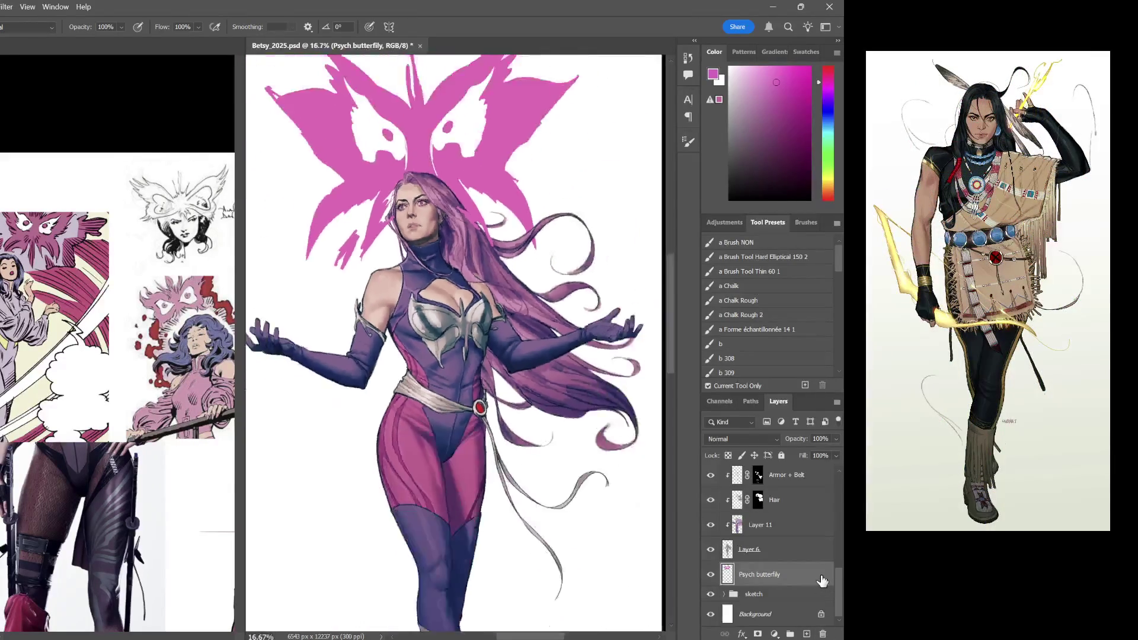
Hide the Additional psych layer and begin a Free Transform nudge of the butterfly silhouette
{"action": "key", "text": "ctrl+minus"}
{"action": "key", "text": "ctrl+plus"}
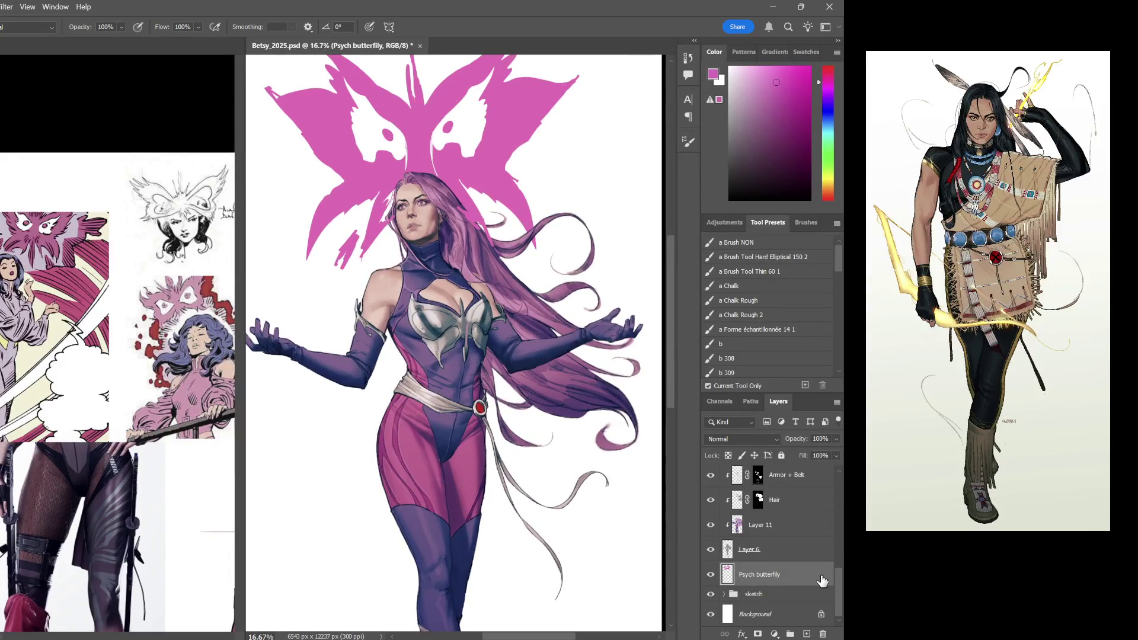
{"action": "scroll", "coordinate": [528, 393], "scroll_direction": "down", "scroll_amount": 3}
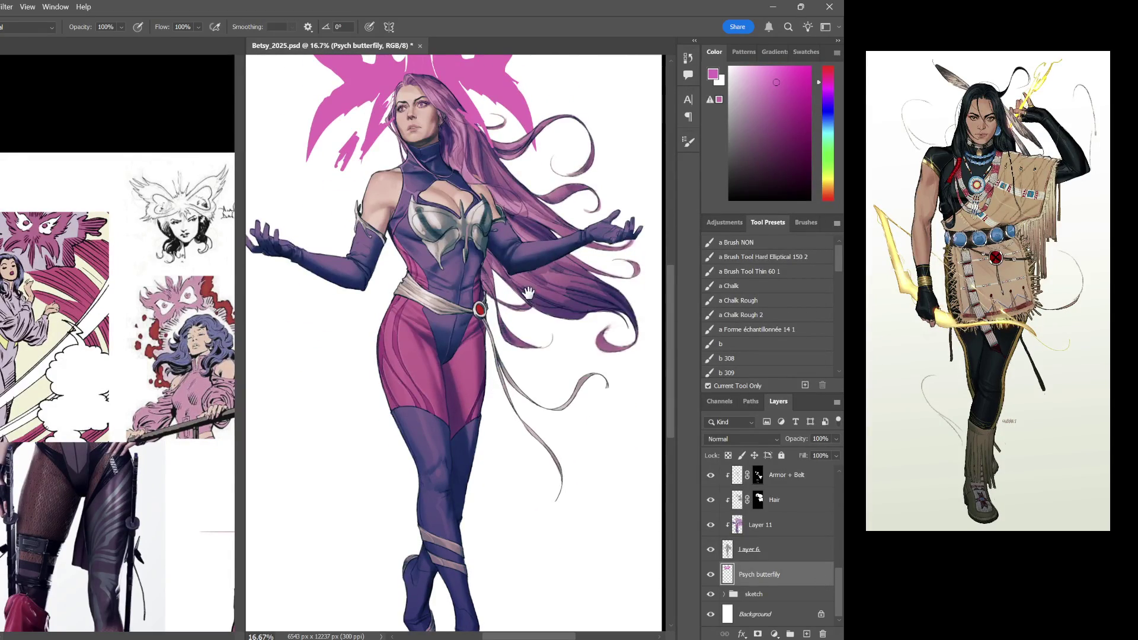
{"action": "scroll", "coordinate": [530, 310], "scroll_direction": "up", "scroll_amount": 3}
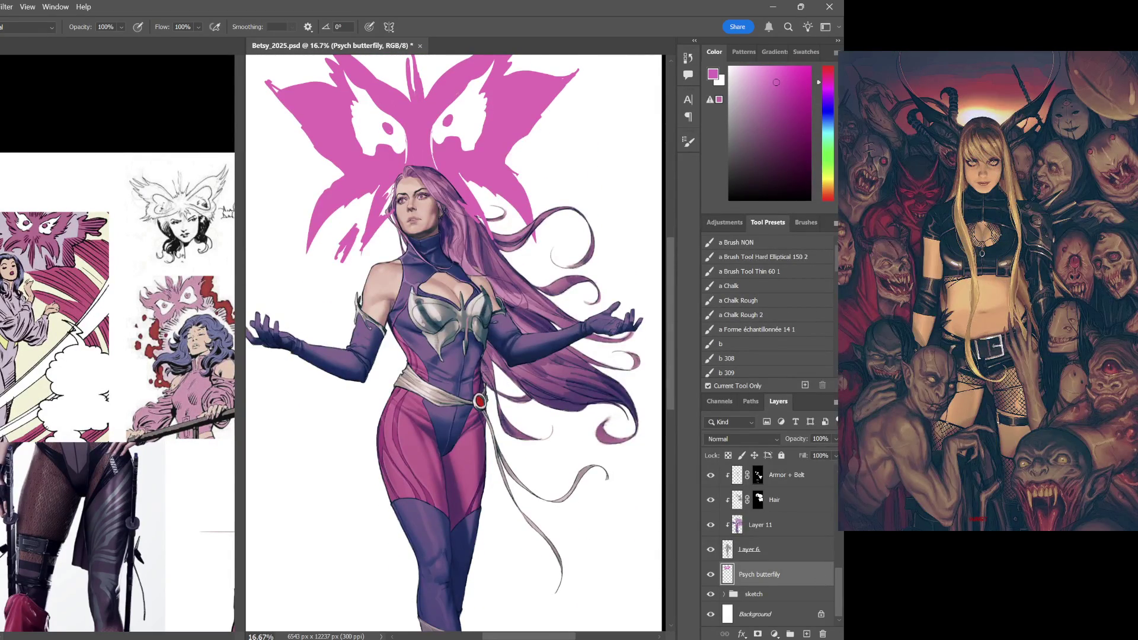
{"action": "left_click_drag", "start_coordinate": [839, 591], "coordinate": [807, 508]}
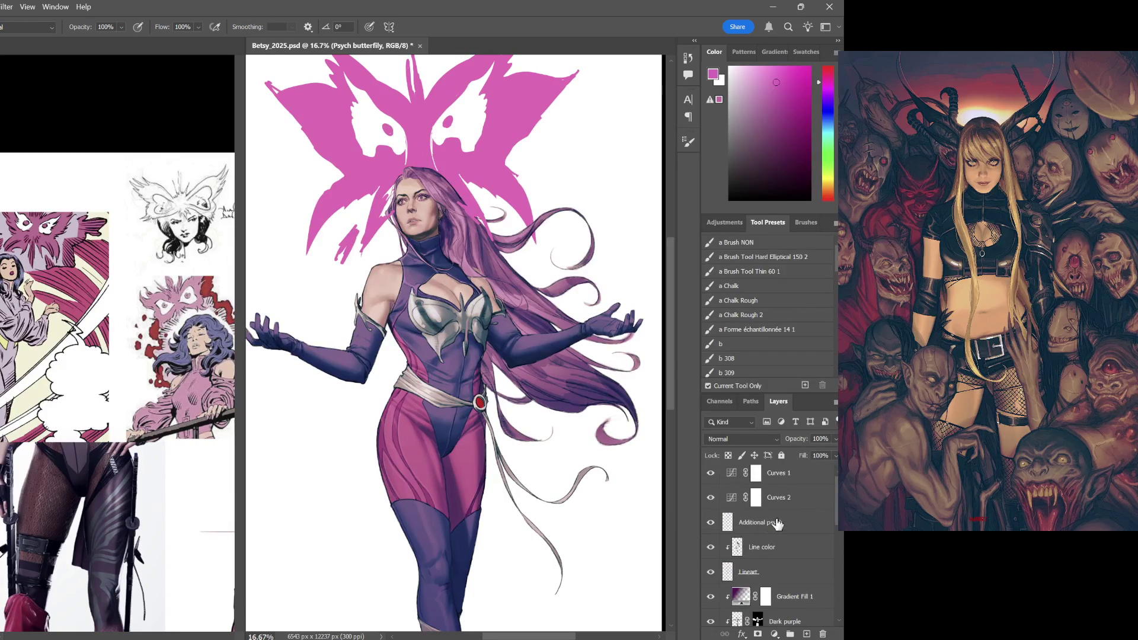
{"action": "left_click", "coordinate": [711, 522]}
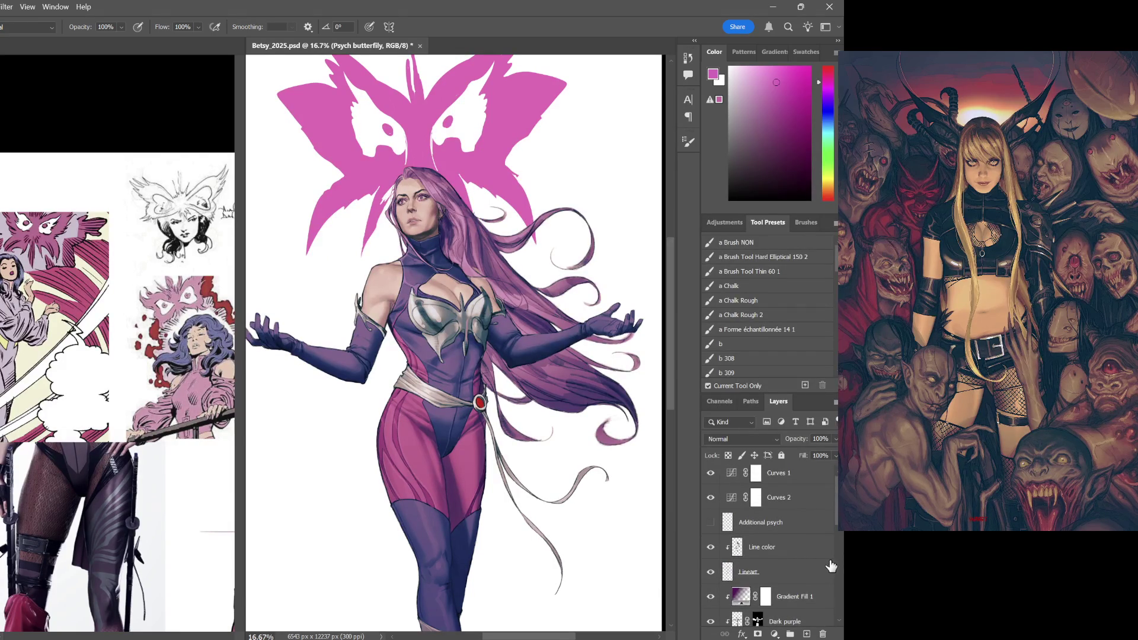
{"action": "scroll", "coordinate": [827, 569], "scroll_direction": "down", "scroll_amount": 2}
{"action": "scroll", "coordinate": [826, 586], "scroll_direction": "down", "scroll_amount": 2}
{"action": "scroll", "coordinate": [818, 608], "scroll_direction": "down", "scroll_amount": 2}
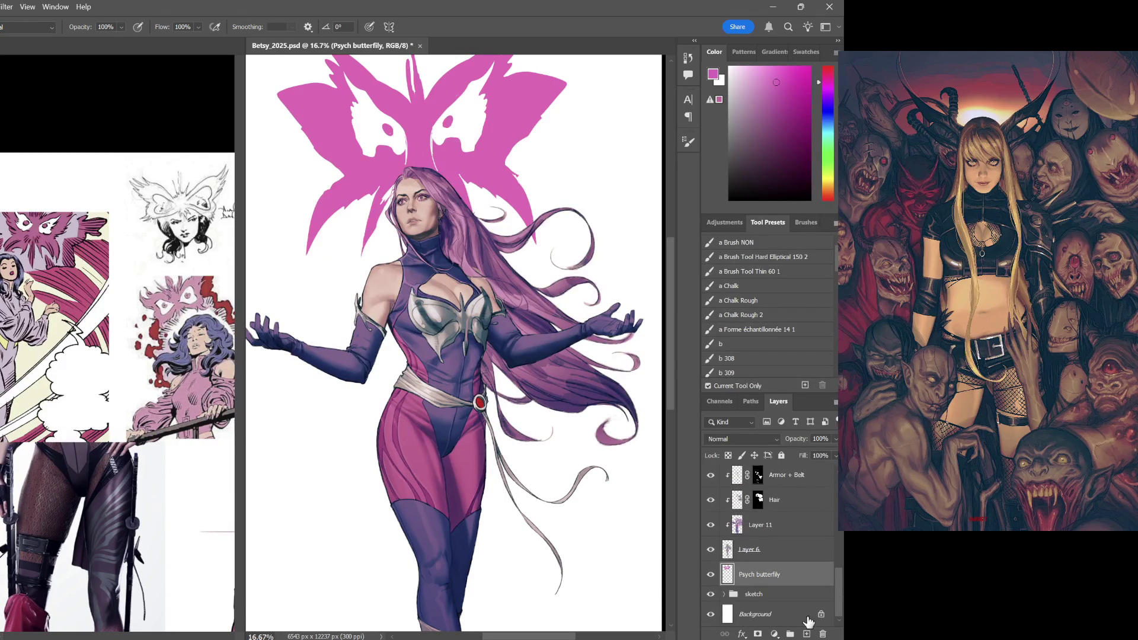
{"action": "key", "text": "ctrl+t"}
{"action": "mouse_move", "coordinate": [457, 191]}
{"action": "left_mouse_down"}
{"action": "mouse_move", "coordinate": [467, 204]}
{"action": "mouse_move", "coordinate": [454, 203]}
{"action": "left_mouse_up"}
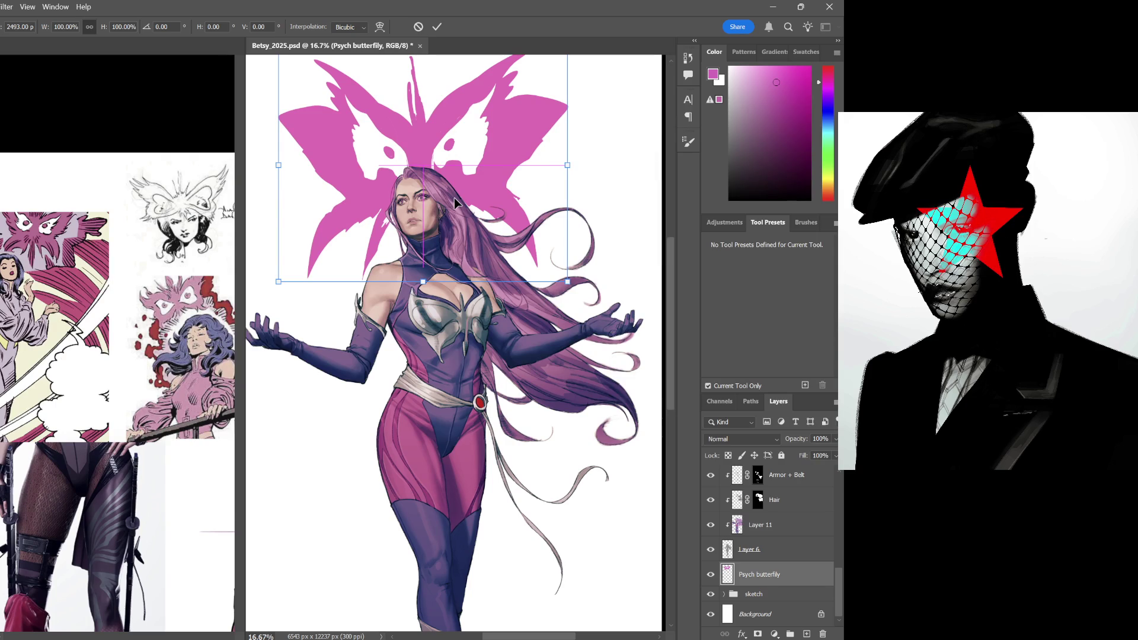
{"action": "scroll", "coordinate": [455, 197], "scroll_direction": "up", "scroll_amount": 2}
Commit the butterfly's new position behind her head and review the figure
{"action": "key", "text": "ctrl+minus"}
{"action": "key", "text": "ctrl+minus"}
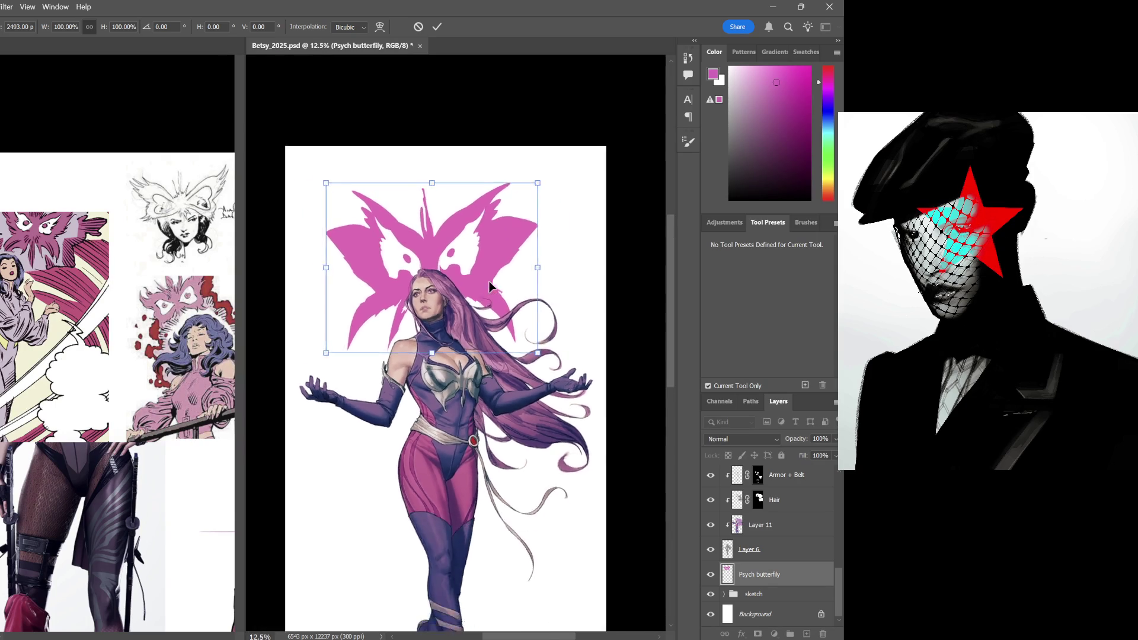
{"action": "key", "text": "ctrl+plus"}
{"action": "key", "text": "ctrl+plus"}
{"action": "key", "text": "ctrl+plus"}
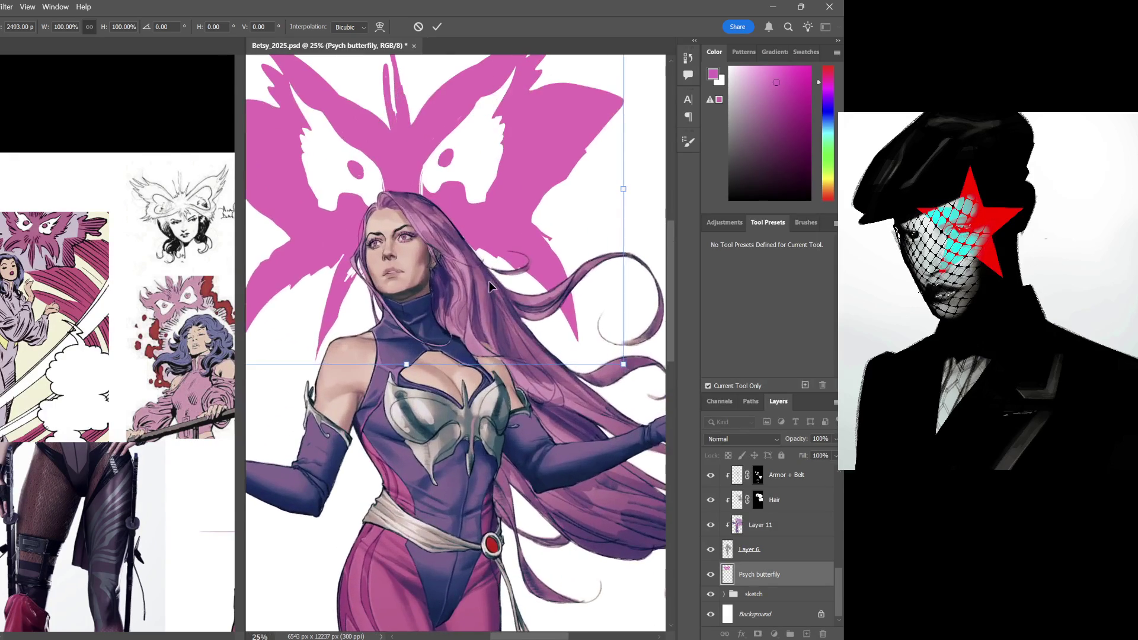
{"action": "key", "text": "Return"}
{"action": "key", "text": "b"}
{"action": "key", "text": "ctrl+minus"}
{"action": "key", "text": "ctrl+minus"}
{"action": "key", "text": "ctrl+plus"}
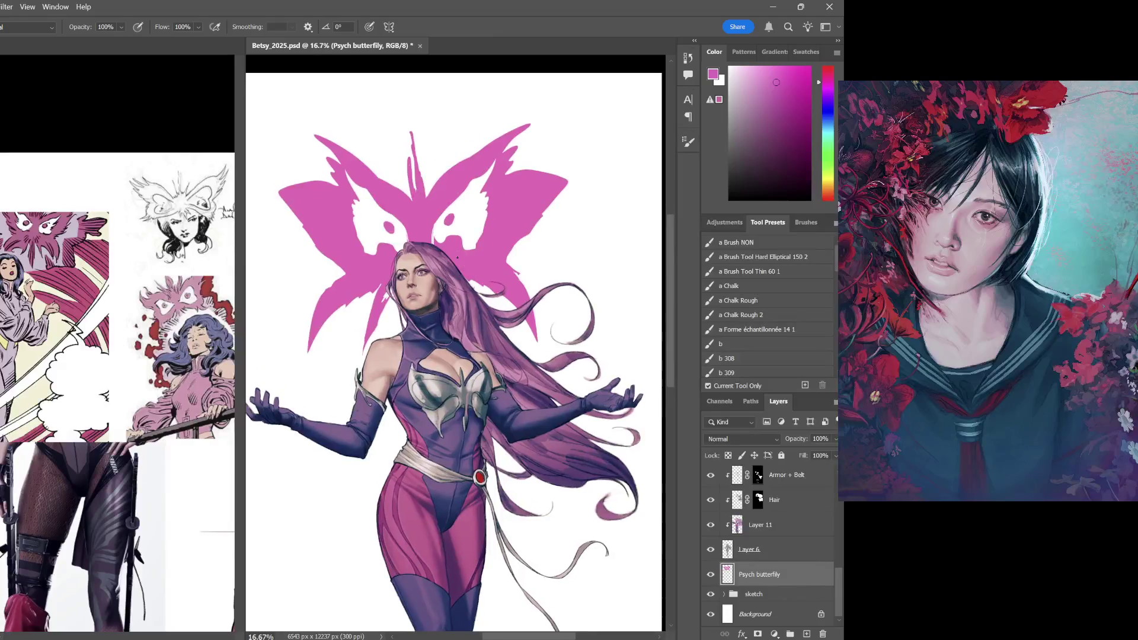
{"action": "mouse_move", "coordinate": [497, 292]}
{"action": "left_mouse_down"}
{"action": "mouse_move", "coordinate": [502, 172]}
{"action": "mouse_move", "coordinate": [500, 212]}
{"action": "left_mouse_up"}
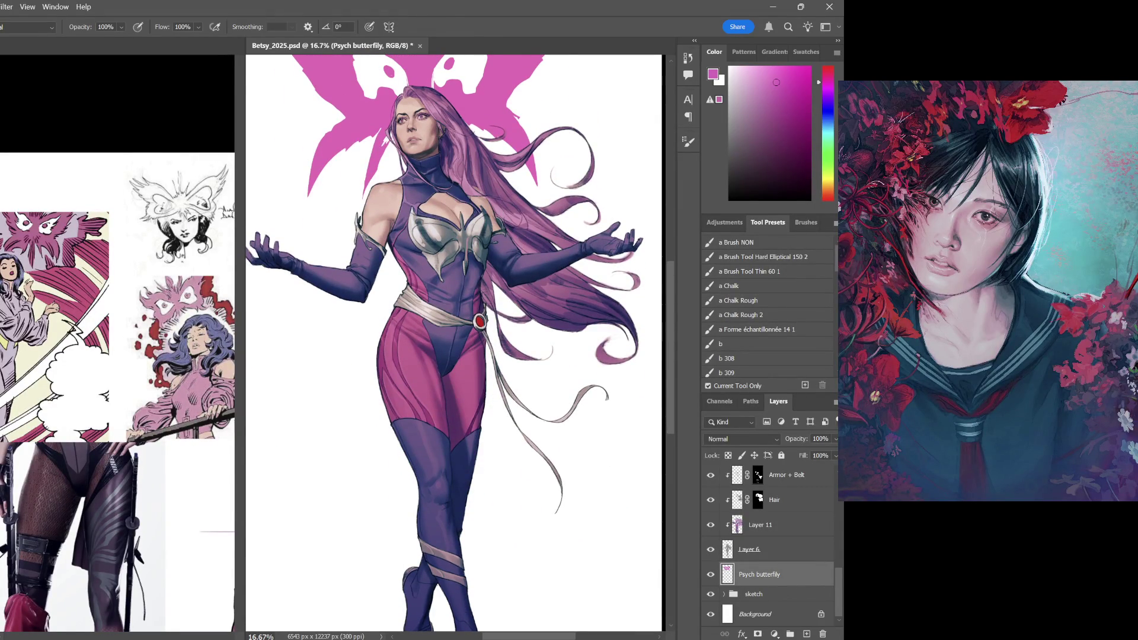